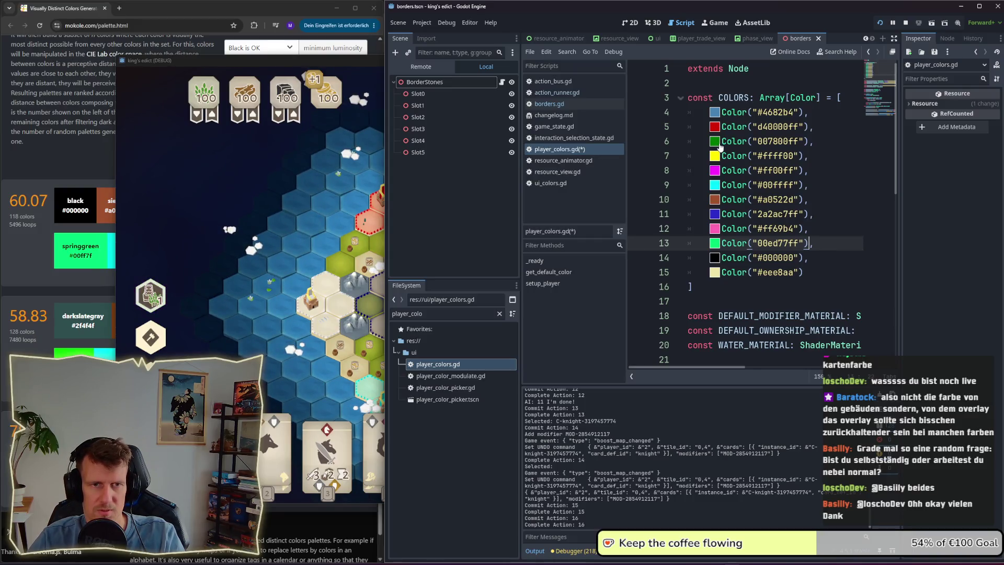
Step: Set the first player colour to pale grey e0e0e0ff
{"action": "left_click", "coordinate": [716, 114]}
{"action": "left_click_drag", "start_coordinate": [804, 199], "coordinate": [809, 209]}
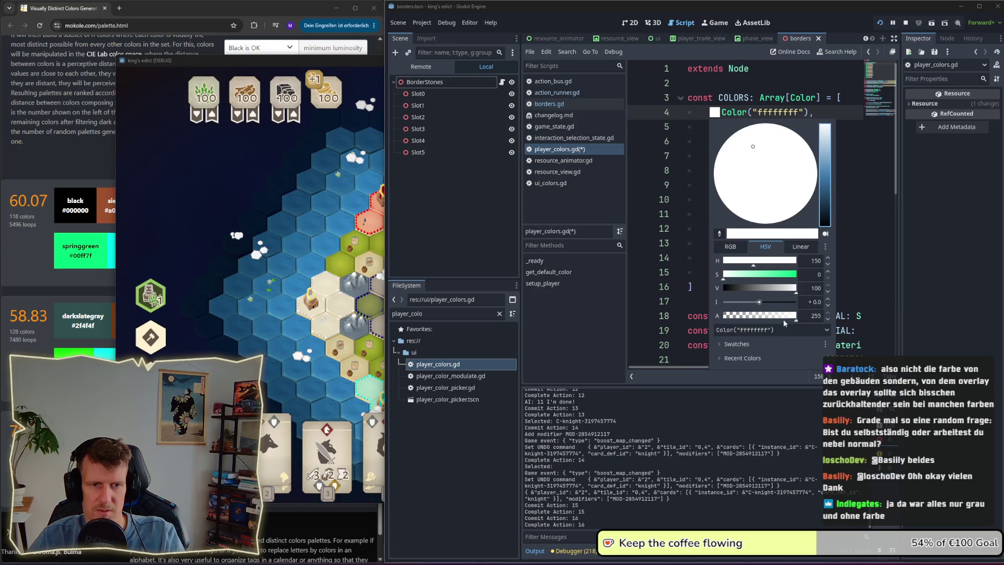
{"action": "left_click_drag", "start_coordinate": [797, 287], "coordinate": [788, 289]}
{"action": "left_click", "coordinate": [849, 274]}
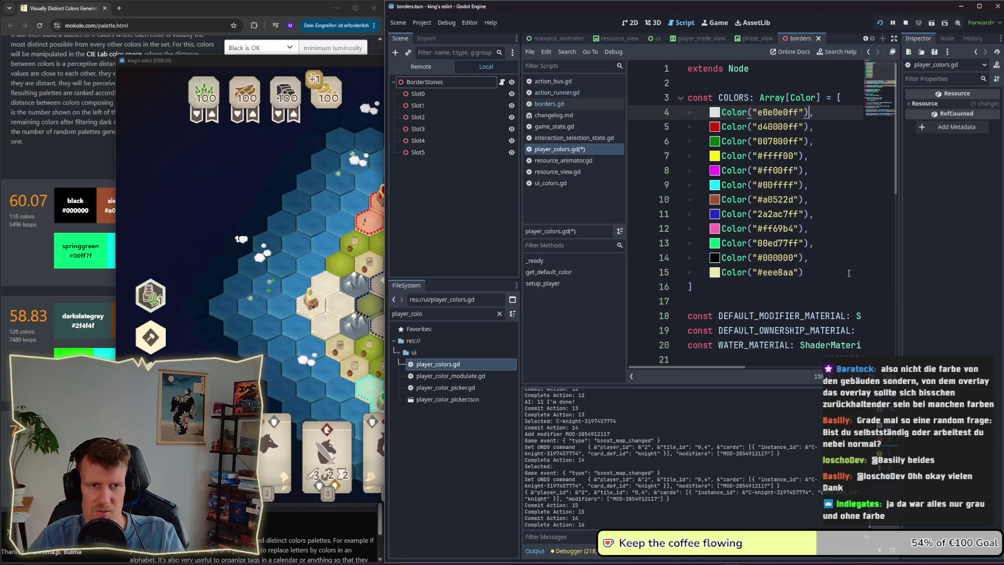
Step: Soften the black player colour to 1a1a1aff
{"action": "left_click", "coordinate": [715, 258]}
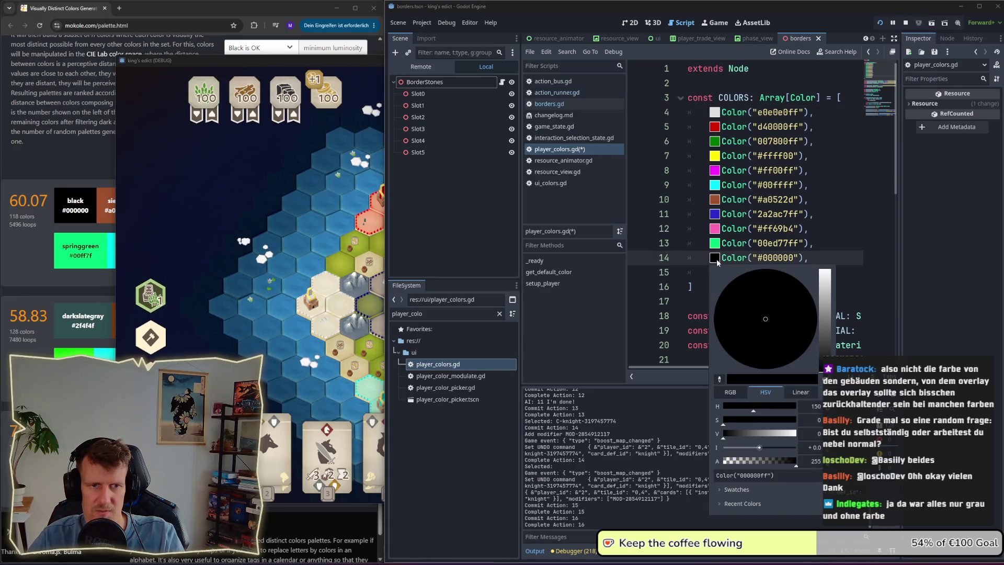
{"action": "left_click", "coordinate": [730, 436]}
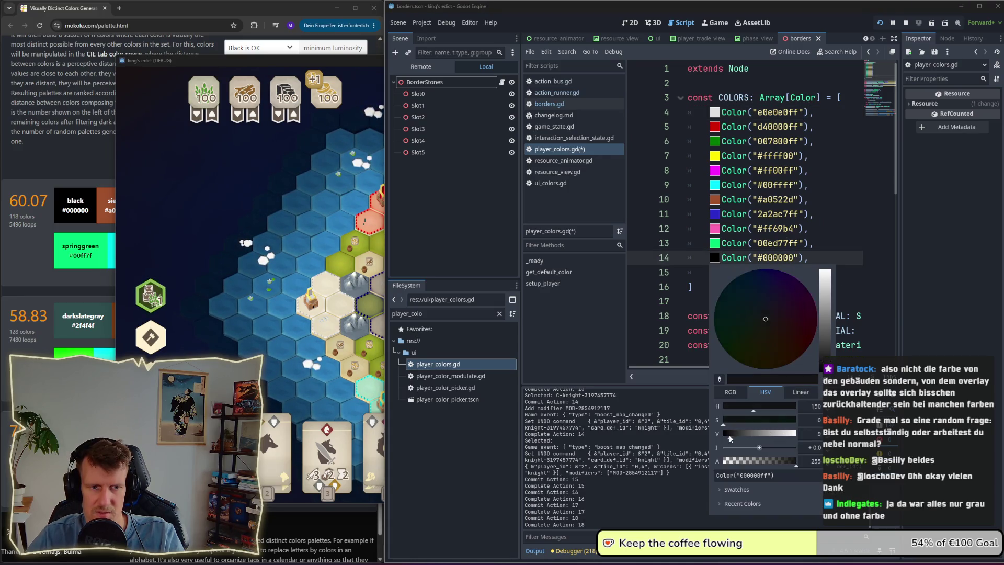
{"action": "left_click", "coordinate": [876, 285]}
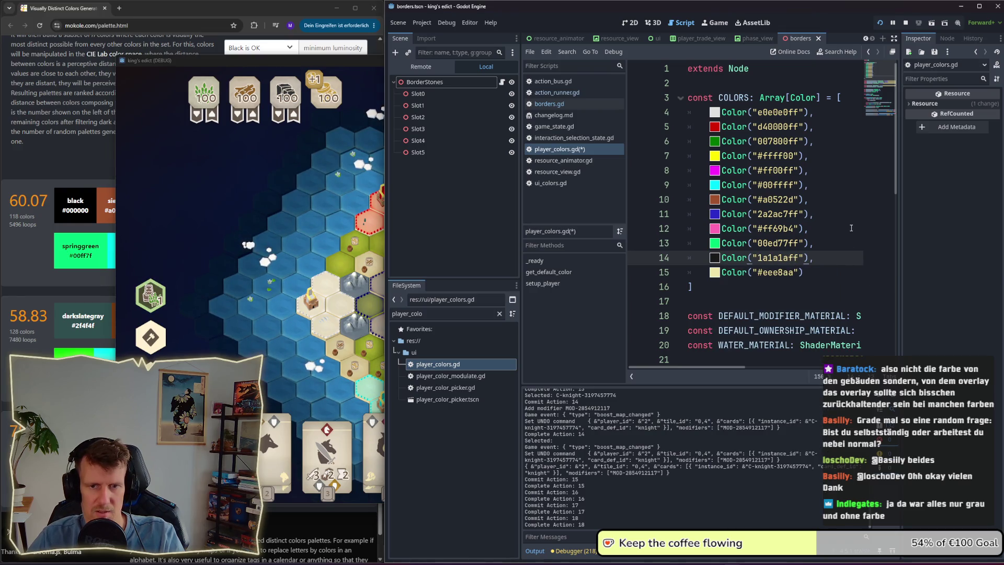
{"action": "left_click", "coordinate": [851, 228]}
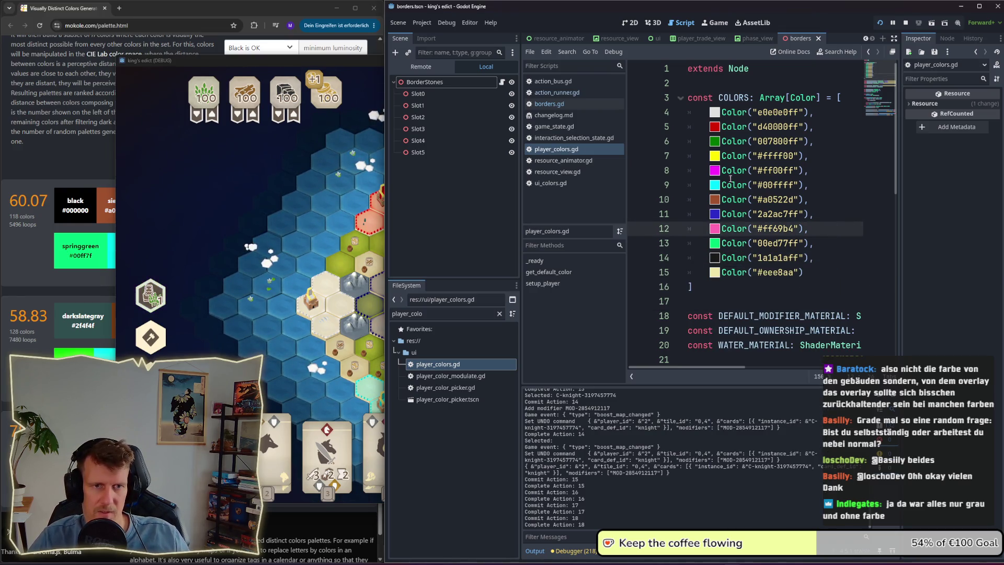
Step: Dim the yellow player colour to ebeb0eff
{"action": "left_click", "coordinate": [716, 157]}
{"action": "left_click", "coordinate": [794, 332]}
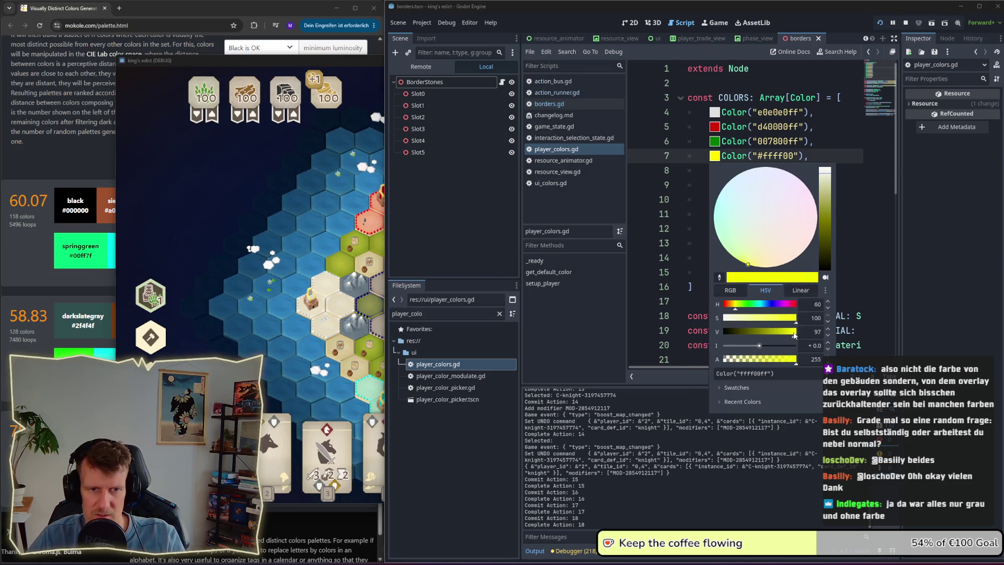
{"action": "left_click_drag", "start_coordinate": [792, 335], "coordinate": [790, 335]}
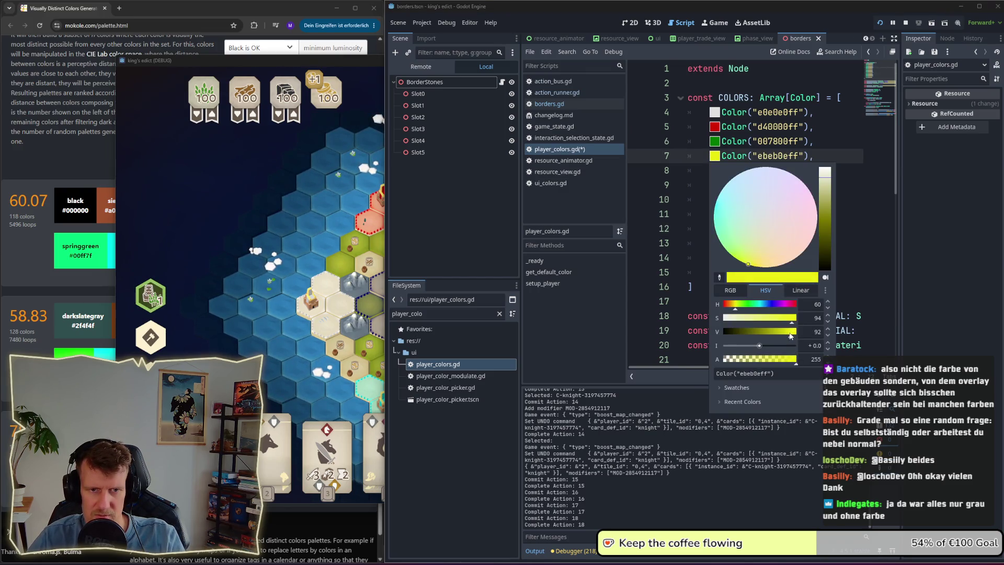
{"action": "left_click", "coordinate": [881, 256]}
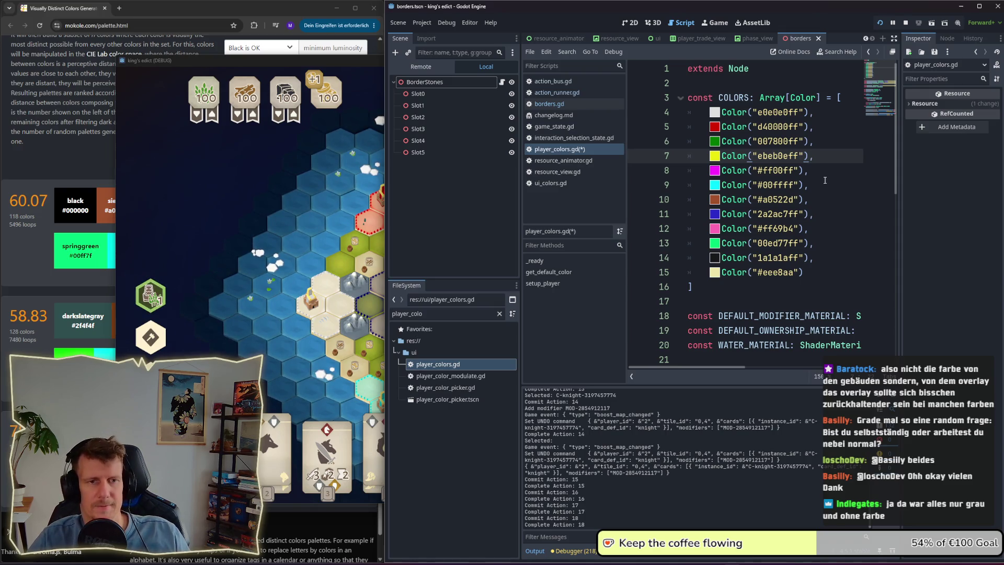
Step: Save player_colors.gd and relaunch the game with the new colours
{"action": "left_click", "coordinate": [825, 199]}
{"action": "key", "text": "ctrl+s"}
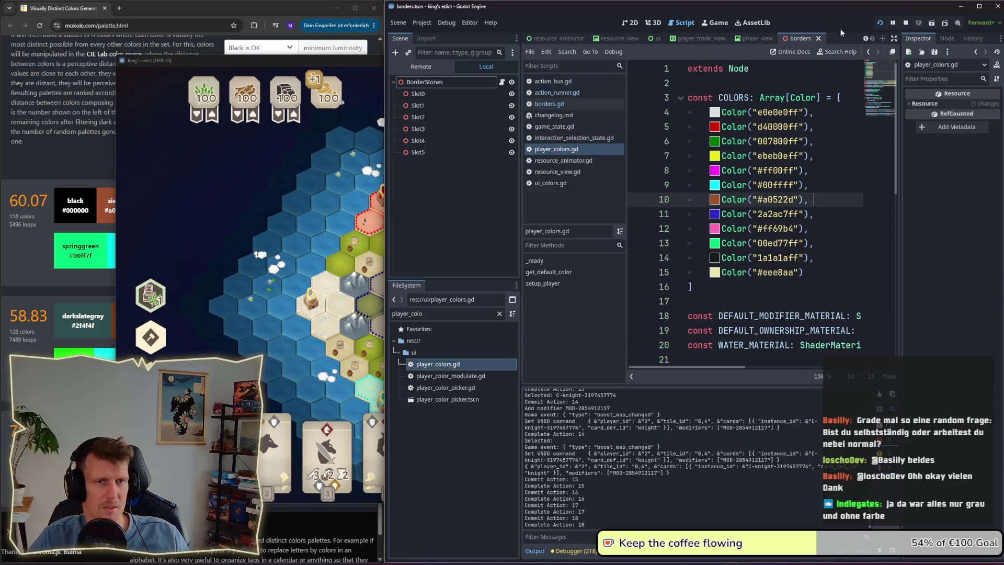
{"action": "left_click", "coordinate": [906, 22]}
{"action": "key", "text": "F5"}
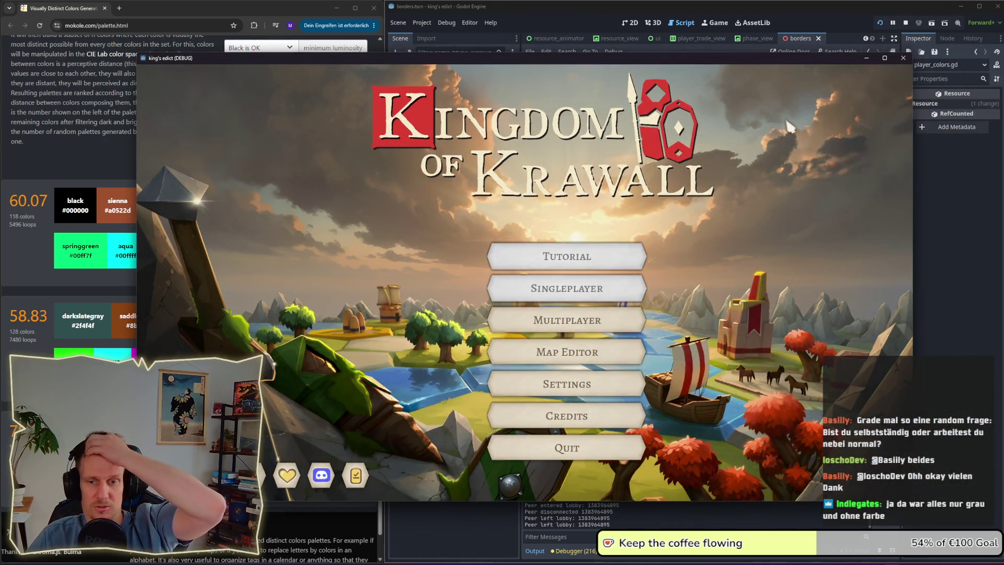
Step: Create a multiplayer room on the Colors map, found by filtering 'color', and take the red start
{"action": "left_click", "coordinate": [573, 319]}
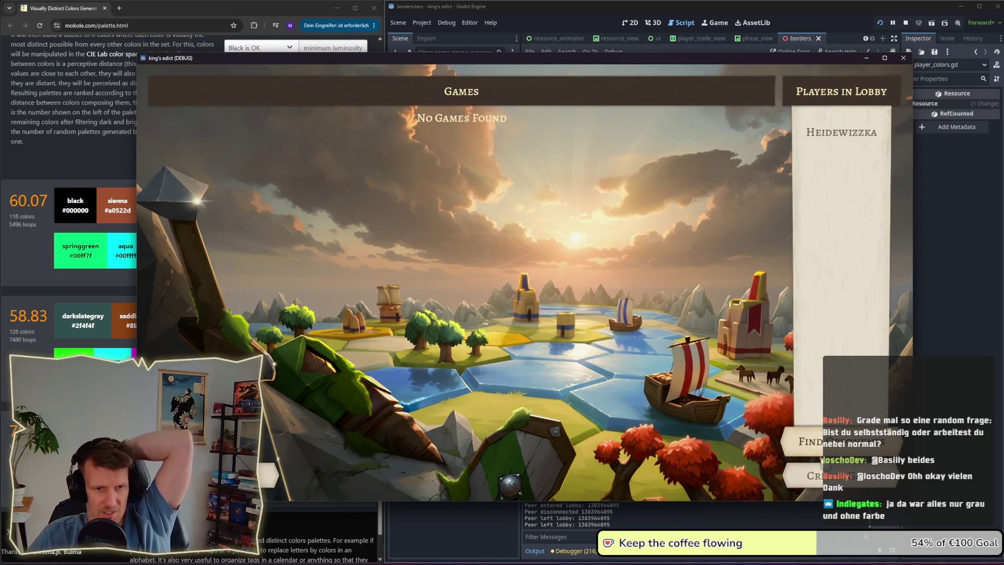
{"action": "left_click", "coordinate": [818, 475]}
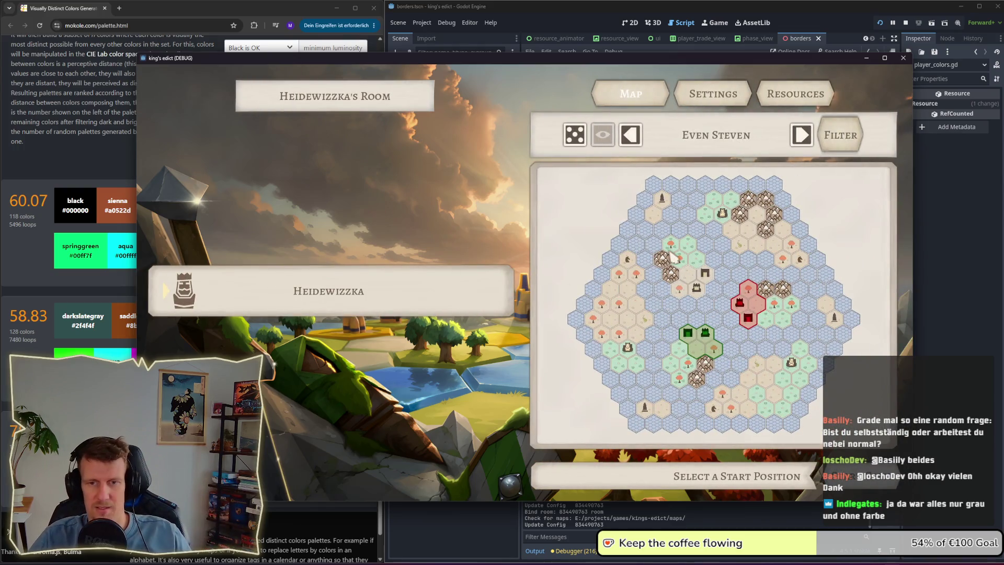
{"action": "left_click", "coordinate": [727, 140]}
{"action": "type", "text": "colors"}
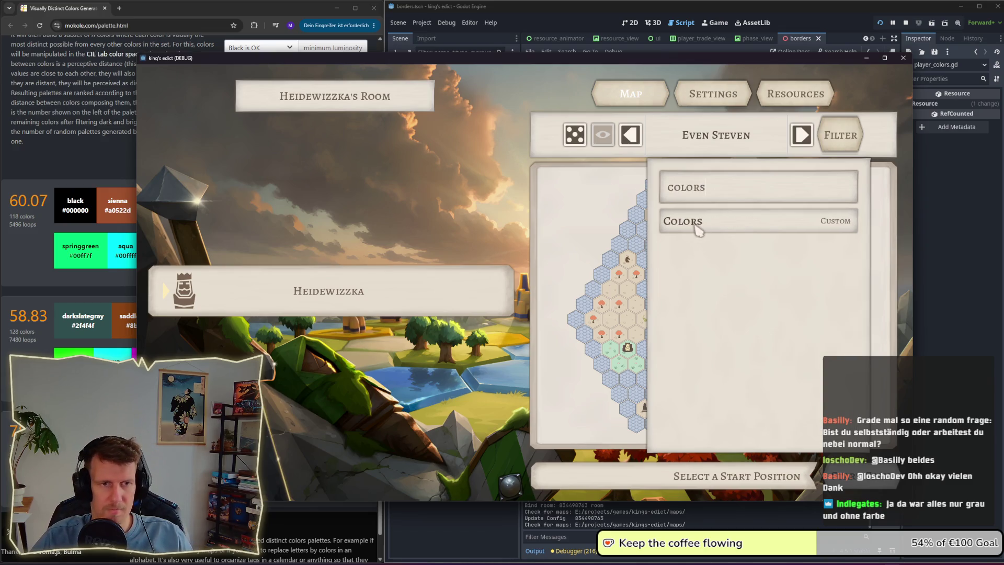
{"action": "left_click", "coordinate": [699, 225]}
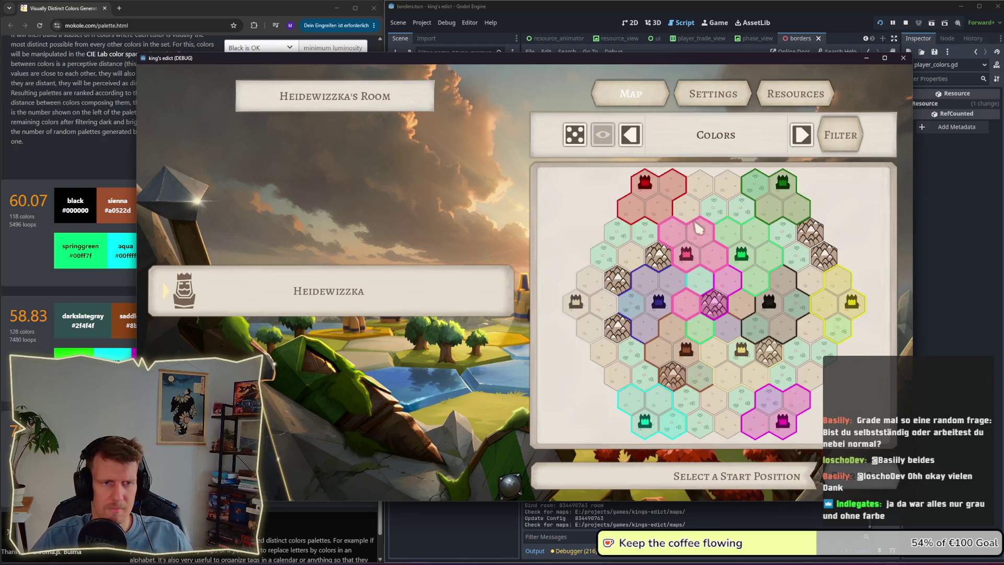
{"action": "left_click", "coordinate": [660, 215]}
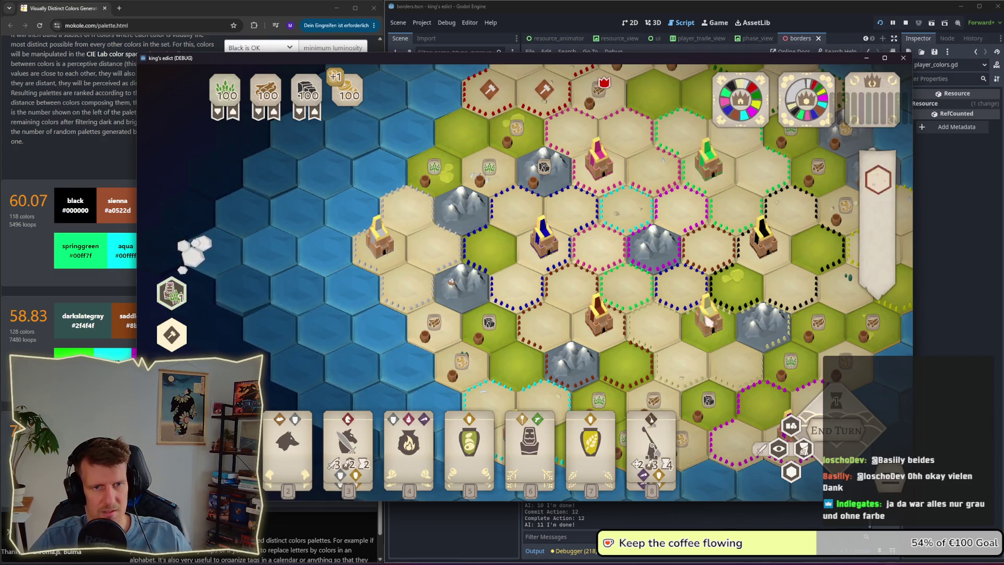
Step: Brighten the light grey player colour to f0f0f0ff
{"action": "key", "text": "alt+Tab"}
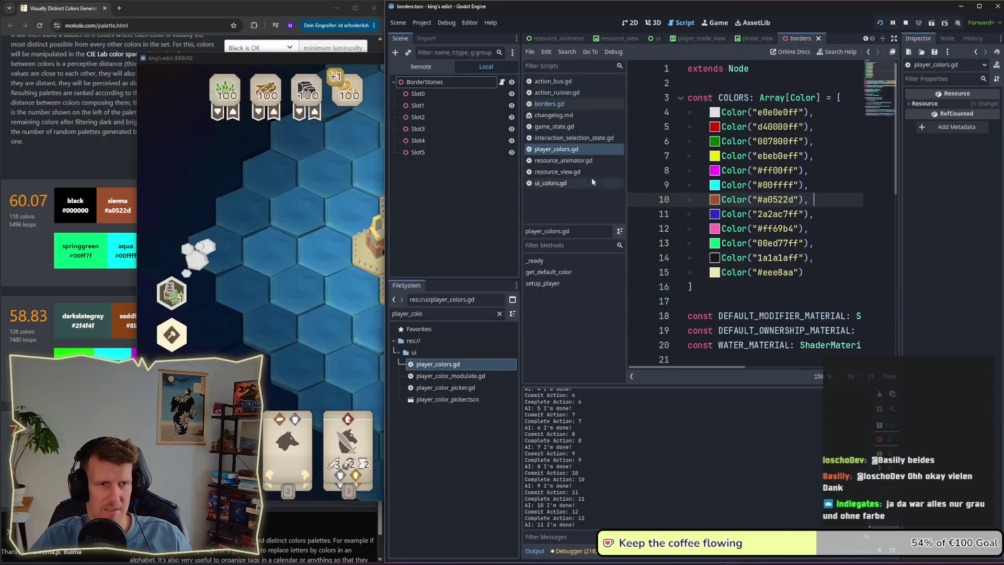
{"action": "left_click", "coordinate": [715, 113]}
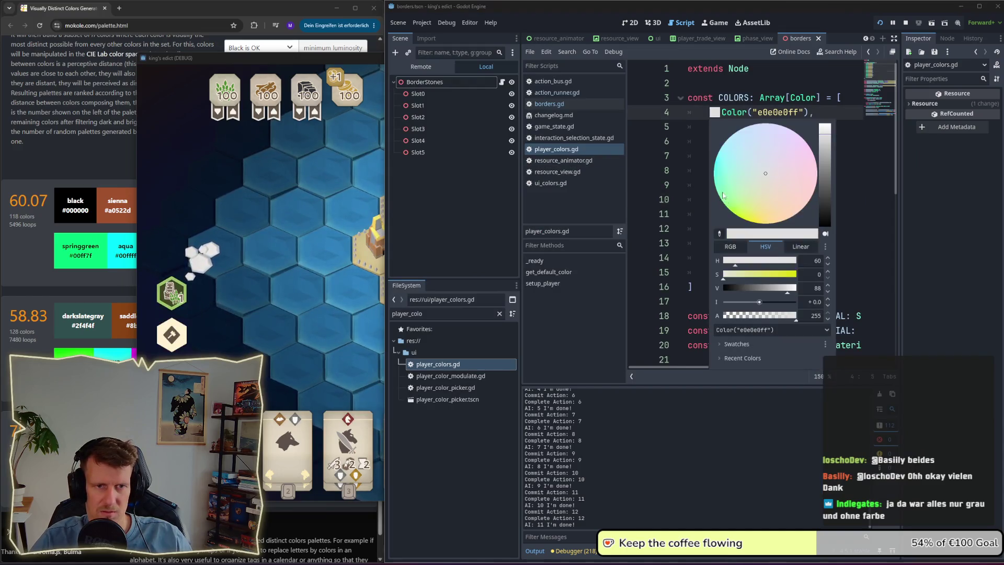
{"action": "left_click", "coordinate": [792, 288]}
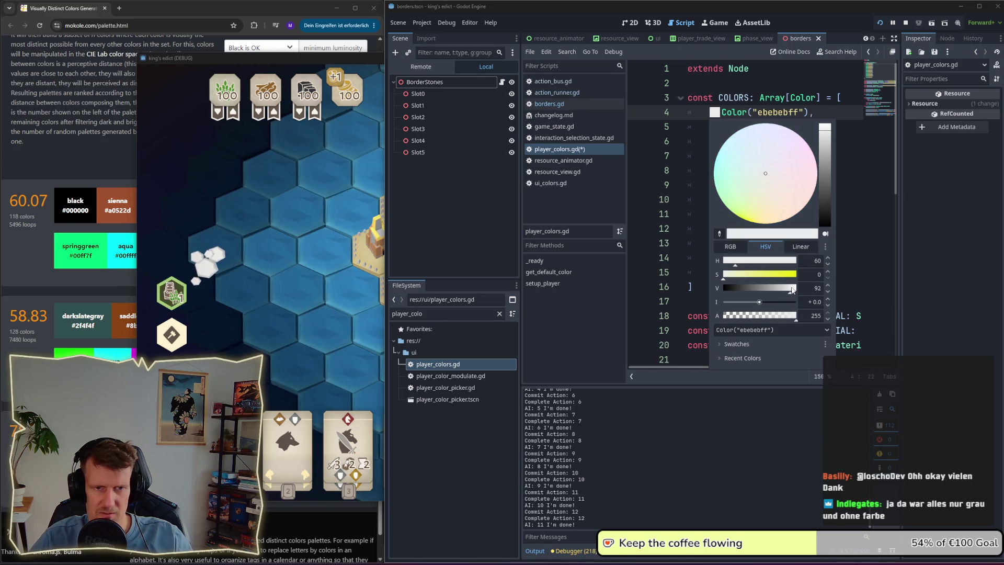
{"action": "left_click", "coordinate": [878, 288]}
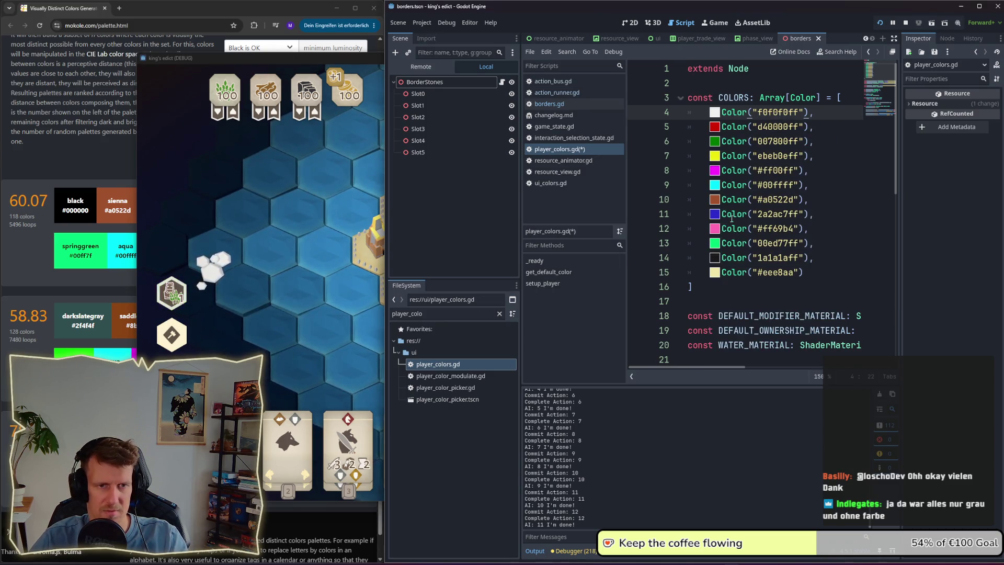
Step: Lighten the dark grey player colour to 262626ff
{"action": "left_click", "coordinate": [714, 258]}
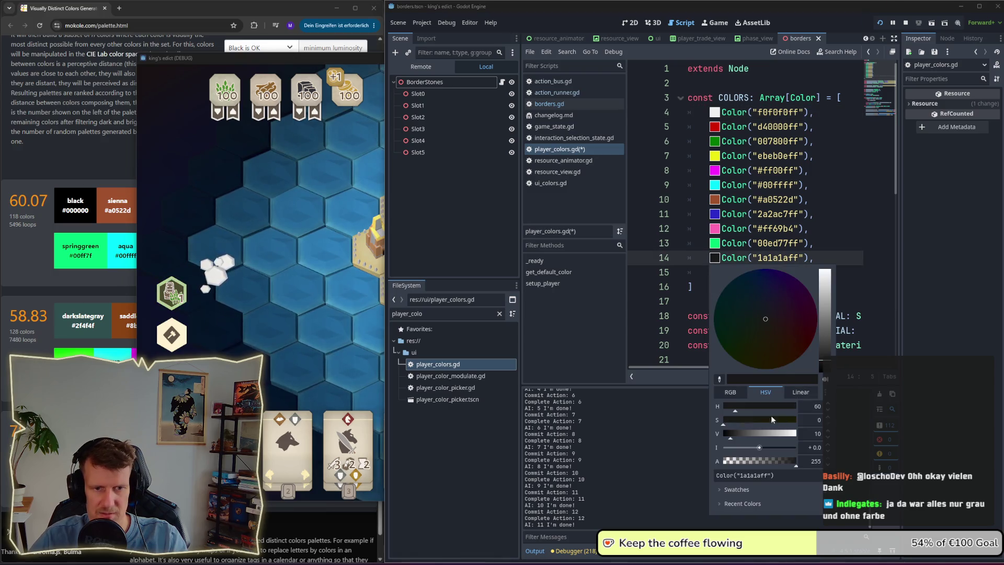
{"action": "left_click_drag", "start_coordinate": [731, 437], "coordinate": [735, 434]}
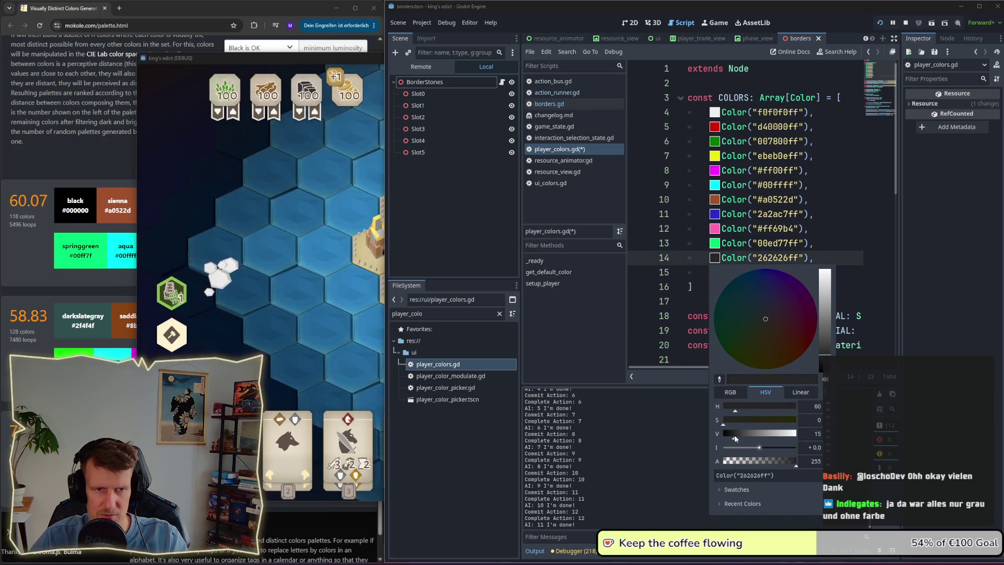
{"action": "left_click", "coordinate": [874, 263]}
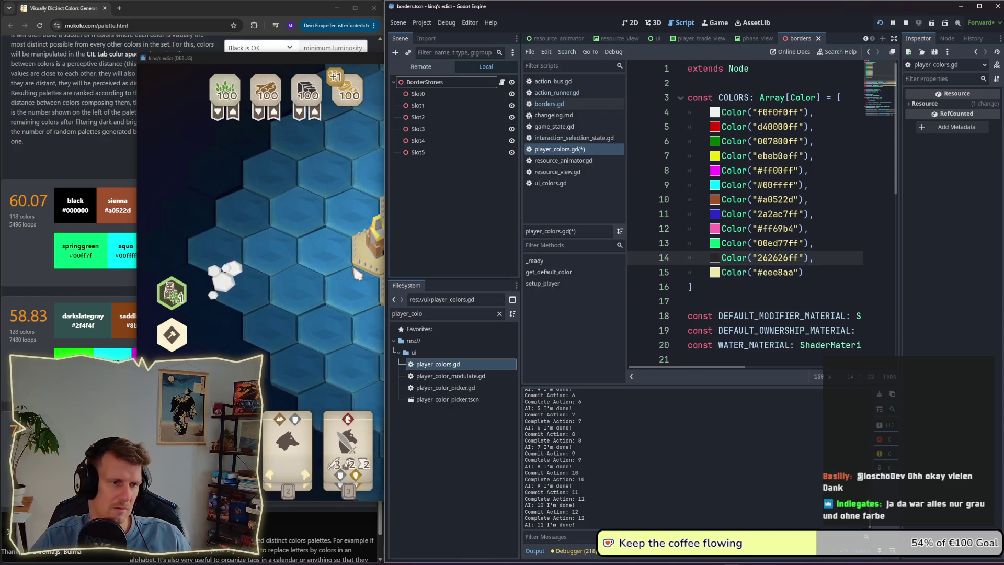
{"action": "left_click", "coordinate": [364, 269]}
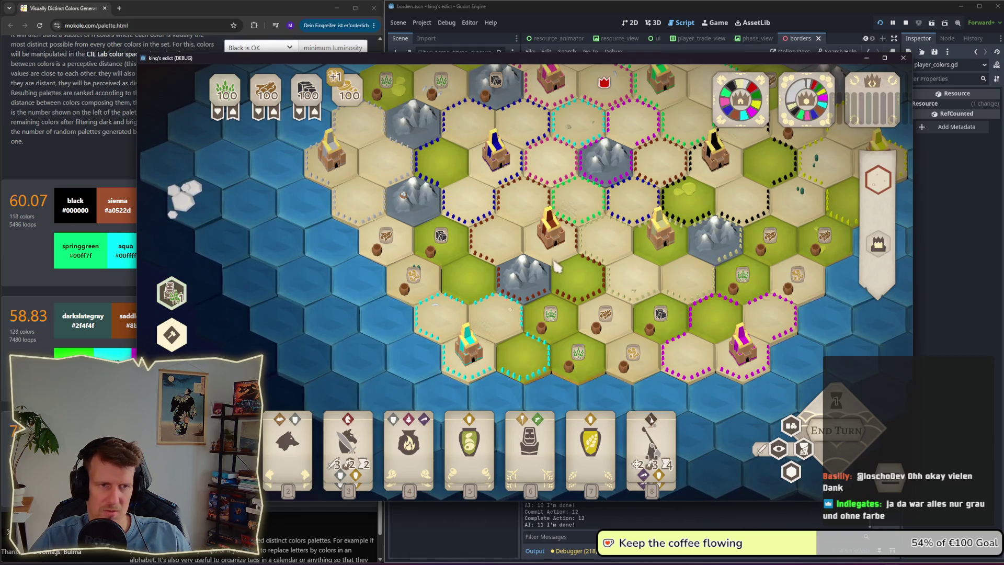
{"action": "key", "text": "alt+Tab"}
Step: Set the brown colour to b55c33ff and dim the cyan to 00e8e8ff
{"action": "left_click", "coordinate": [714, 199]}
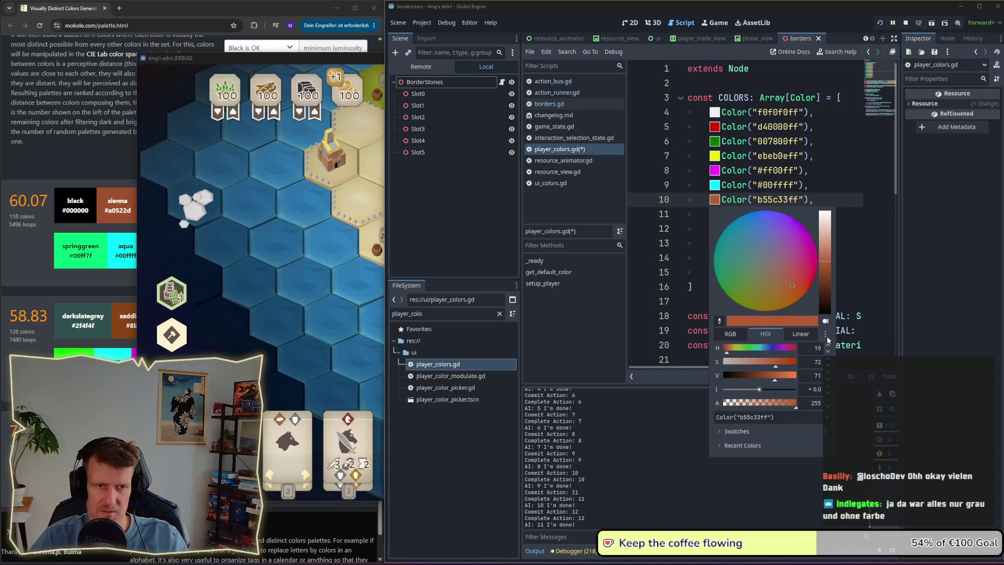
{"action": "left_click", "coordinate": [879, 250]}
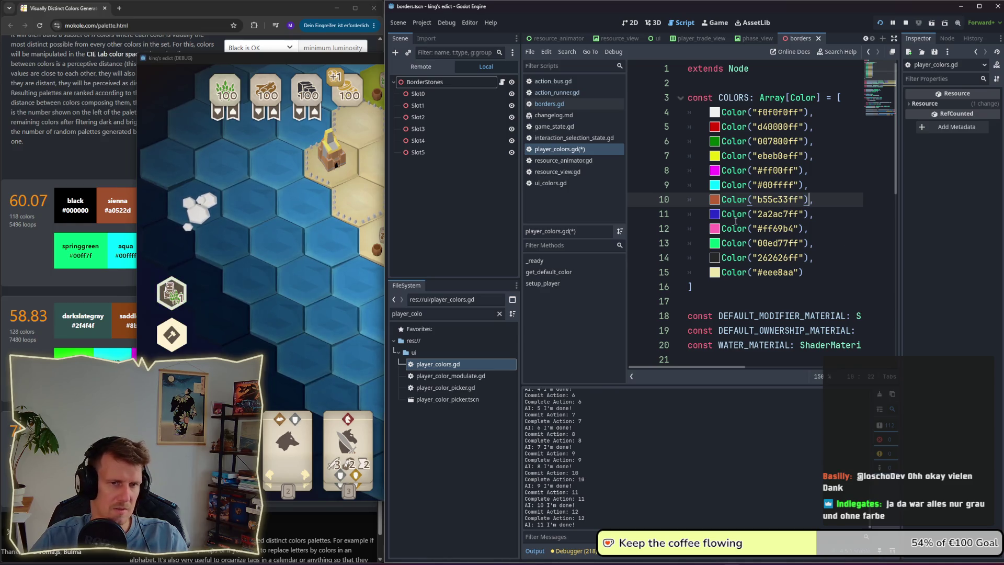
{"action": "left_click", "coordinate": [715, 185]}
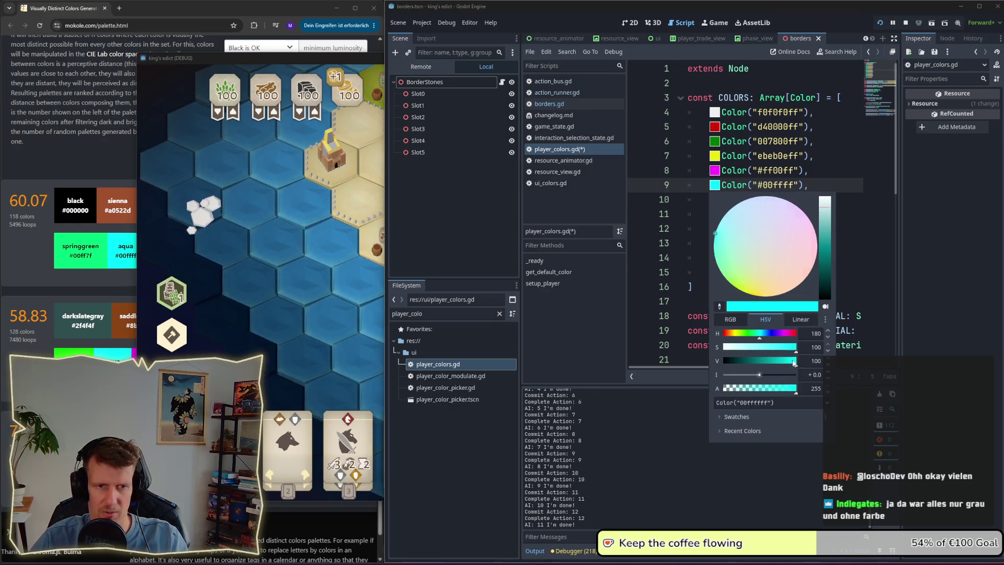
{"action": "left_click_drag", "start_coordinate": [795, 364], "coordinate": [789, 364]}
{"action": "left_click", "coordinate": [864, 226]}
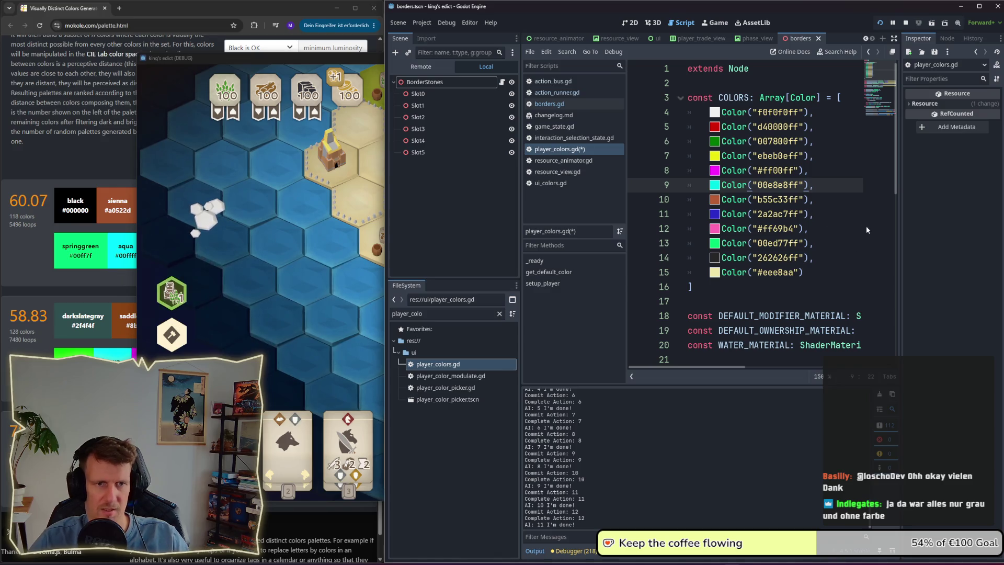
Step: Save player_colors.gd and check the running game
{"action": "left_click", "coordinate": [848, 192]}
{"action": "key", "text": "ctrl+s"}
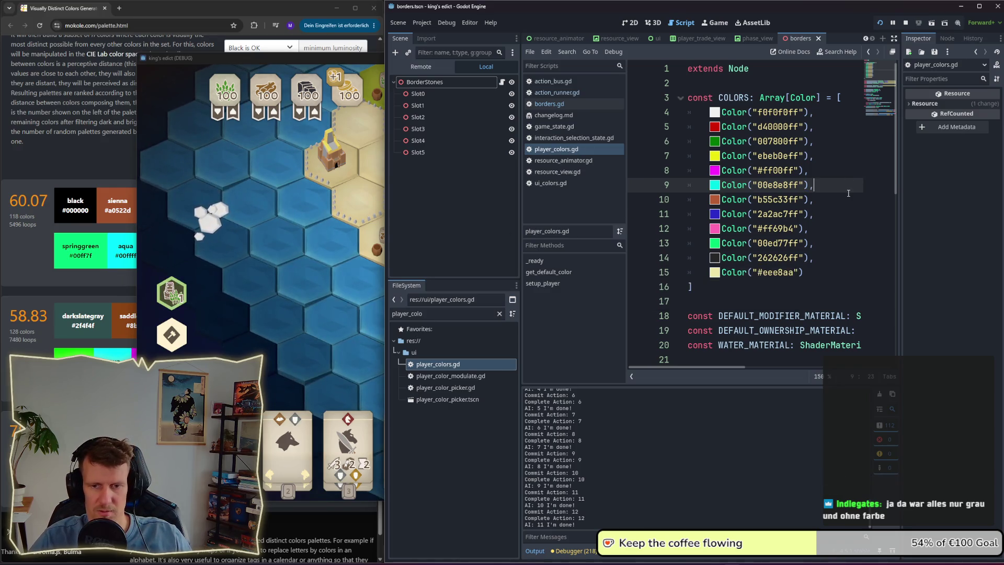
{"action": "left_click", "coordinate": [347, 273]}
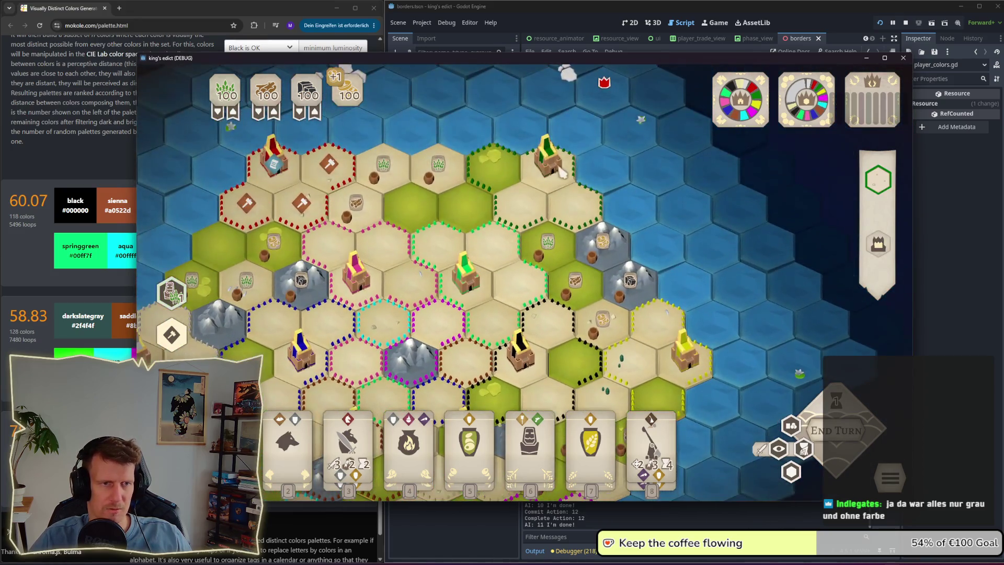
{"action": "left_click", "coordinate": [913, 349]}
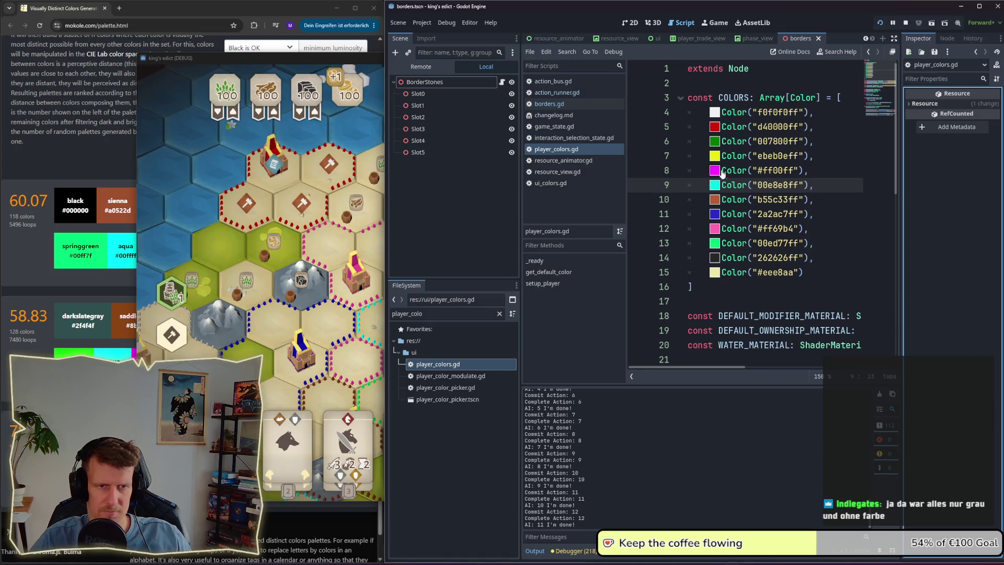
Step: Brighten the green player colour to 009000ff and relaunch the game
{"action": "left_click", "coordinate": [715, 141]}
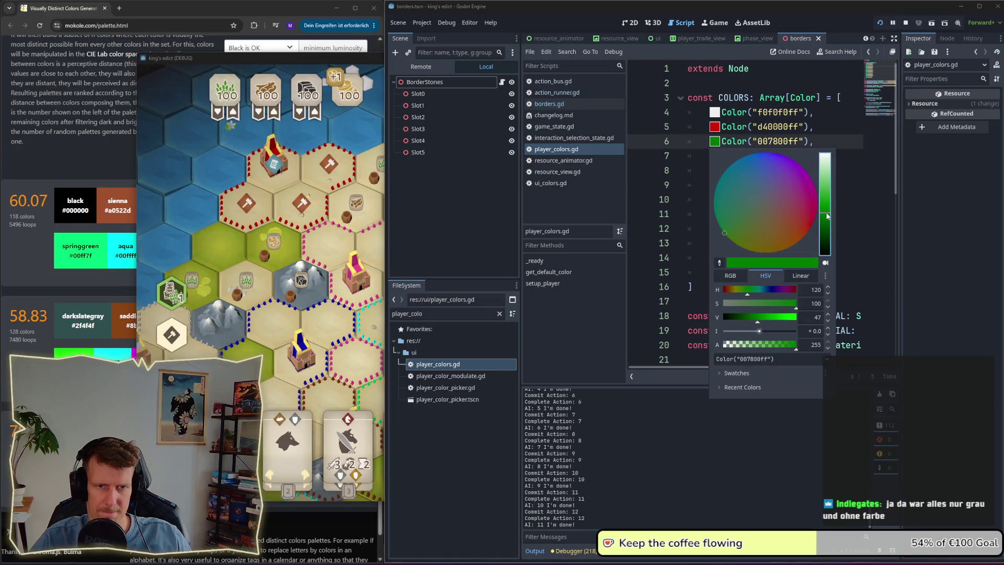
{"action": "left_click_drag", "start_coordinate": [826, 211], "coordinate": [826, 208]}
{"action": "left_click", "coordinate": [868, 220]}
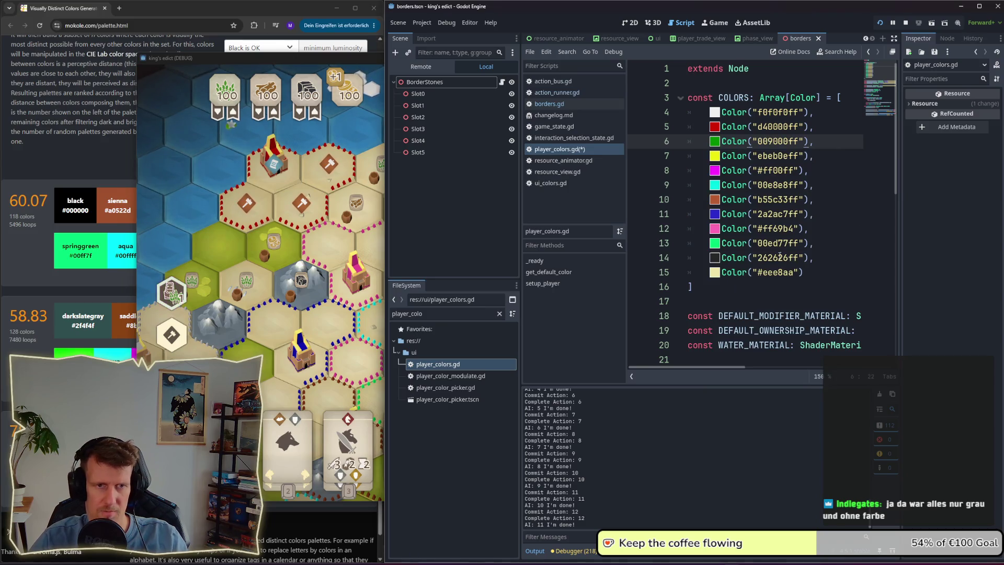
{"action": "key", "text": "F5"}
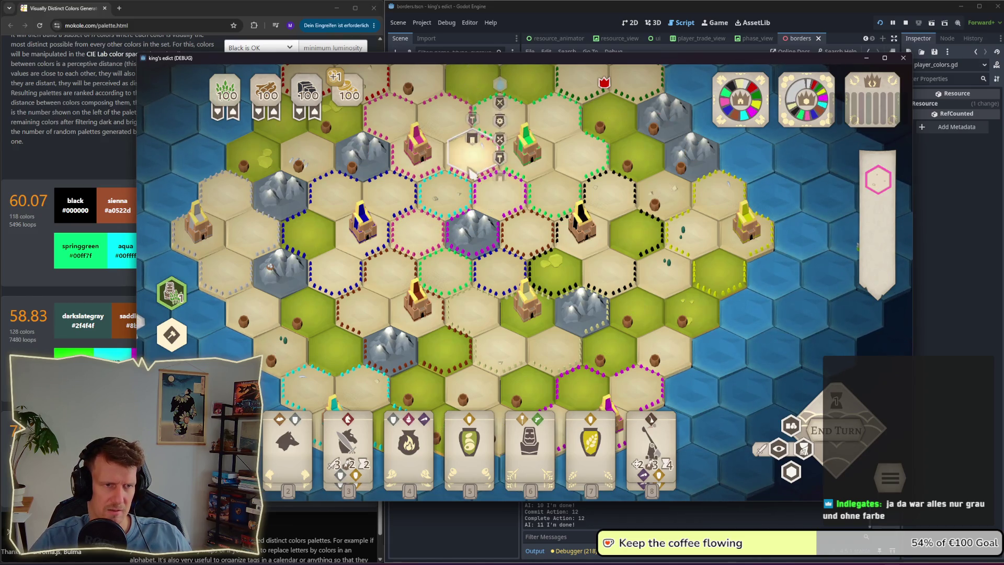
Step: Zoom into the relaunched map to inspect the borders, then return to the script editor
{"action": "scroll", "coordinate": [558, 294], "scroll_direction": "up", "scroll_amount": 5}
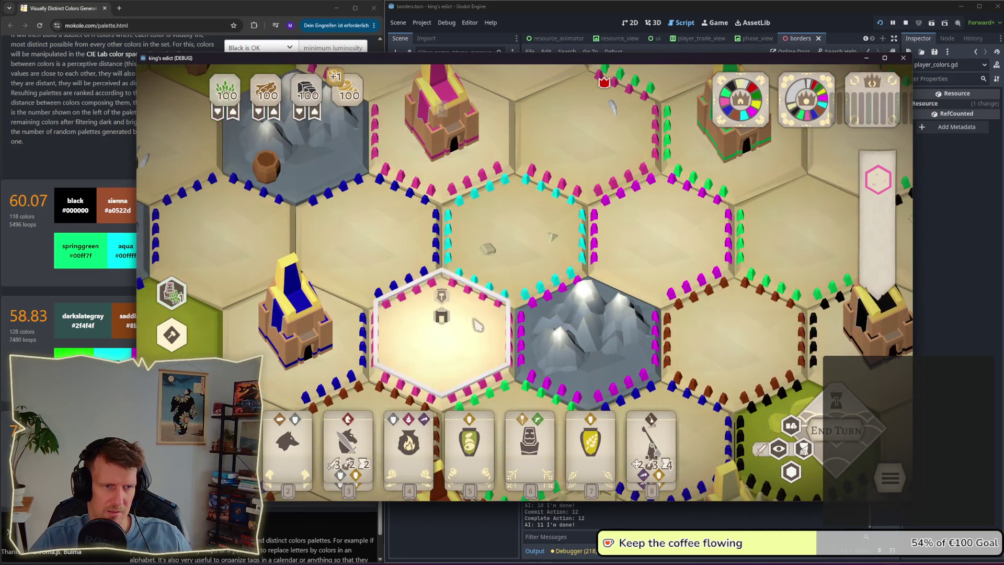
{"action": "key", "text": "alt+Tab"}
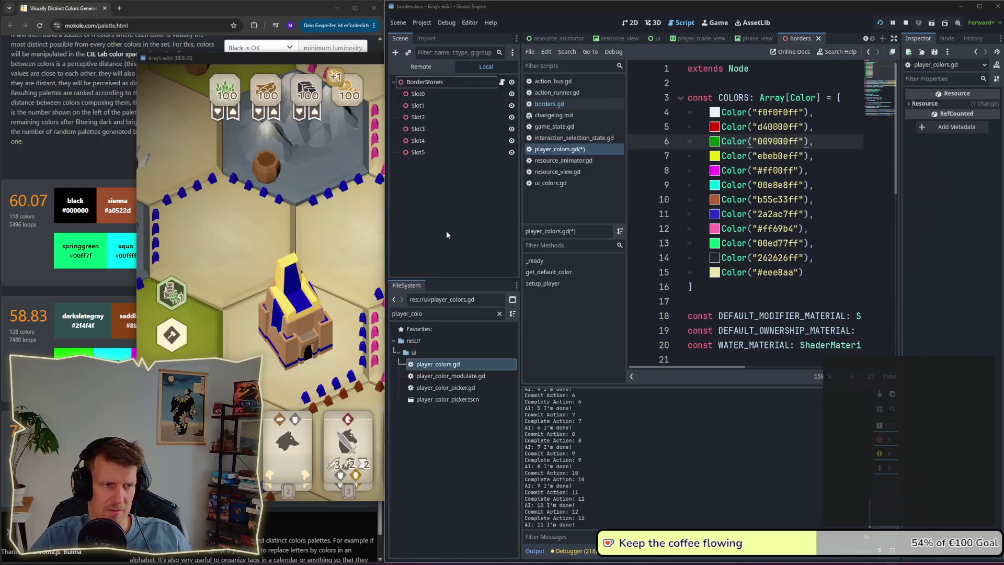
{"action": "key", "text": "alt+Tab"}
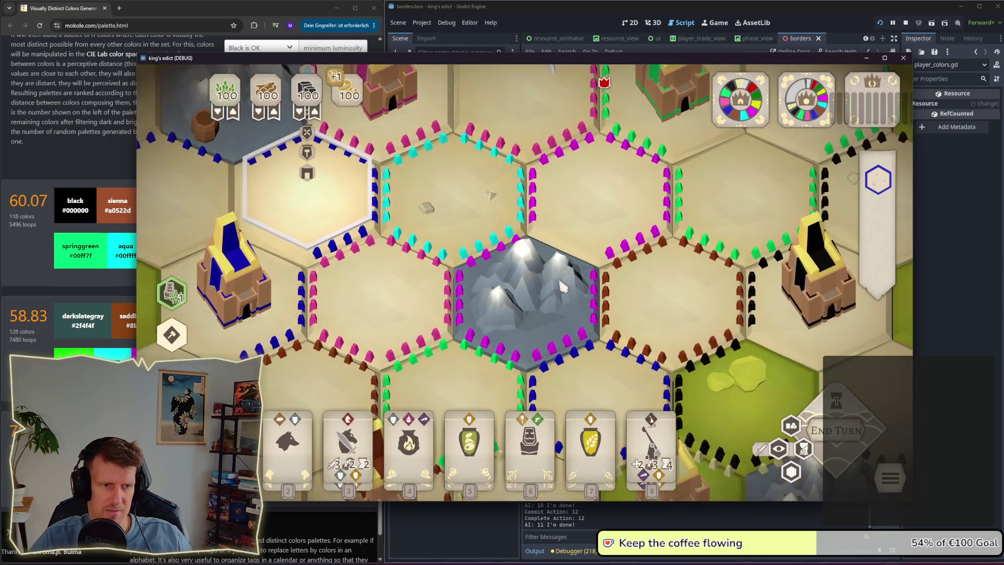
{"action": "key", "text": "alt+Tab"}
{"action": "key", "text": "alt+Tab"}
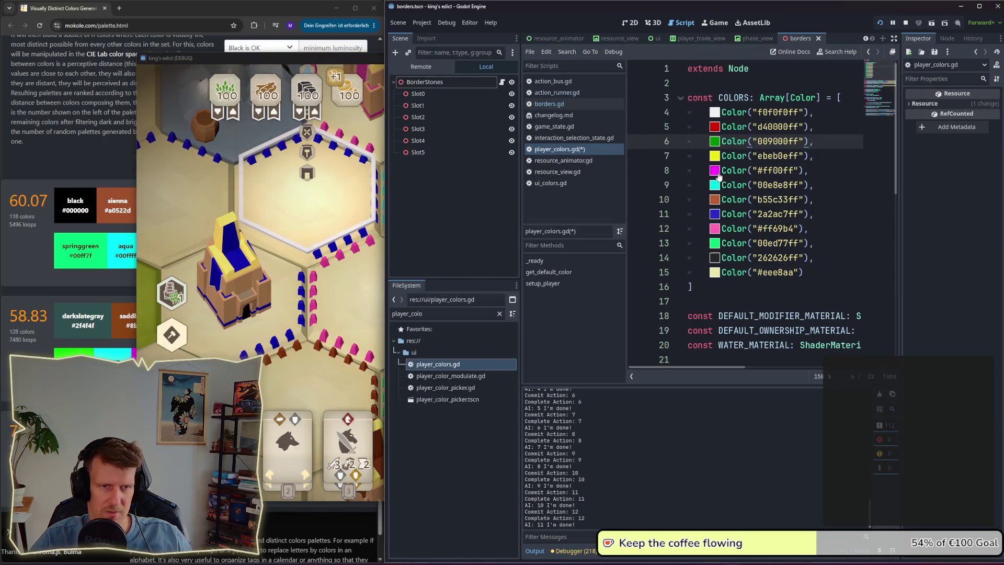
Step: Shift the magenta player colour toward a lighter purple, comparing it with the pink colour
{"action": "left_click", "coordinate": [714, 171]}
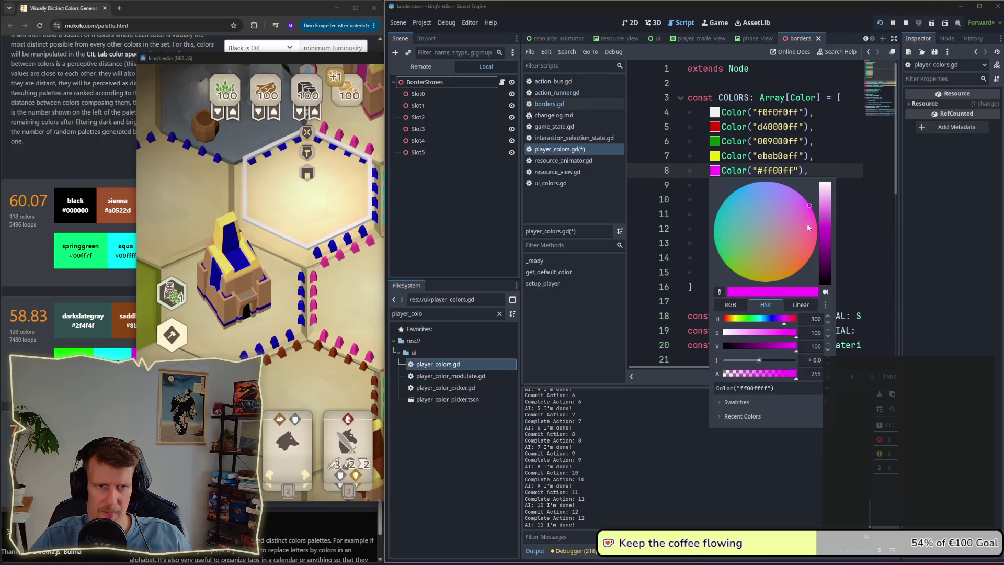
{"action": "left_click_drag", "start_coordinate": [809, 206], "coordinate": [804, 198]}
{"action": "left_click", "coordinate": [861, 173]}
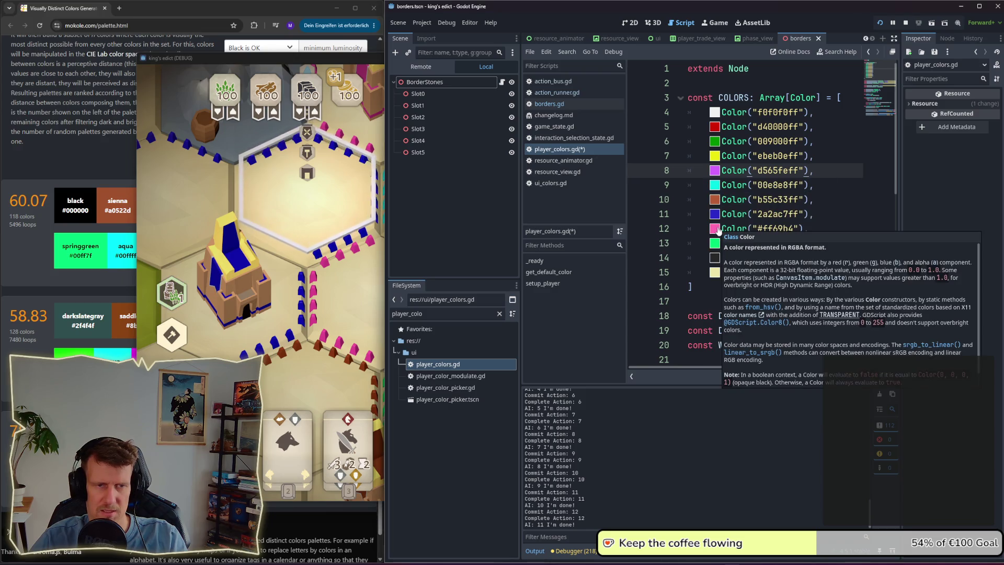
{"action": "left_click", "coordinate": [717, 230]}
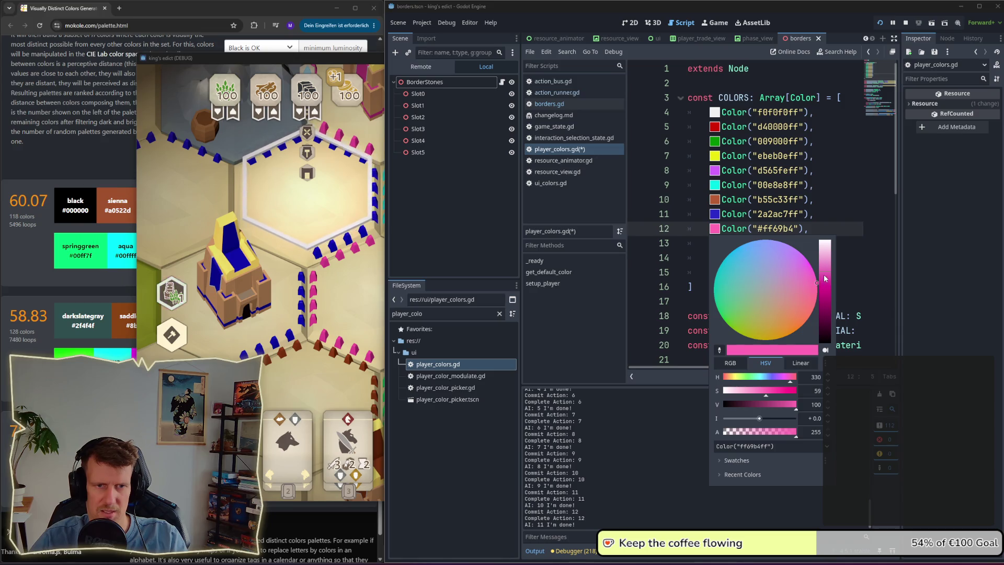
{"action": "left_click", "coordinate": [715, 171]}
Step: Saturate the purple to cd36fdff and restart the game
{"action": "left_click", "coordinate": [716, 171]}
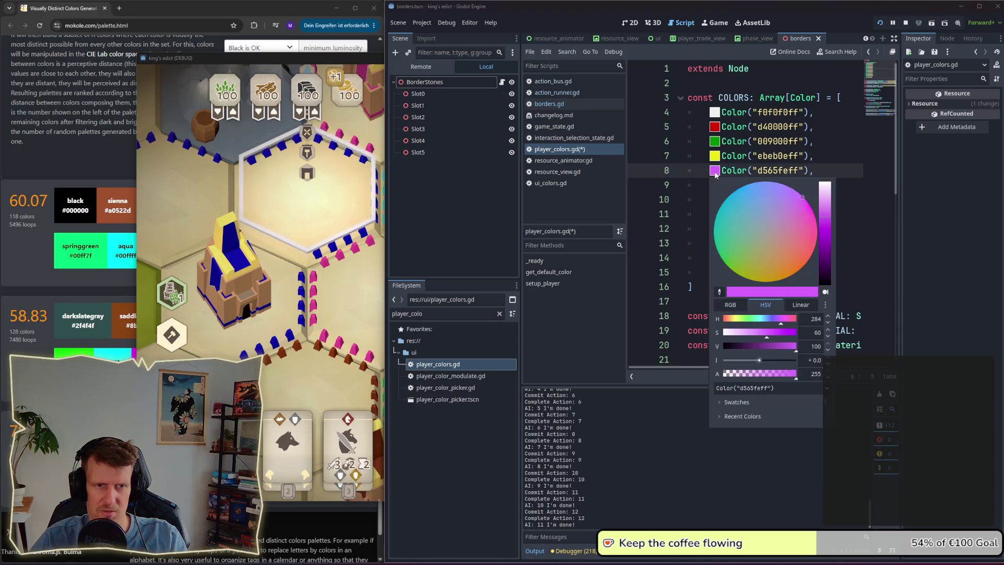
{"action": "left_click", "coordinate": [826, 226]}
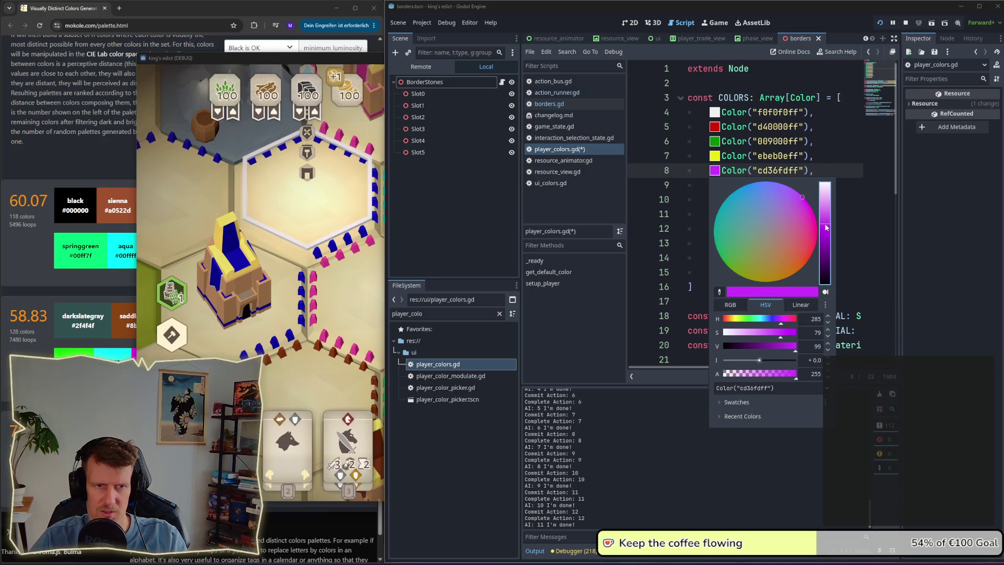
{"action": "left_click", "coordinate": [862, 201]}
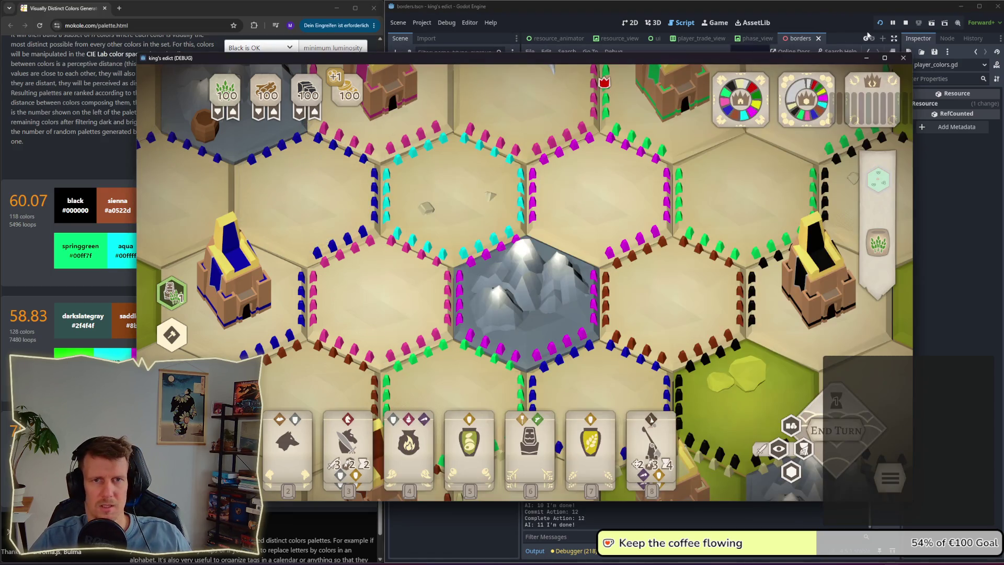
{"action": "left_click", "coordinate": [906, 22]}
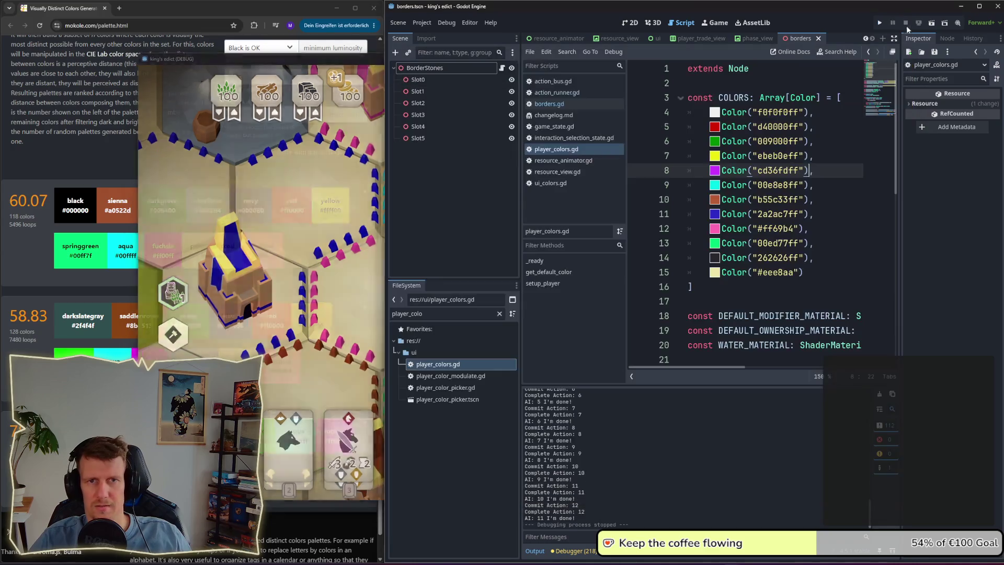
{"action": "left_click", "coordinate": [879, 23]}
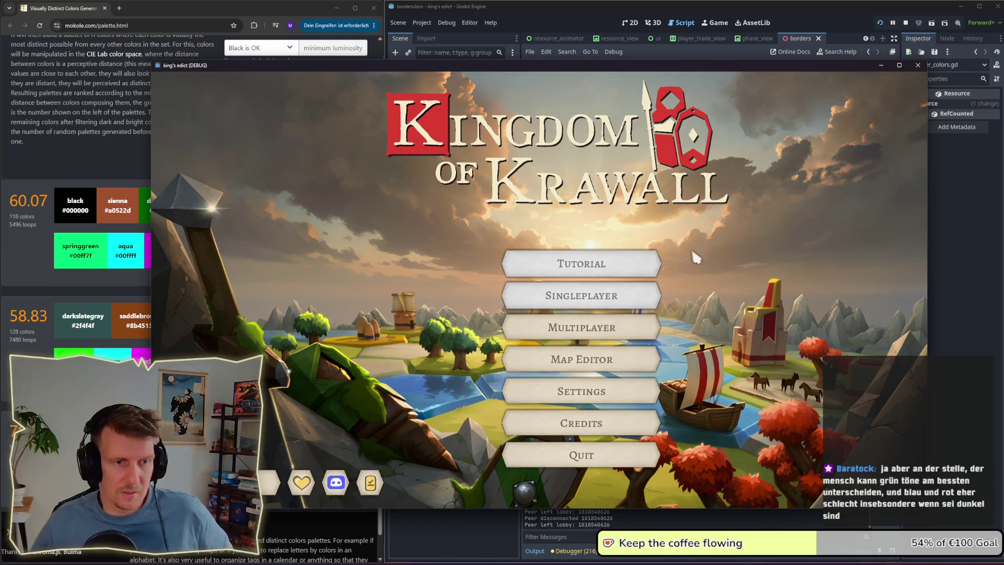
Step: Open a multiplayer room, load the Colors map via a 'colors' search, and claim the yellow start
{"action": "left_click", "coordinate": [554, 326]}
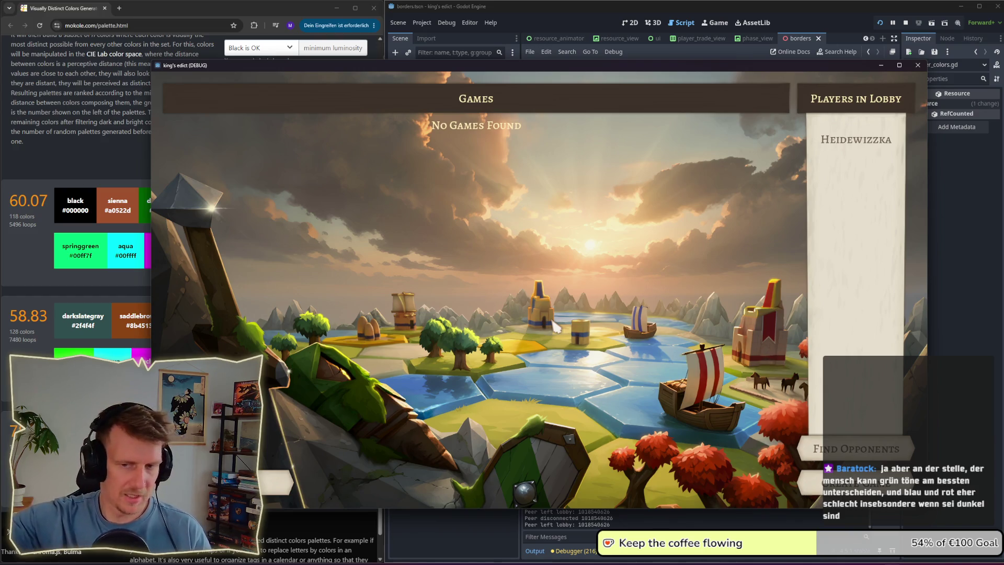
{"action": "left_click", "coordinate": [810, 474]}
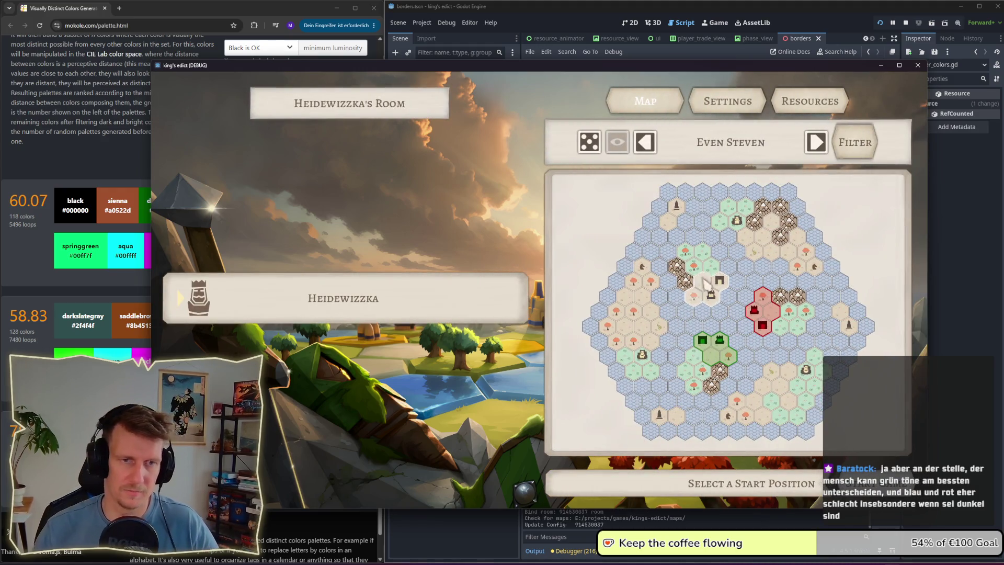
{"action": "left_click", "coordinate": [735, 147]}
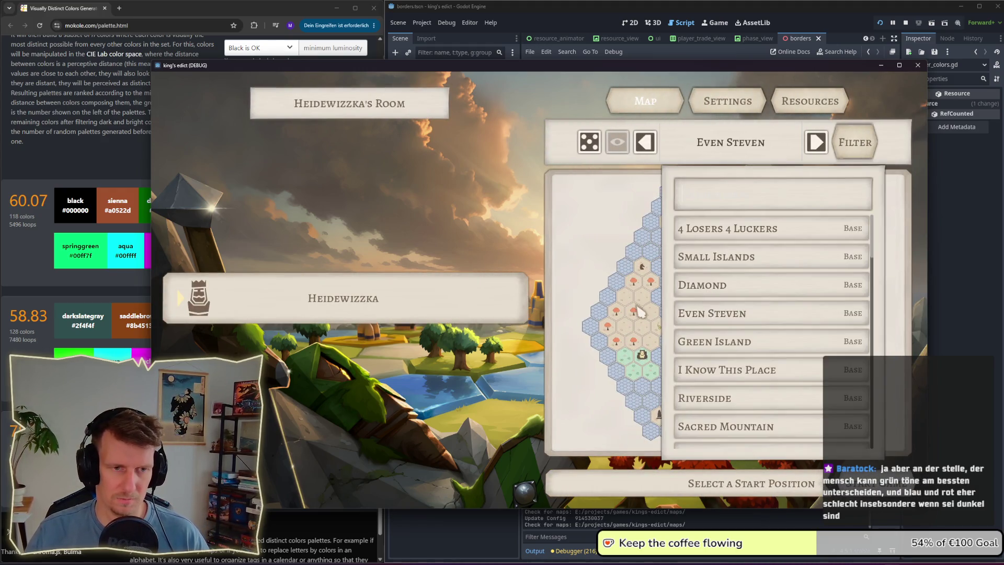
{"action": "left_click", "coordinate": [712, 309]}
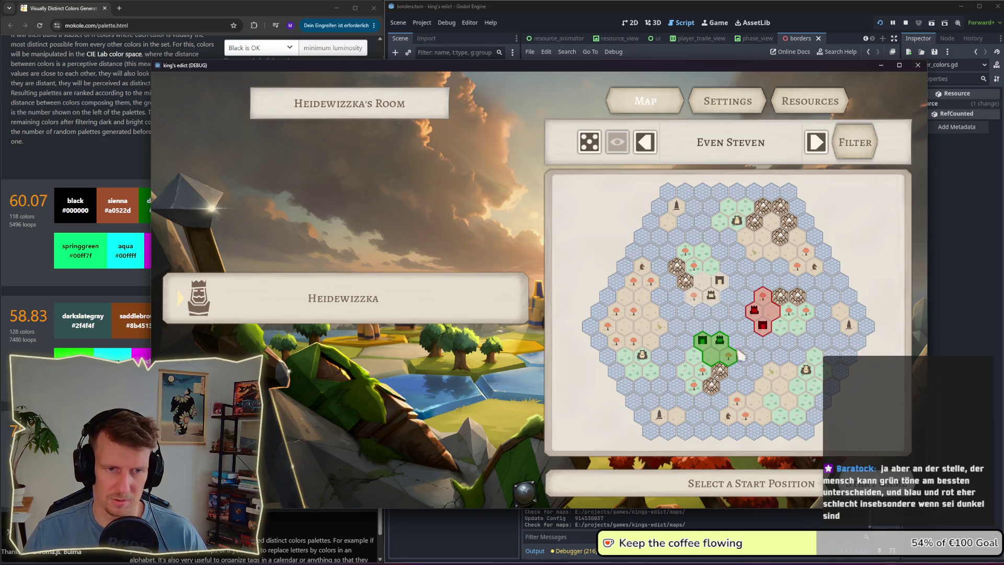
{"action": "left_click", "coordinate": [714, 152]}
{"action": "scroll", "coordinate": [706, 293], "scroll_direction": "down", "scroll_amount": 1}
{"action": "scroll", "coordinate": [705, 293], "scroll_direction": "up", "scroll_amount": 1}
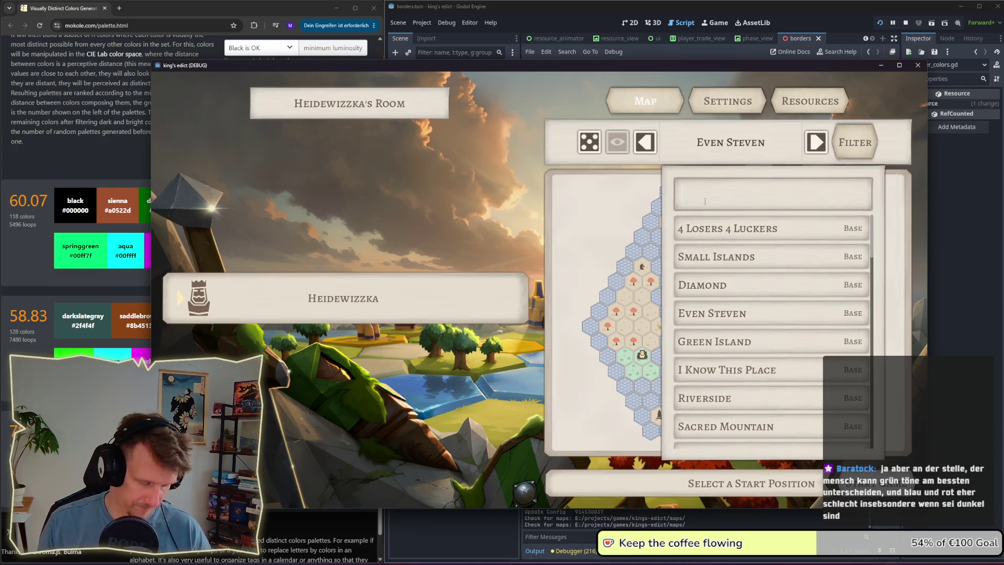
{"action": "type", "text": "colors"}
{"action": "left_click", "coordinate": [715, 234]}
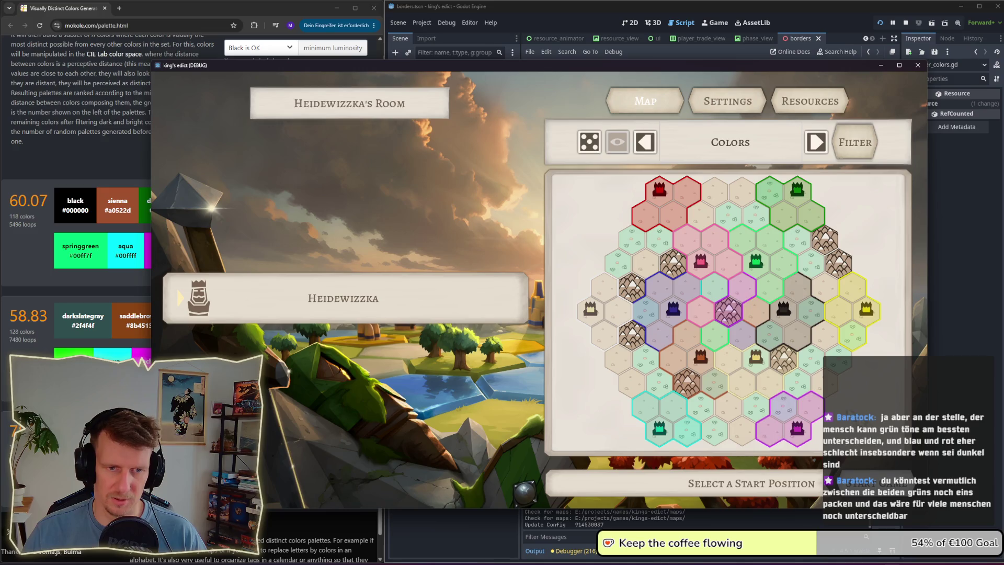
{"action": "left_click", "coordinate": [792, 370]}
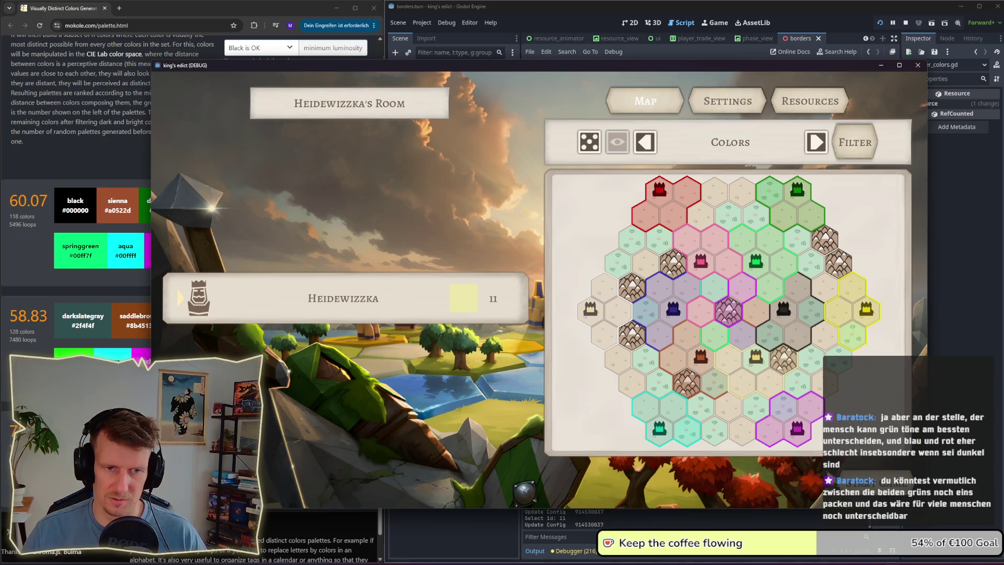
Step: Start the match and zoom and pan around the hex island to inspect the player borders
{"action": "left_click", "coordinate": [774, 483]}
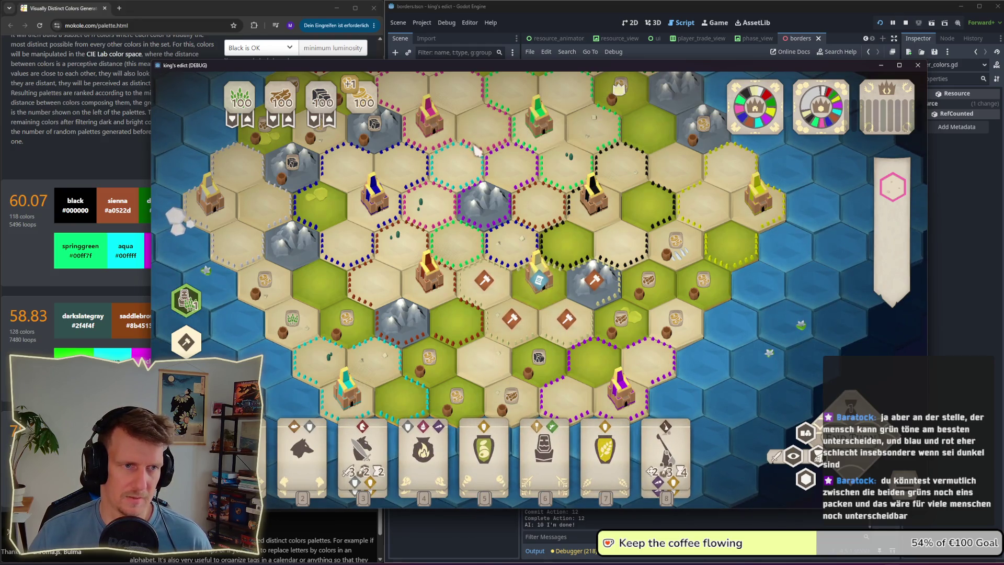
{"action": "scroll", "coordinate": [498, 156], "scroll_direction": "up", "scroll_amount": 5}
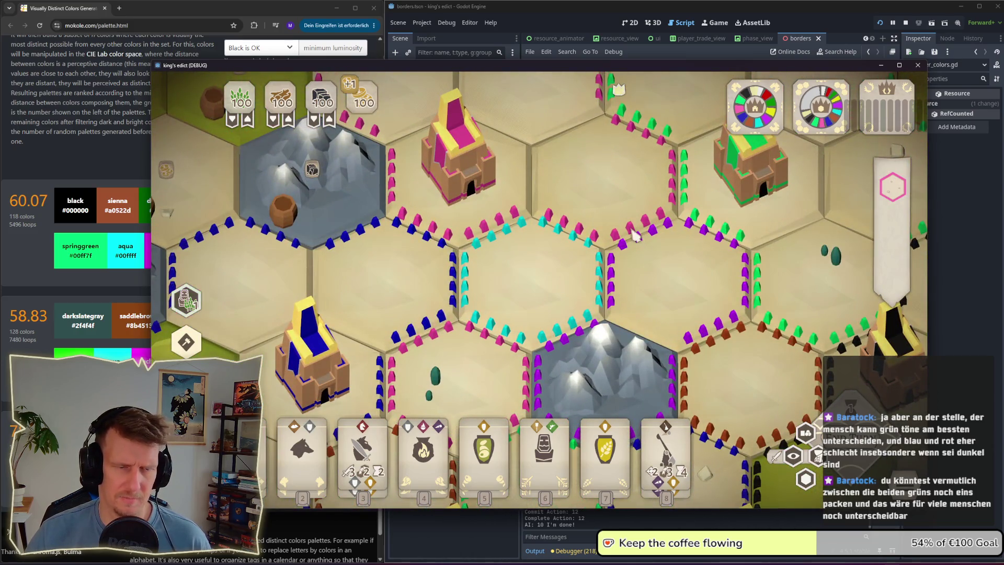
{"action": "scroll", "coordinate": [631, 226], "scroll_direction": "down", "scroll_amount": 5}
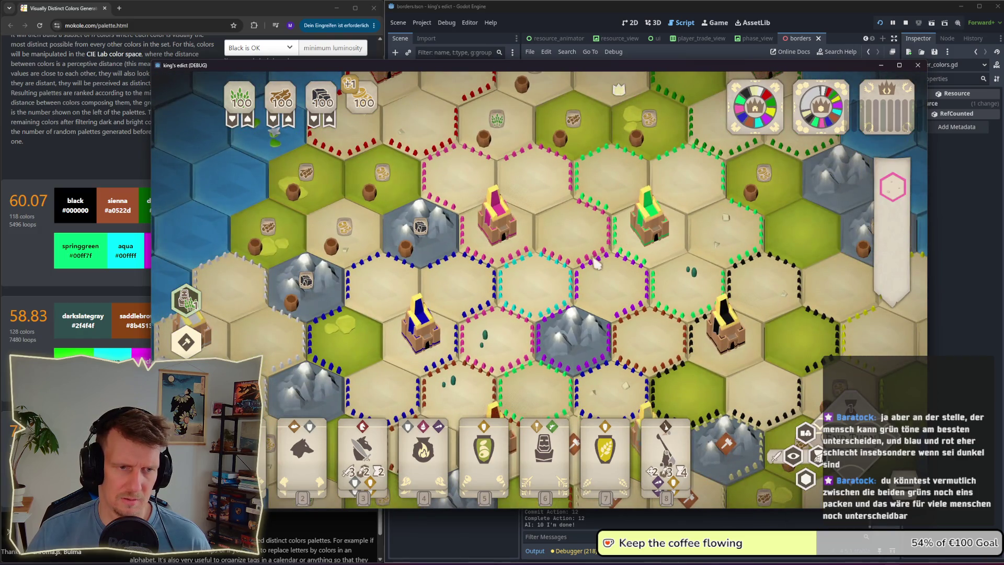
{"action": "scroll", "coordinate": [597, 265], "scroll_direction": "down", "scroll_amount": 2}
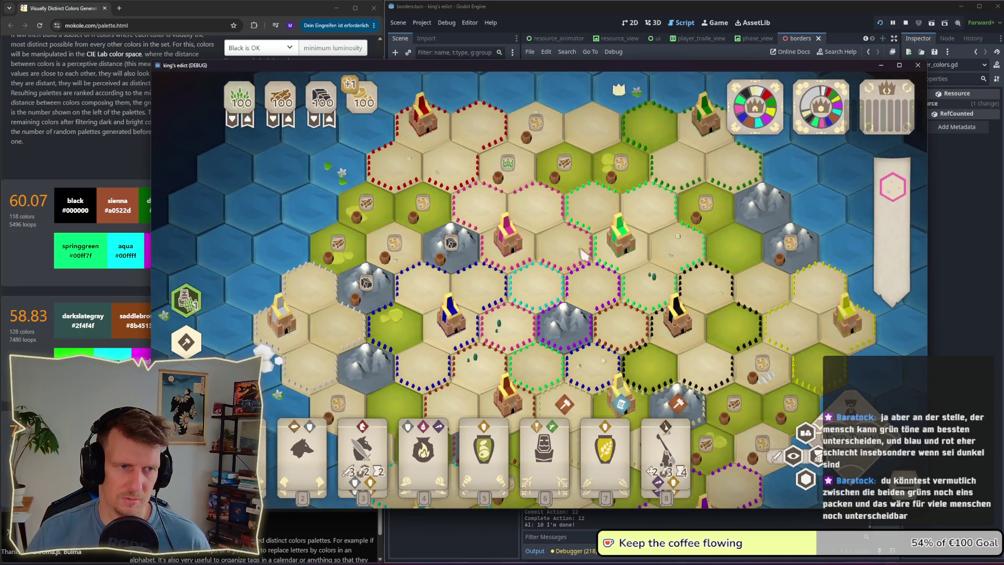
{"action": "scroll", "coordinate": [476, 201], "scroll_direction": "down", "scroll_amount": 1}
{"action": "scroll", "coordinate": [497, 220], "scroll_direction": "up", "scroll_amount": 4}
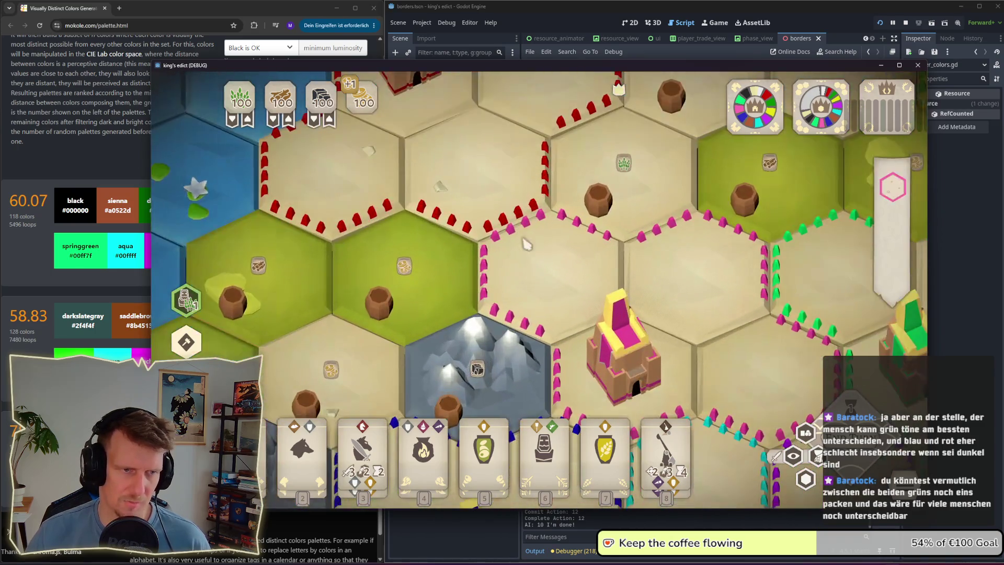
{"action": "scroll", "coordinate": [518, 242], "scroll_direction": "down", "scroll_amount": 2}
{"action": "scroll", "coordinate": [517, 241], "scroll_direction": "down", "scroll_amount": 2}
{"action": "scroll", "coordinate": [497, 251], "scroll_direction": "up", "scroll_amount": 1}
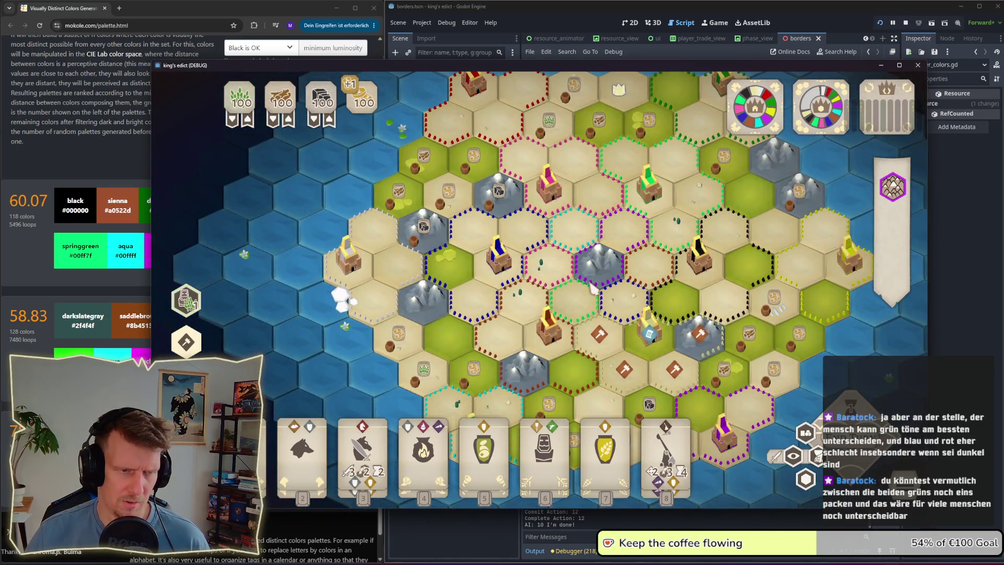
{"action": "scroll", "coordinate": [476, 259], "scroll_direction": "up", "scroll_amount": 1}
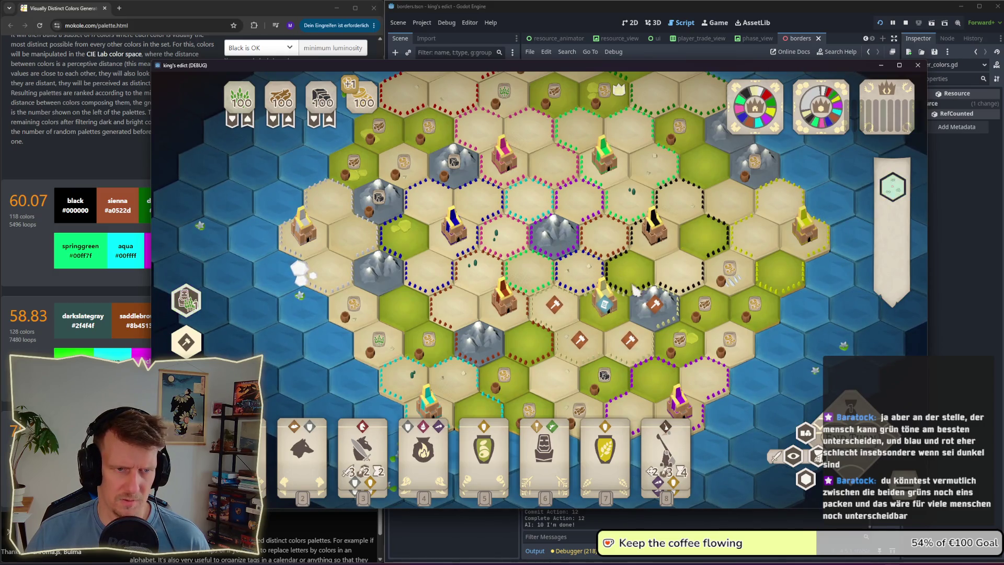
{"action": "scroll", "coordinate": [627, 272], "scroll_direction": "up", "scroll_amount": 1}
{"action": "scroll", "coordinate": [618, 235], "scroll_direction": "down", "scroll_amount": 1}
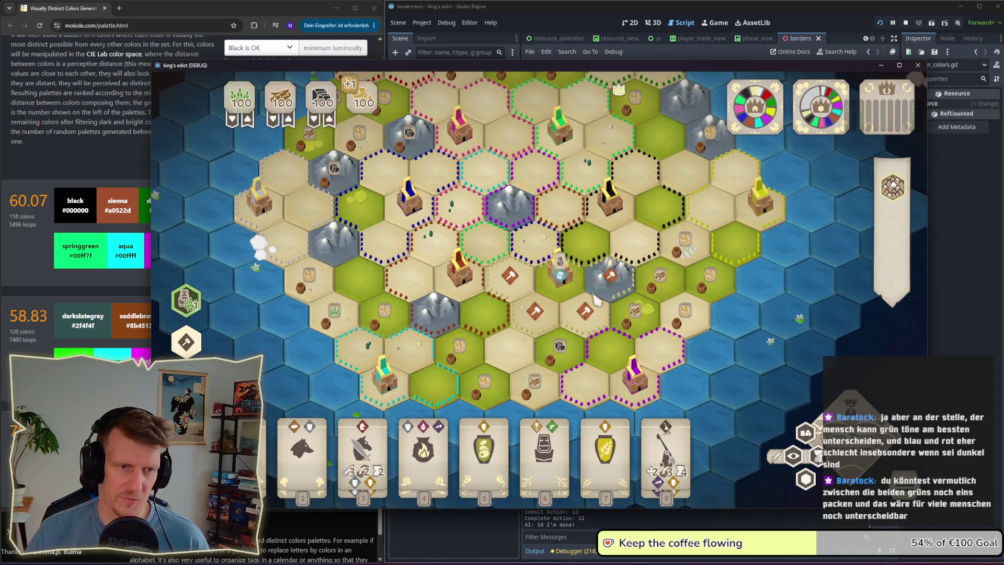
{"action": "scroll", "coordinate": [607, 225], "scroll_direction": "down", "scroll_amount": 1}
{"action": "scroll", "coordinate": [617, 230], "scroll_direction": "up", "scroll_amount": 1}
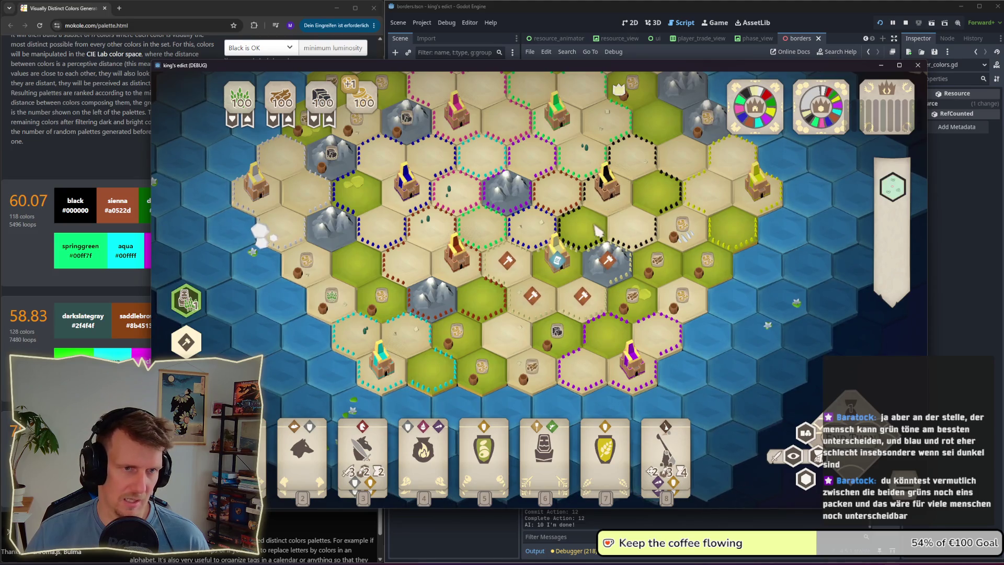
{"action": "scroll", "coordinate": [602, 256], "scroll_direction": "up", "scroll_amount": 1}
{"action": "scroll", "coordinate": [276, 242], "scroll_direction": "up", "scroll_amount": 3}
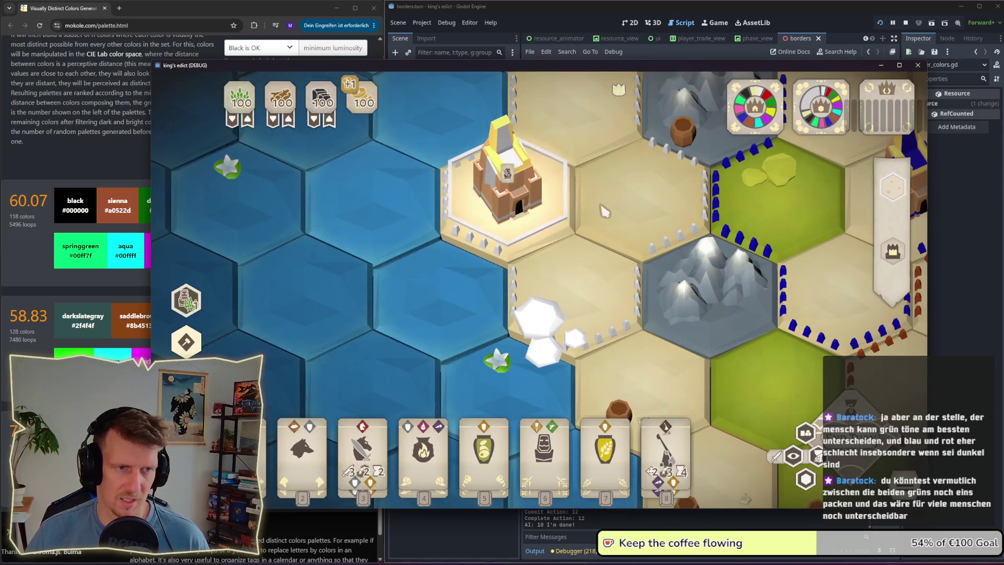
{"action": "scroll", "coordinate": [429, 188], "scroll_direction": "down", "scroll_amount": 2}
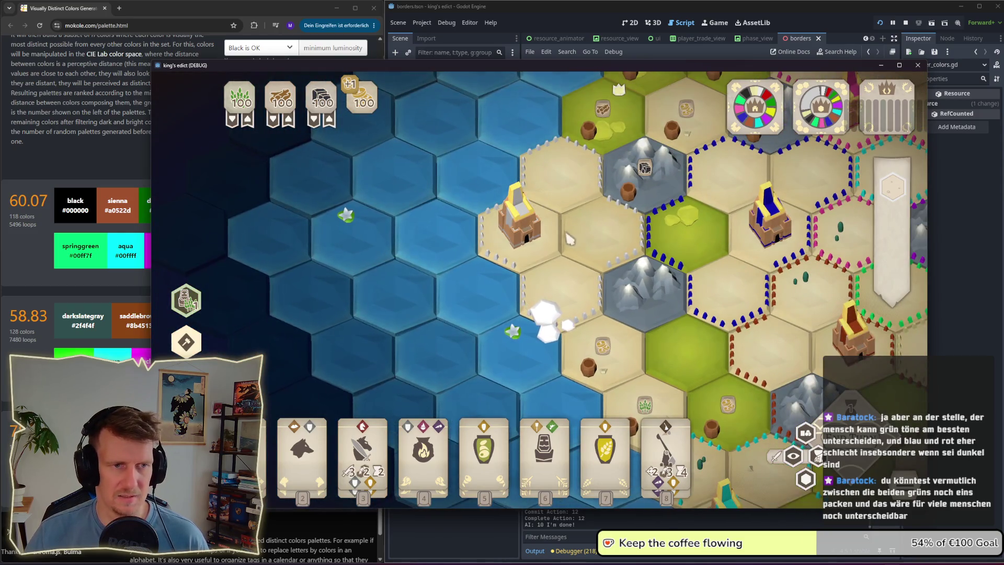
{"action": "left_click_drag", "start_coordinate": [572, 231], "coordinate": [467, 241]}
{"action": "scroll", "coordinate": [489, 244], "scroll_direction": "down", "scroll_amount": 2}
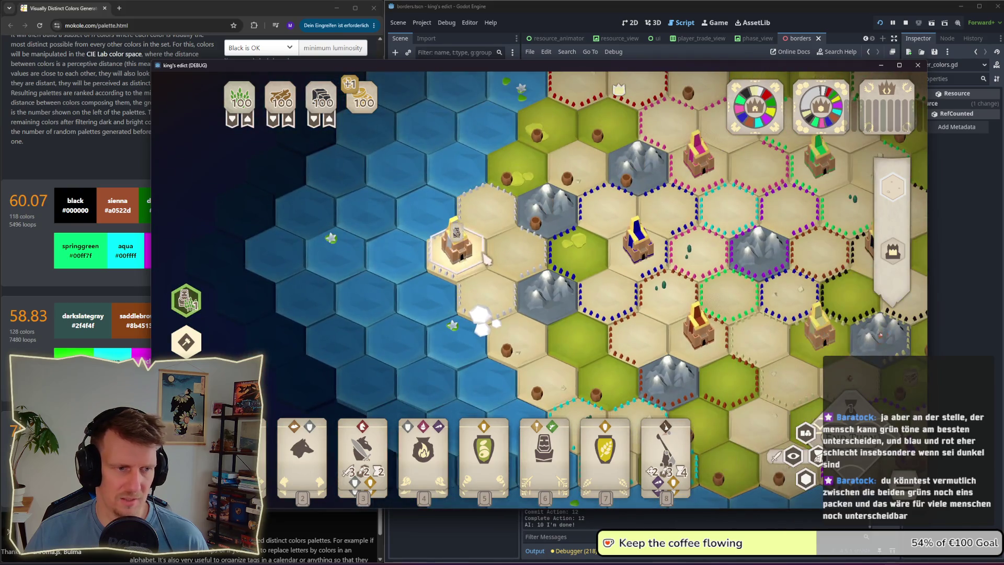
Step: Turn on the faction colour fills and zoom to compare the territories
{"action": "key", "text": "3"}
{"action": "right_click", "coordinate": [502, 299]}
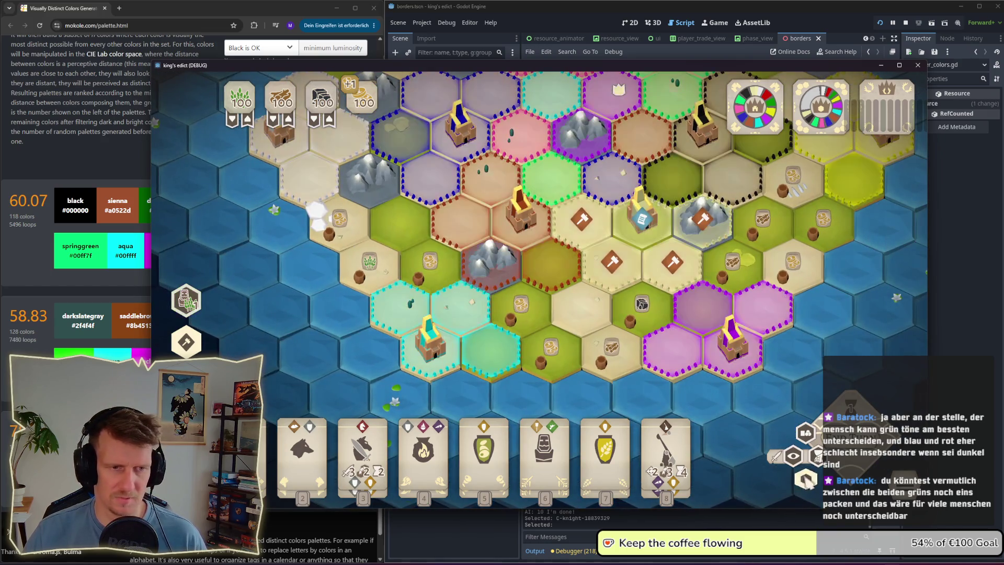
{"action": "left_click", "coordinate": [806, 479]}
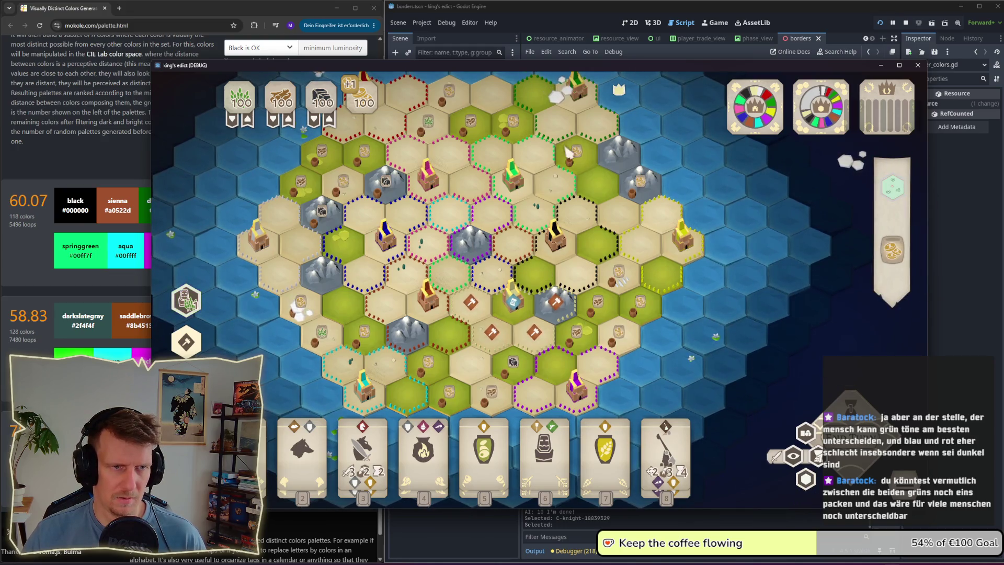
{"action": "scroll", "coordinate": [544, 180], "scroll_direction": "up", "scroll_amount": 3}
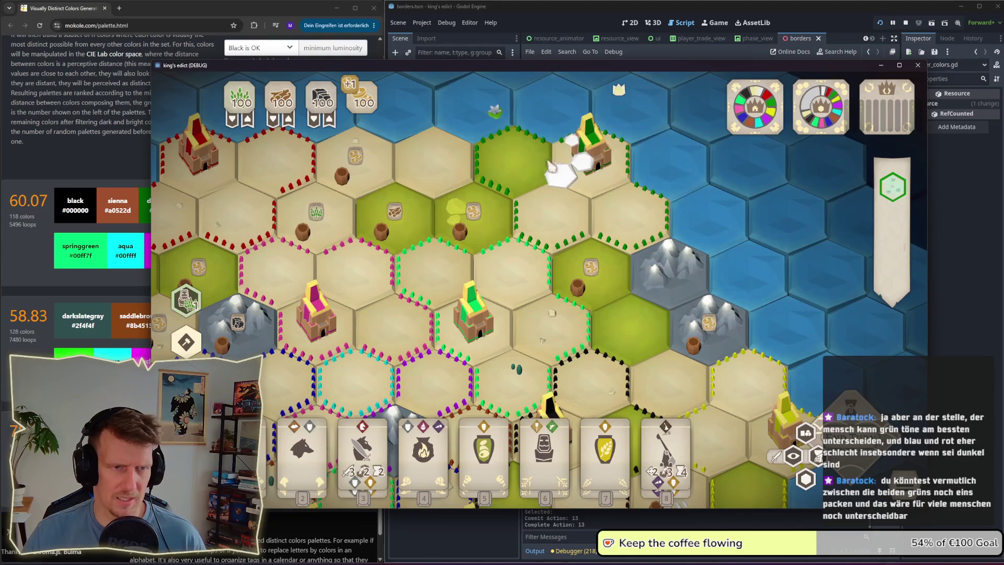
{"action": "scroll", "coordinate": [549, 280], "scroll_direction": "down", "scroll_amount": 3}
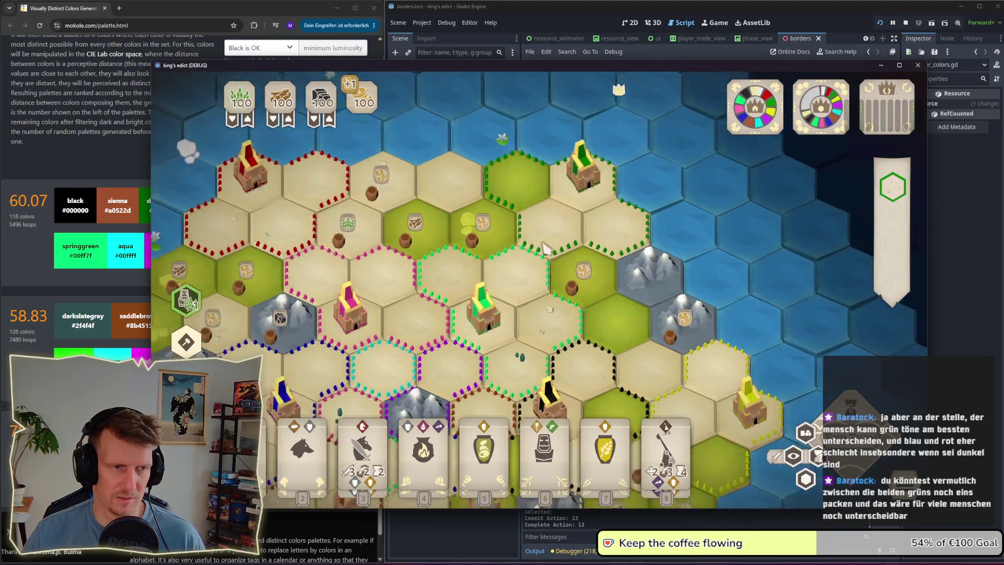
{"action": "scroll", "coordinate": [550, 279], "scroll_direction": "up", "scroll_amount": 3}
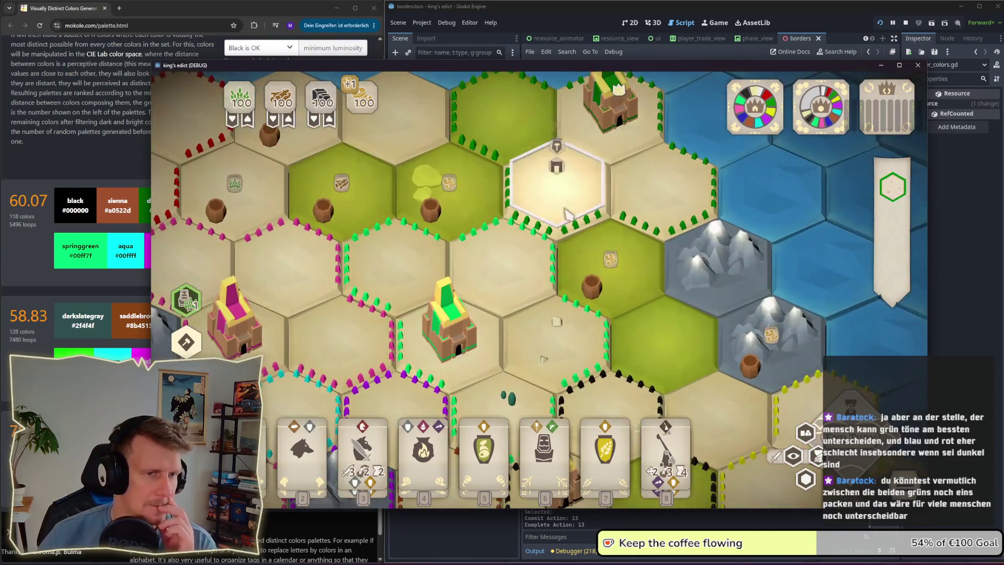
Step: Pan across the island and select castle and other hexes to inspect their borders
{"action": "left_click", "coordinate": [587, 188]}
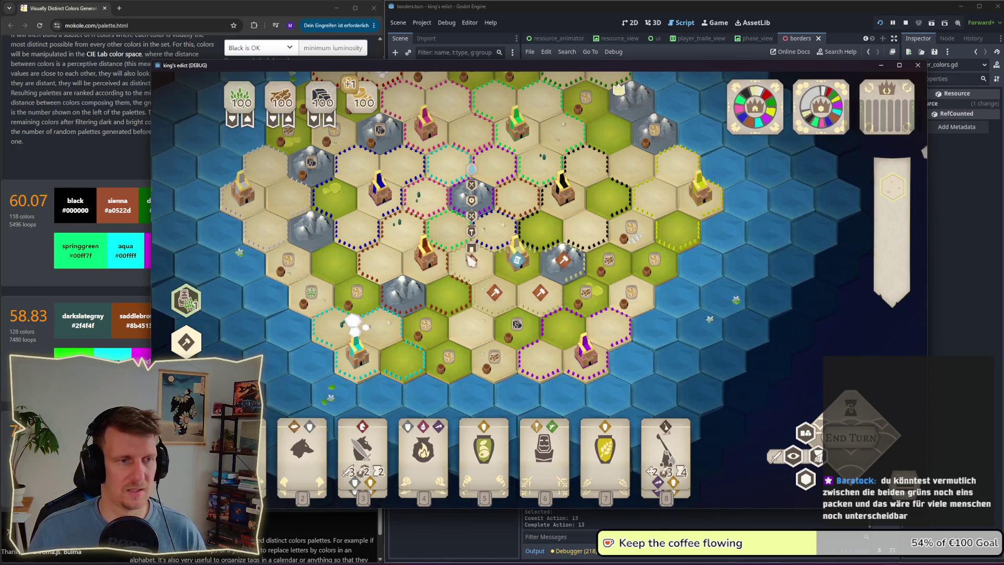
{"action": "key", "text": "w"}
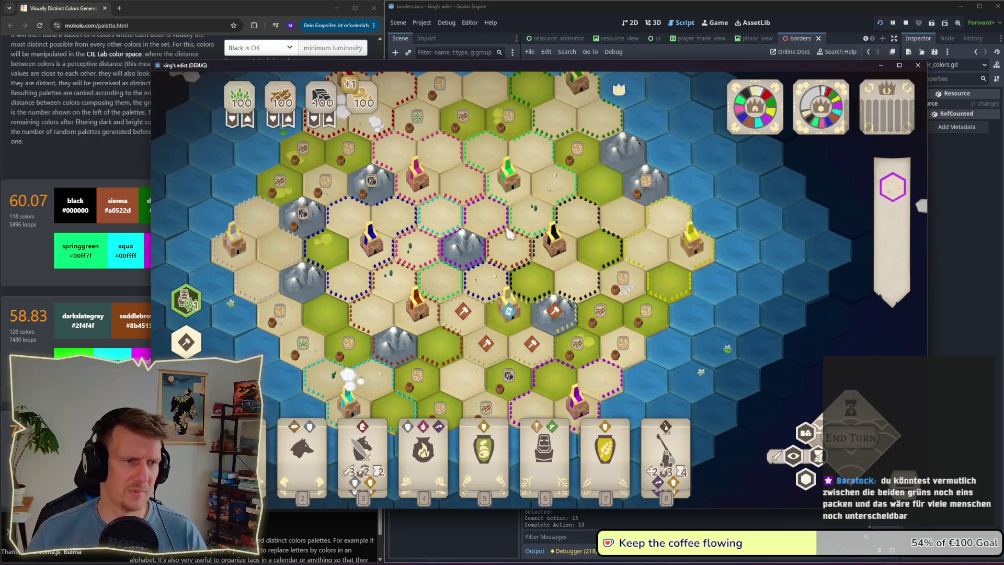
{"action": "left_click_drag", "start_coordinate": [508, 242], "coordinate": [510, 255]}
{"action": "left_click", "coordinate": [509, 256]}
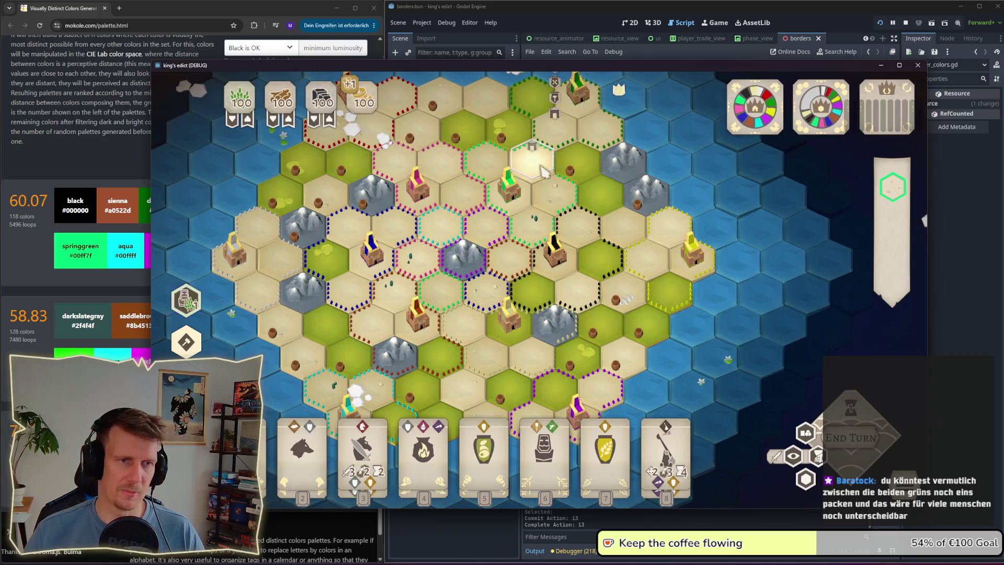
{"action": "key", "text": "s"}
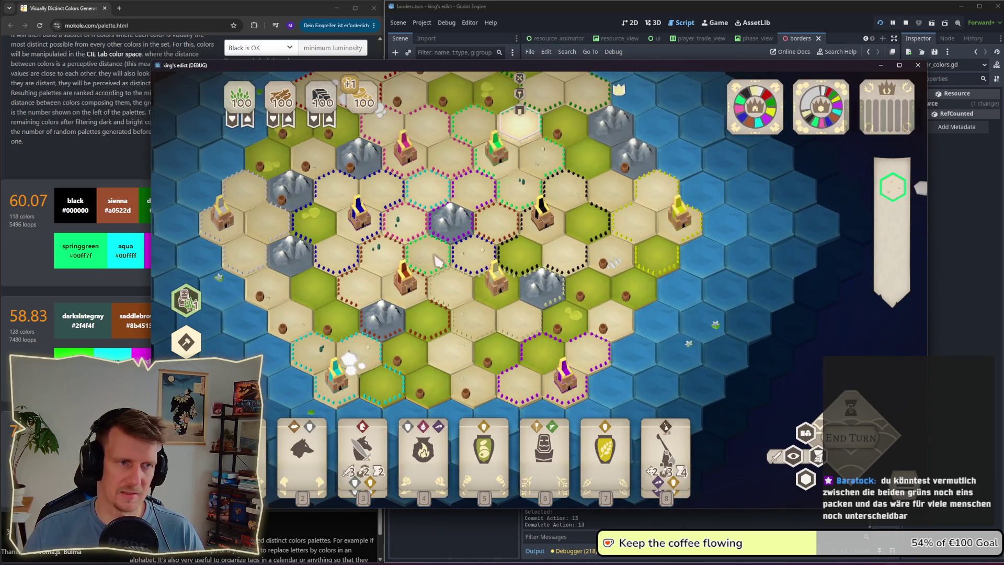
{"action": "left_click", "coordinate": [437, 260]}
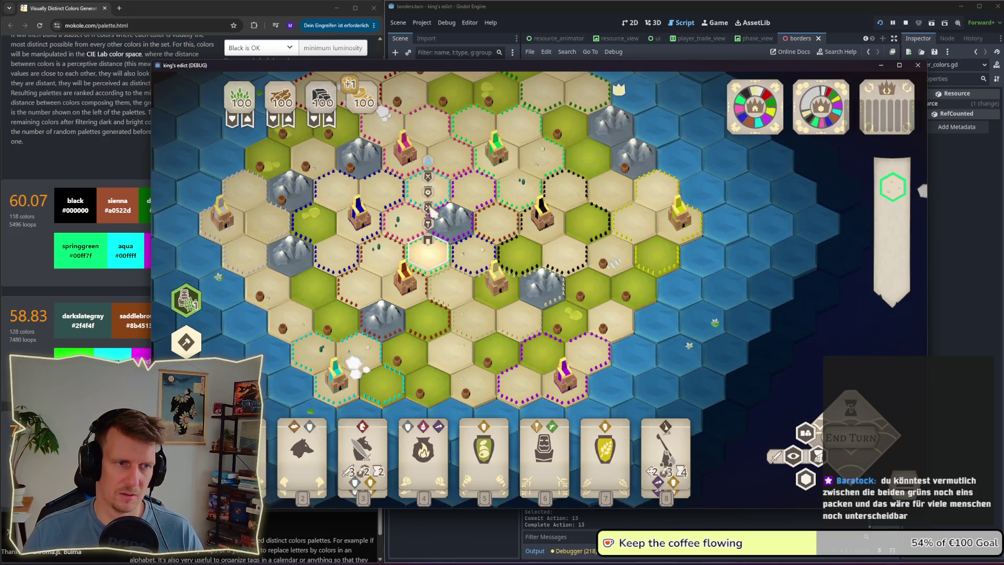
{"action": "mouse_move", "coordinate": [446, 206]}
{"action": "left_click", "coordinate": [523, 198]}
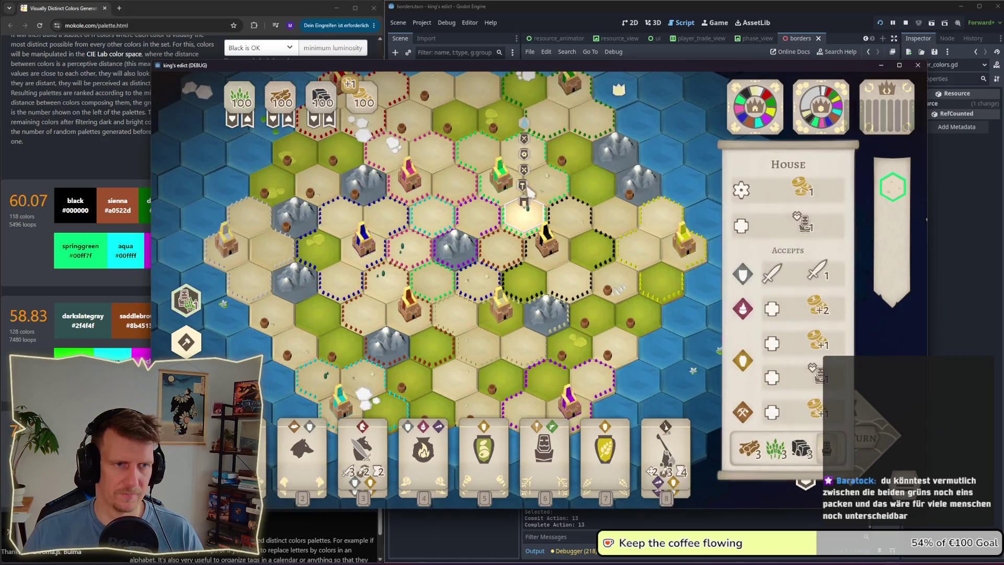
{"action": "left_click", "coordinate": [524, 203]}
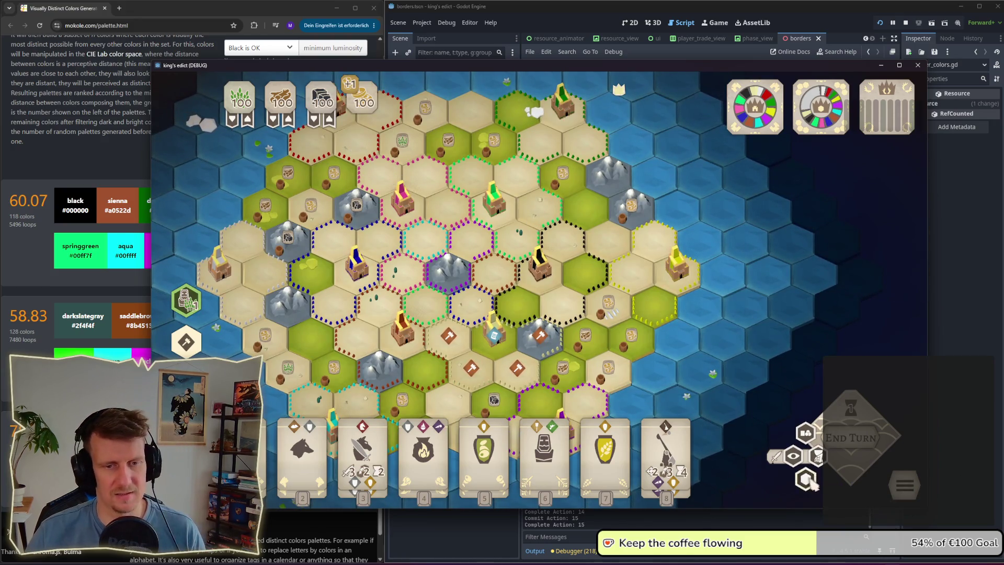
Step: Toggle the faction colour fills on and off, then bring up the palette generator page
{"action": "left_click", "coordinate": [518, 301]}
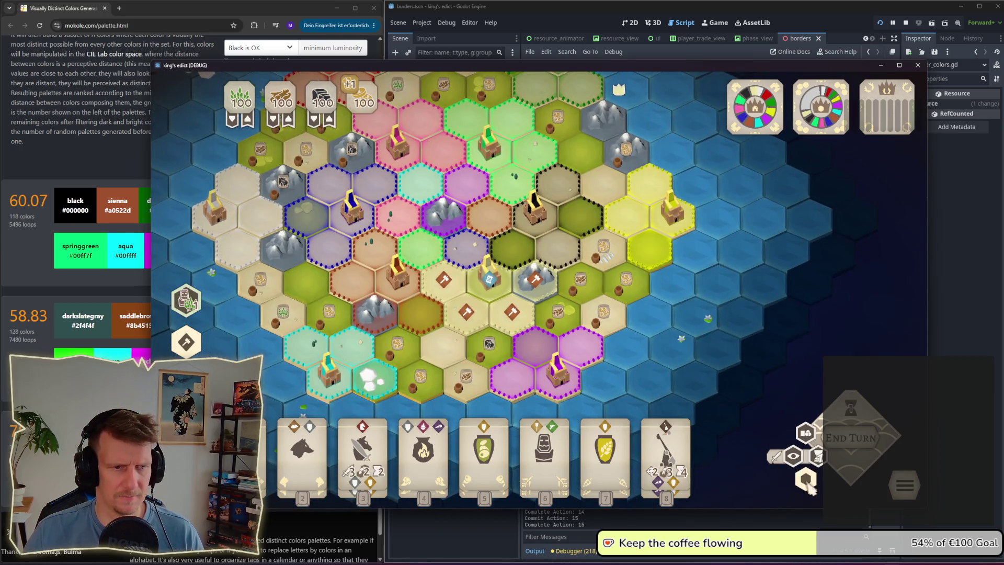
{"action": "key", "text": "f"}
{"action": "scroll", "coordinate": [470, 270], "scroll_direction": "up", "scroll_amount": 2}
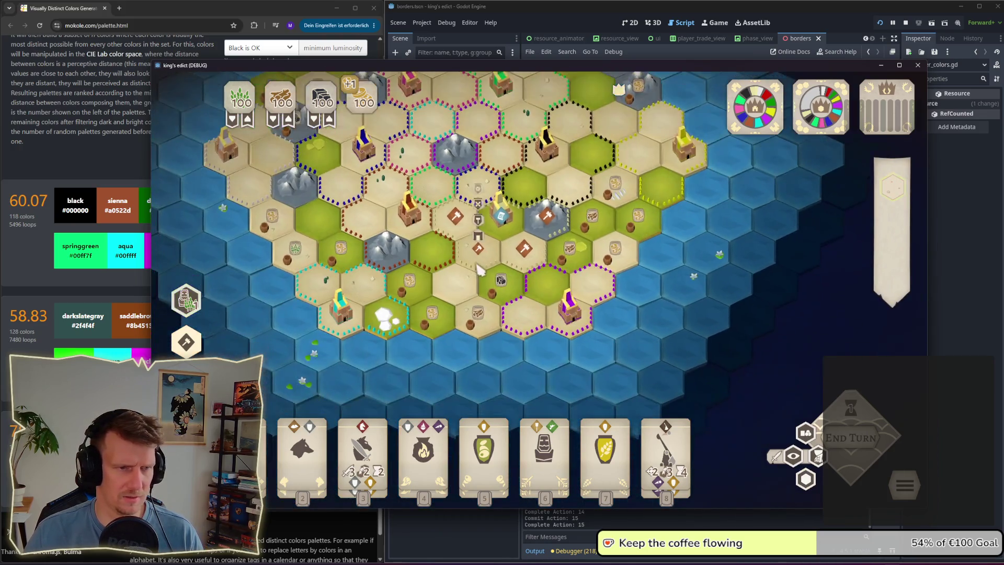
{"action": "scroll", "coordinate": [478, 267], "scroll_direction": "down", "scroll_amount": 2}
{"action": "scroll", "coordinate": [530, 296], "scroll_direction": "up", "scroll_amount": 2}
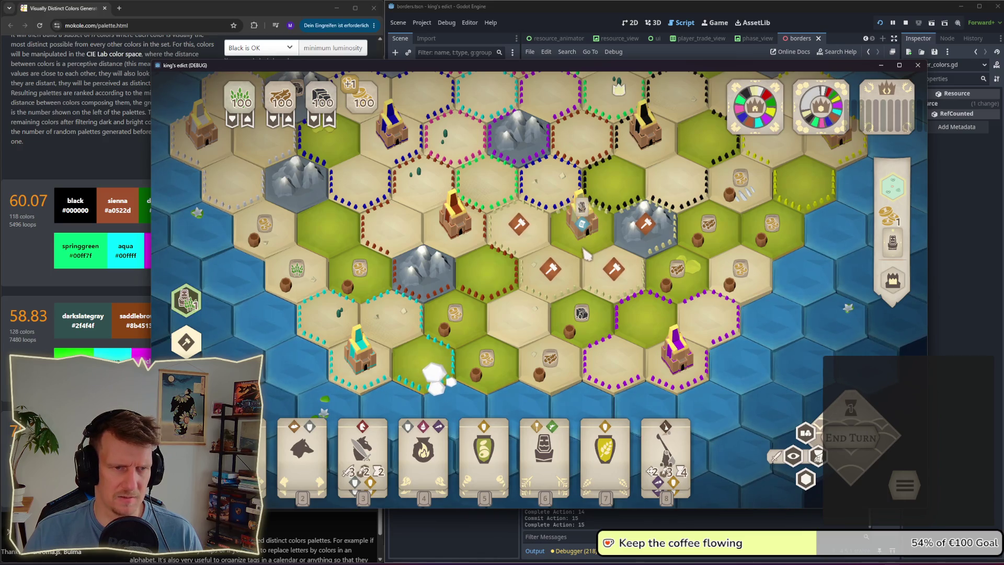
{"action": "scroll", "coordinate": [586, 252], "scroll_direction": "down", "scroll_amount": 1}
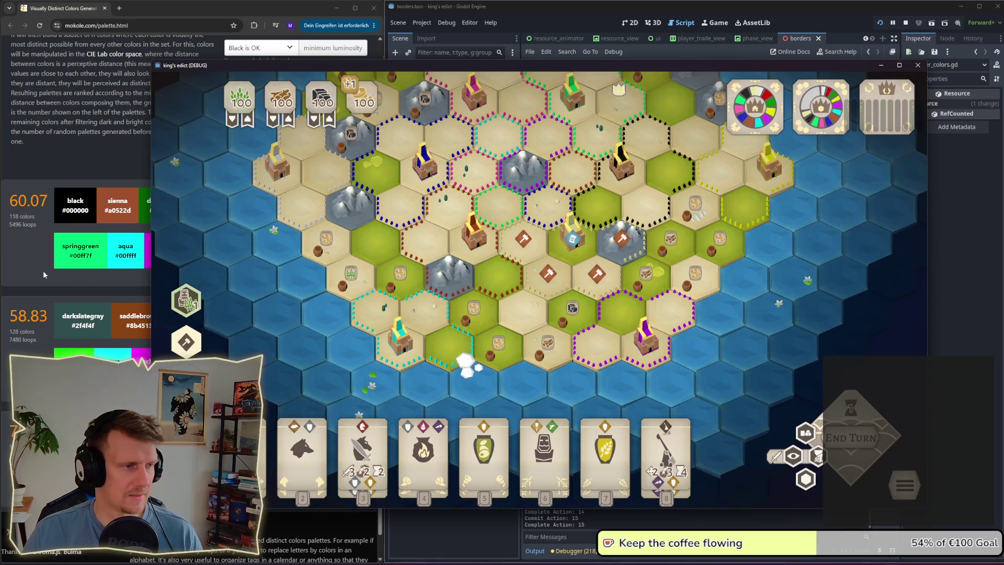
{"action": "left_click", "coordinate": [277, 193]}
{"action": "scroll", "coordinate": [277, 193], "scroll_direction": "up", "scroll_amount": 3}
Step: Limit the palette luminosity to a 5% minimum and 95% maximum
{"action": "left_click", "coordinate": [250, 134]}
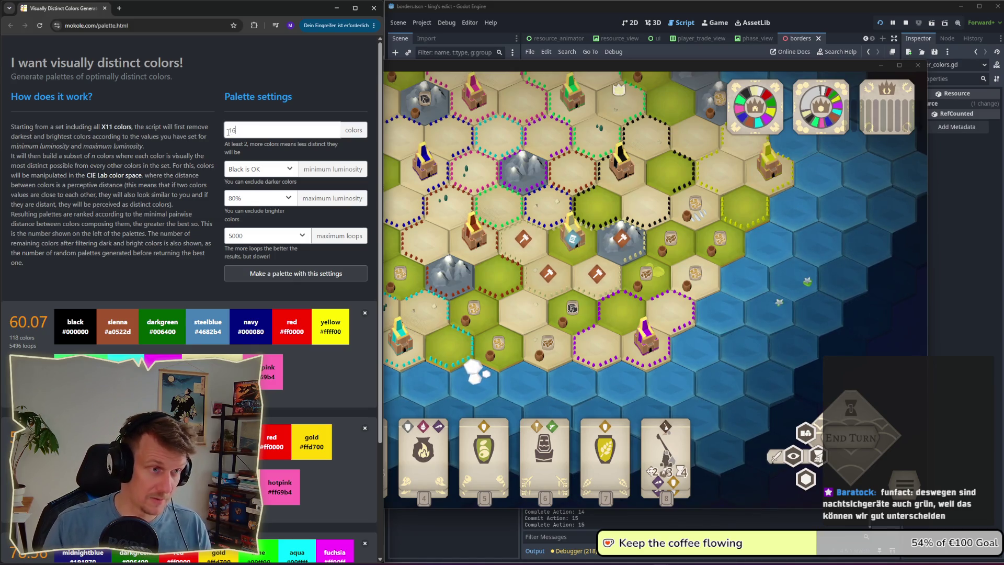
{"action": "left_click", "coordinate": [270, 169]}
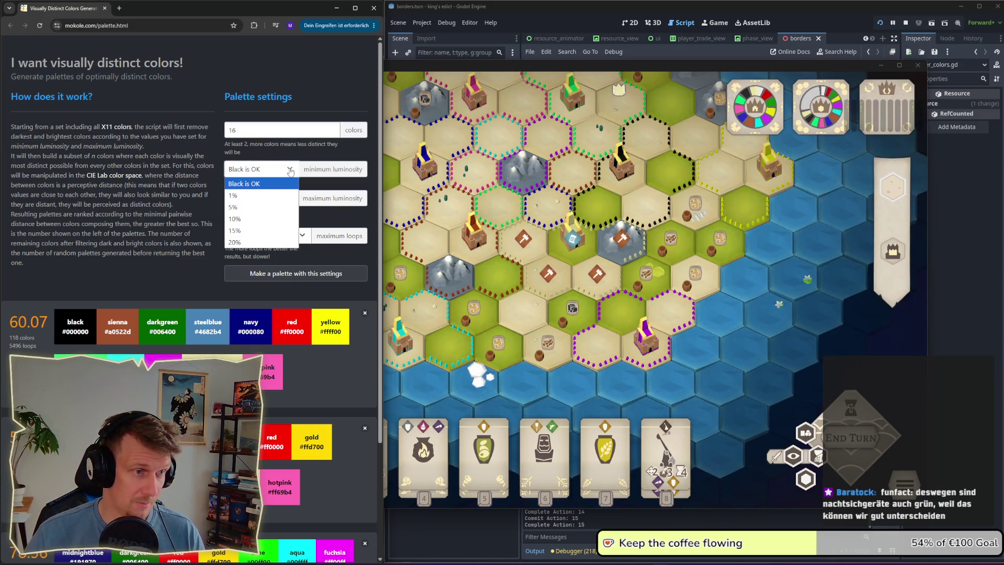
{"action": "left_click", "coordinate": [271, 189]}
{"action": "left_click", "coordinate": [286, 172]}
{"action": "left_click", "coordinate": [261, 219]}
{"action": "left_click", "coordinate": [270, 169]}
{"action": "left_click", "coordinate": [270, 206]}
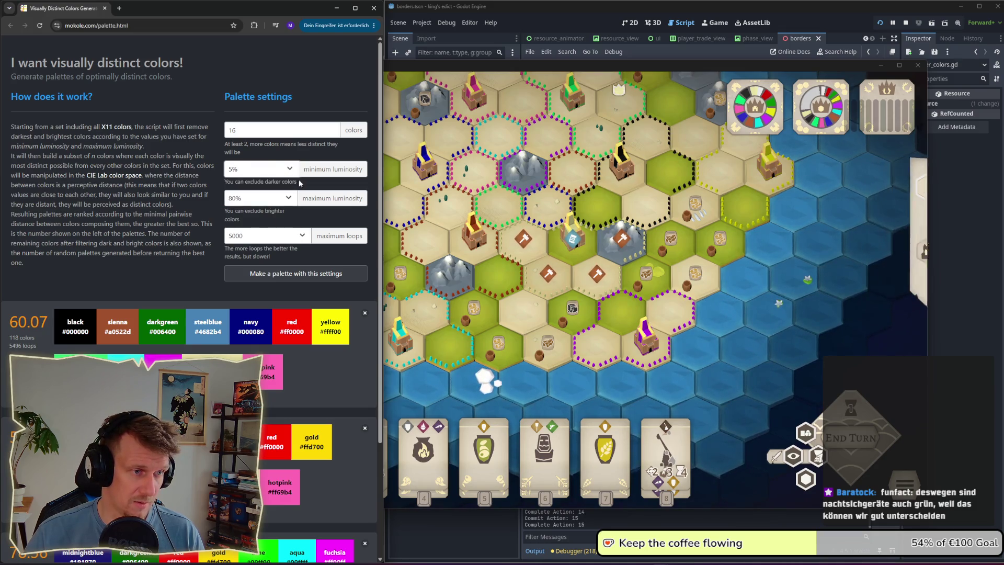
{"action": "left_click", "coordinate": [261, 198]}
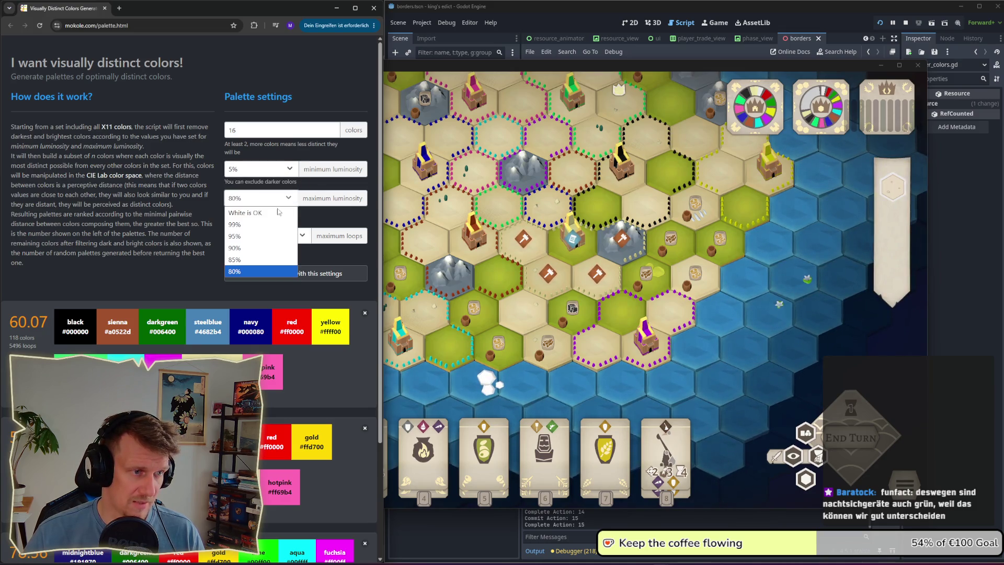
{"action": "left_click", "coordinate": [251, 236]}
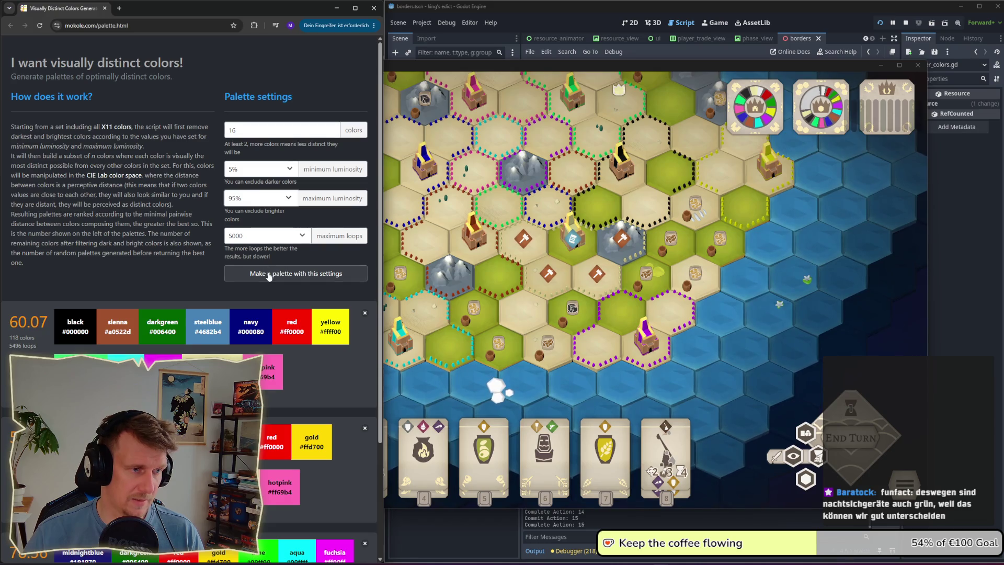
Step: Change the colour count from 16 to 20 and generate the palette
{"action": "double_click", "coordinate": [231, 130]}
{"action": "type", "text": "2"}
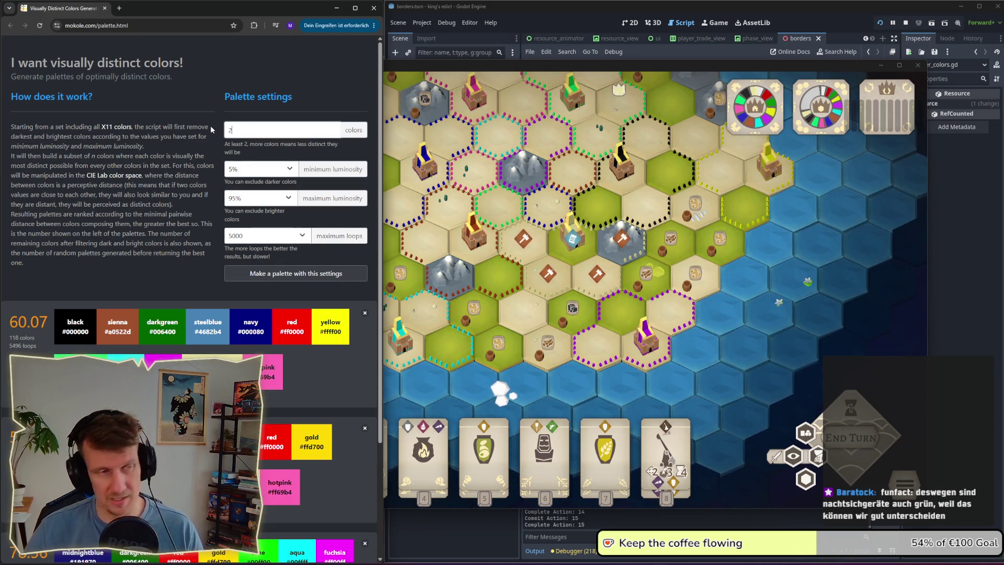
{"action": "type", "text": "0"}
{"action": "key", "text": "Return"}
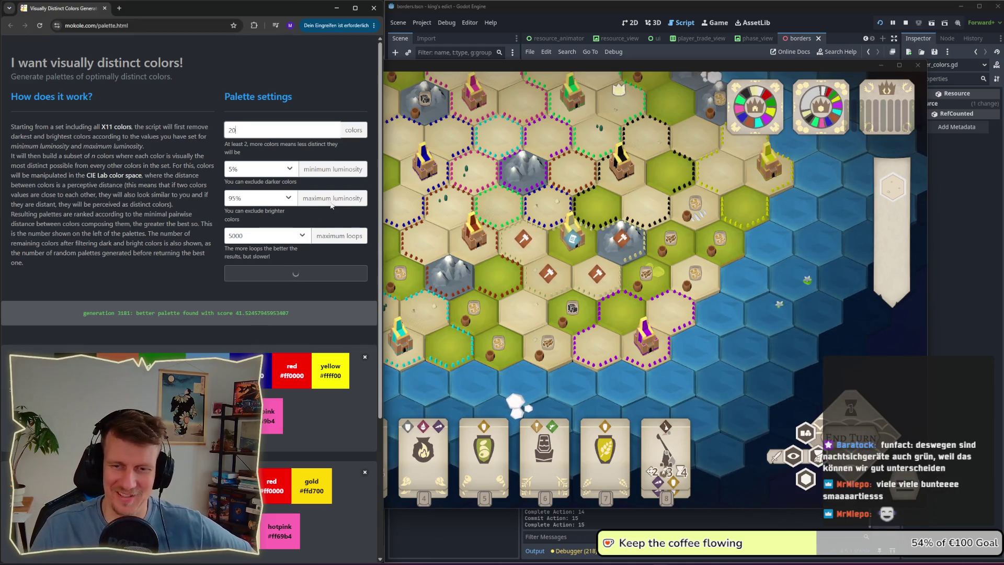
Step: Look over the dotted player borders on the map, toggling territory fills off and on
{"action": "left_click", "coordinate": [518, 270]}
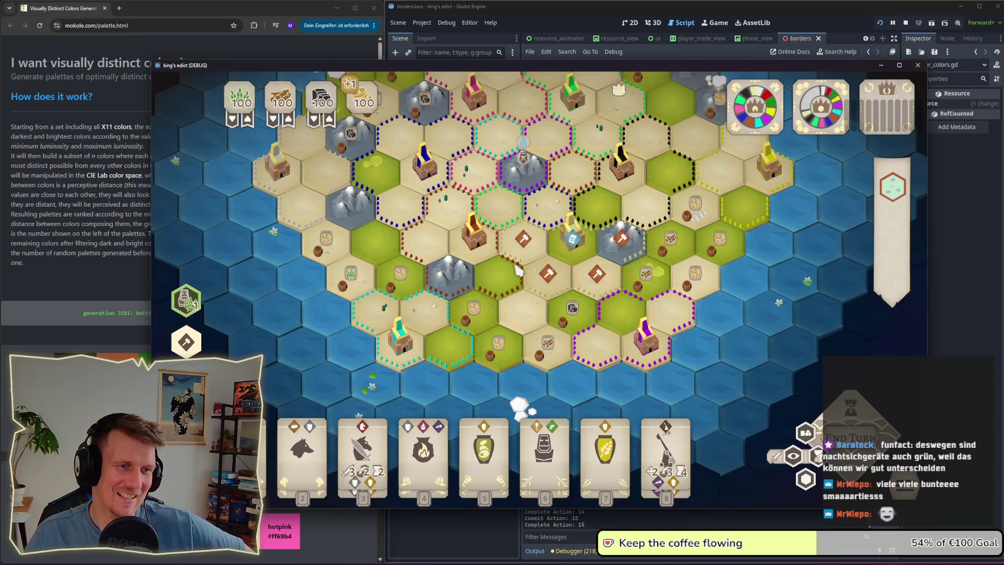
{"action": "left_click_drag", "start_coordinate": [518, 270], "coordinate": [527, 324]}
{"action": "scroll", "coordinate": [526, 323], "scroll_direction": "down", "scroll_amount": 3}
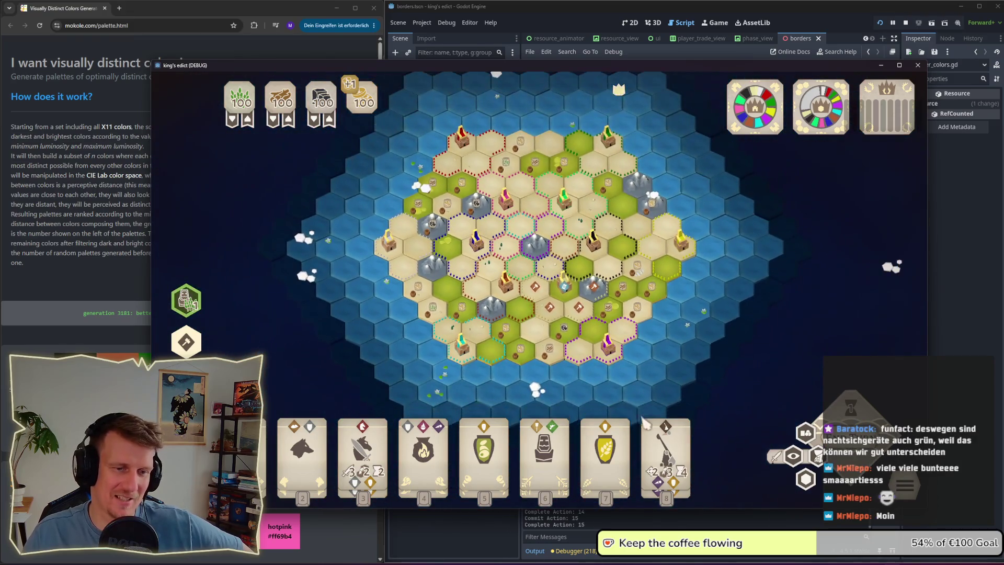
{"action": "scroll", "coordinate": [544, 260], "scroll_direction": "up", "scroll_amount": 4}
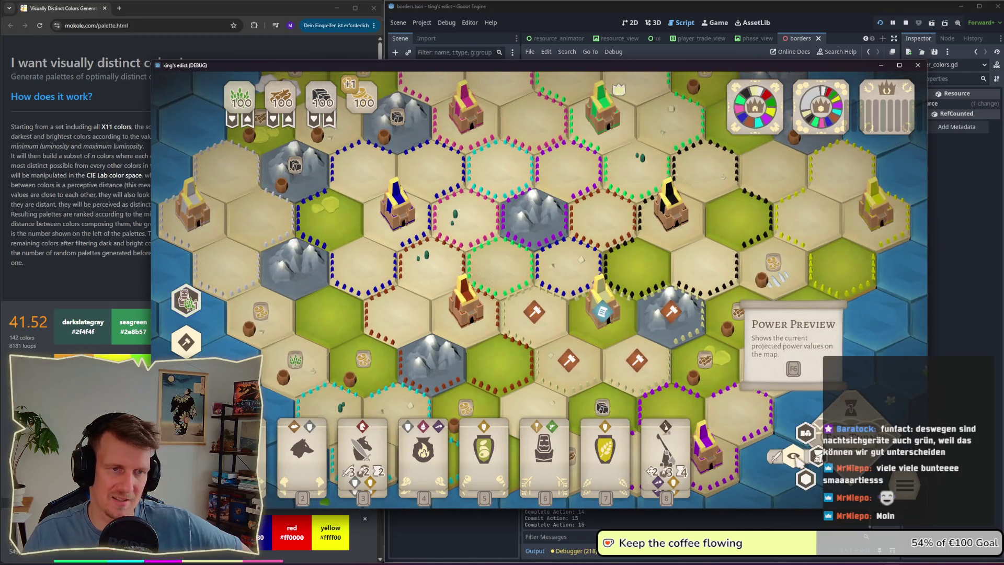
{"action": "scroll", "coordinate": [539, 288], "scroll_direction": "down", "scroll_amount": 3}
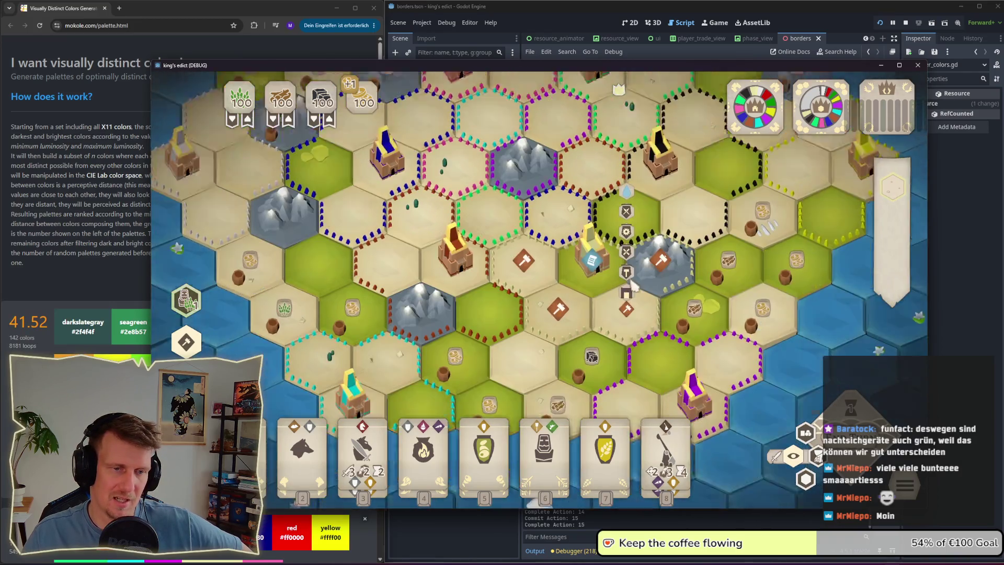
{"action": "scroll", "coordinate": [619, 322], "scroll_direction": "down", "scroll_amount": 2}
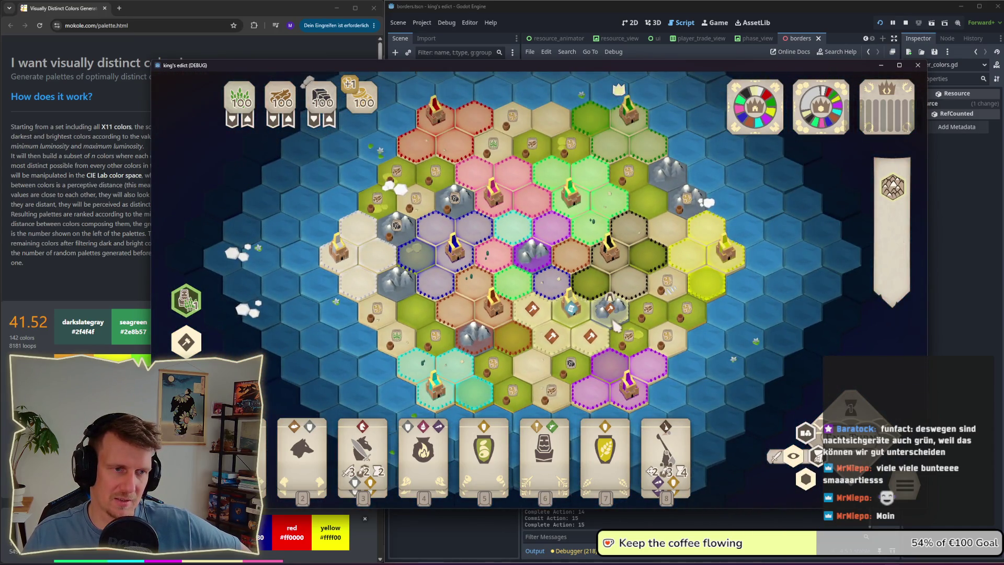
{"action": "left_click", "coordinate": [809, 482]}
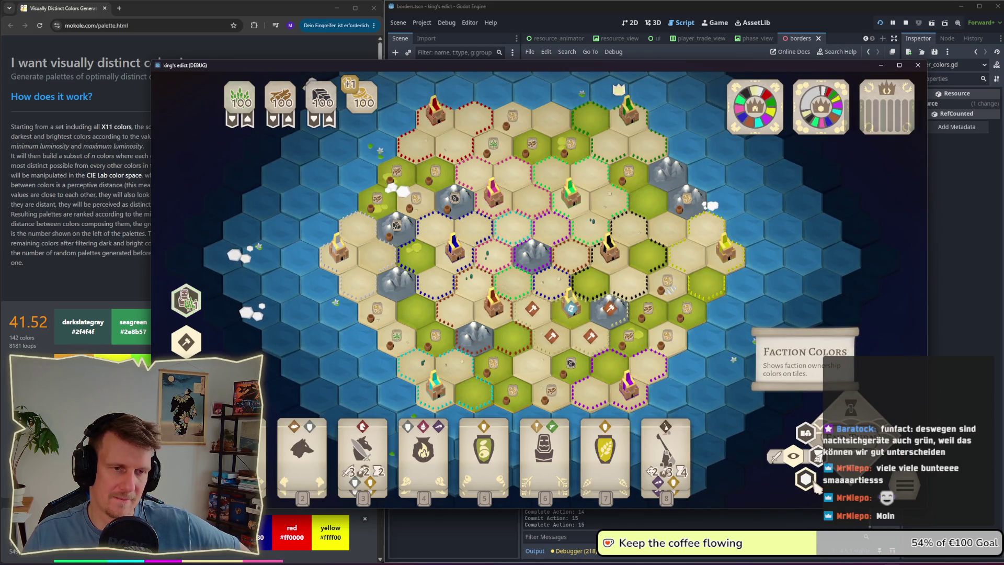
{"action": "left_click", "coordinate": [815, 484]}
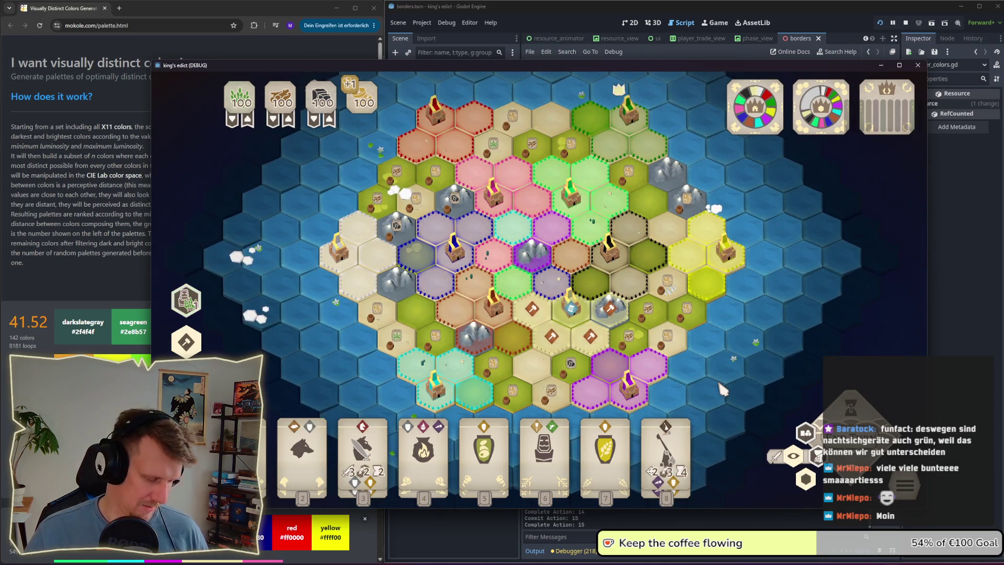
Step: Screenshot the game window and return to the Godot editor
{"action": "key", "text": "super+shift+s"}
{"action": "left_click", "coordinate": [674, 15]}
{"action": "left_click", "coordinate": [678, 32]}
{"action": "left_click", "coordinate": [521, 243]}
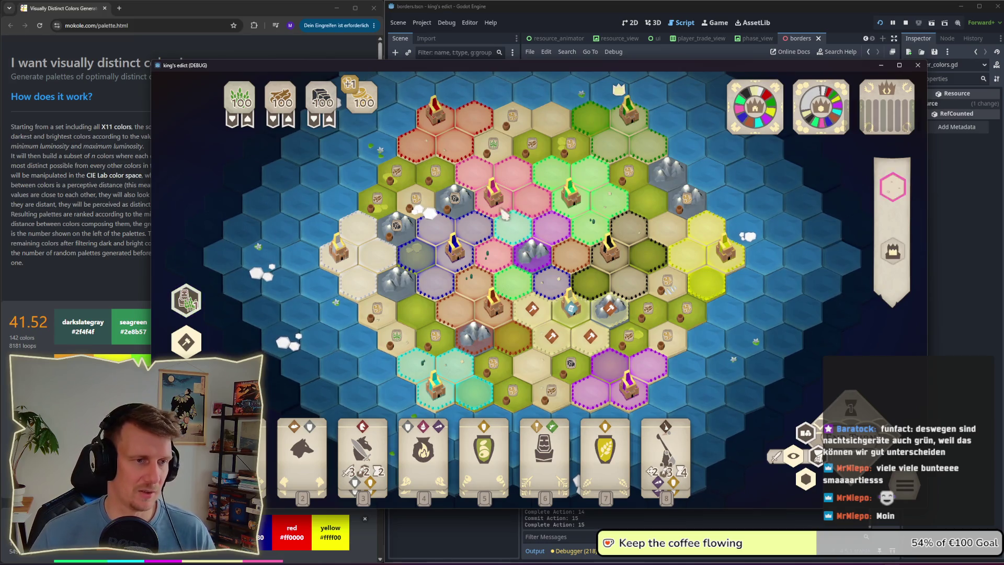
{"action": "left_click", "coordinate": [538, 21]}
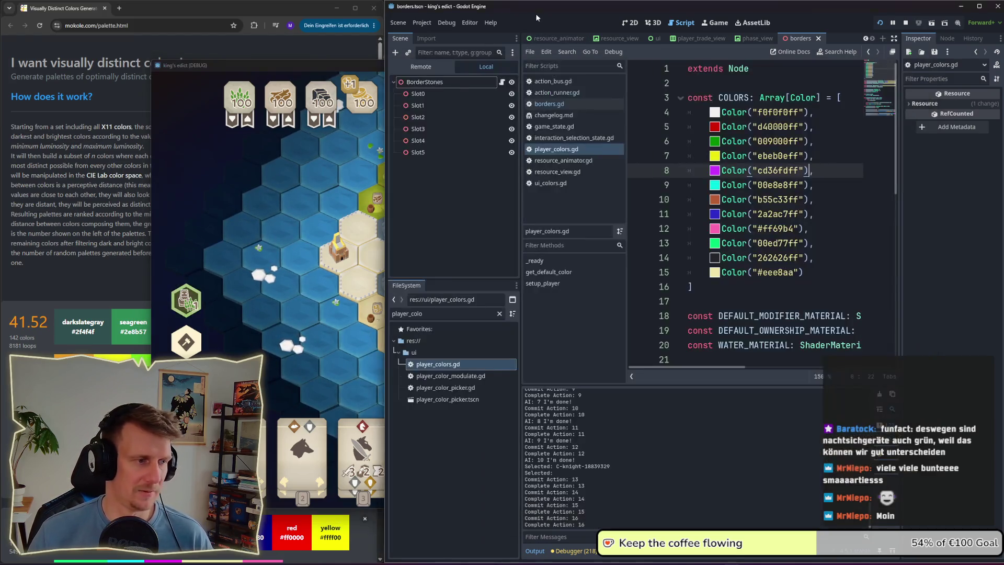
Step: Cycle between the palette page, running game and player_colors.gd, then undo and redo through the COLORS array versions
{"action": "left_click", "coordinate": [80, 301]}
{"action": "key", "text": "alt+Tab"}
{"action": "key", "text": "alt+Tab"}
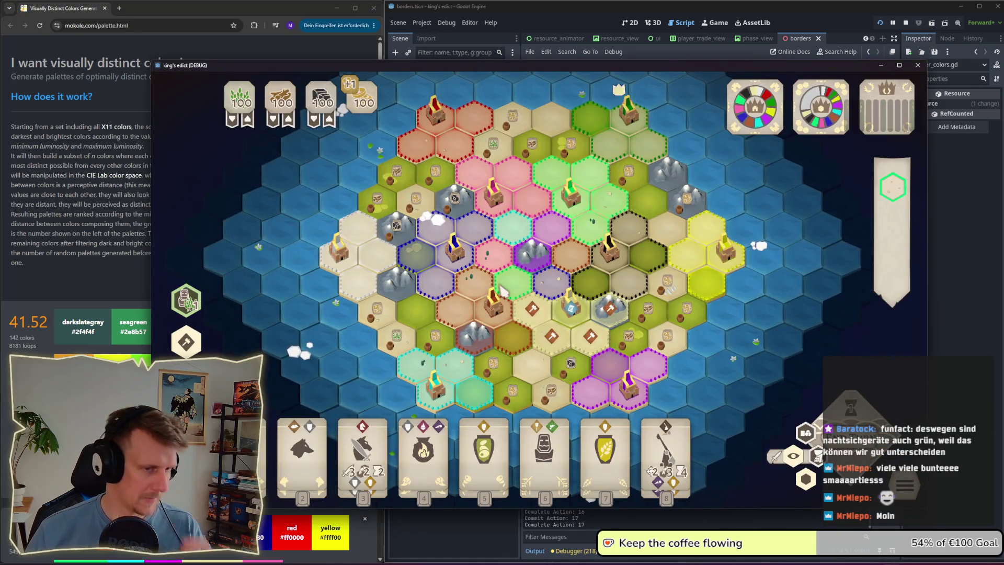
{"action": "key", "text": "alt+Tab"}
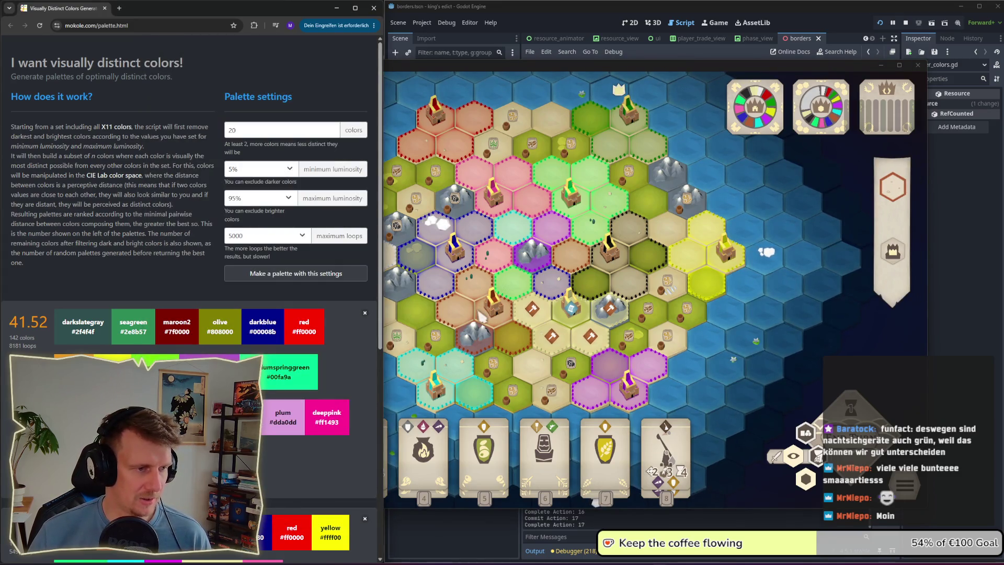
{"action": "key", "text": "alt+Tab"}
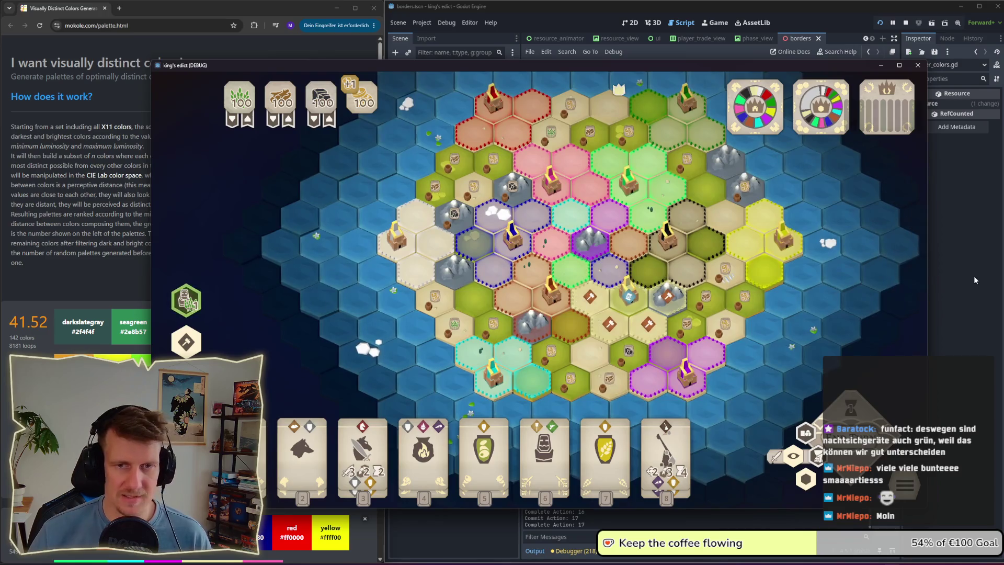
{"action": "key", "text": "alt+Tab"}
{"action": "key", "text": "ctrl+z"}
{"action": "key", "text": "ctrl+z"}
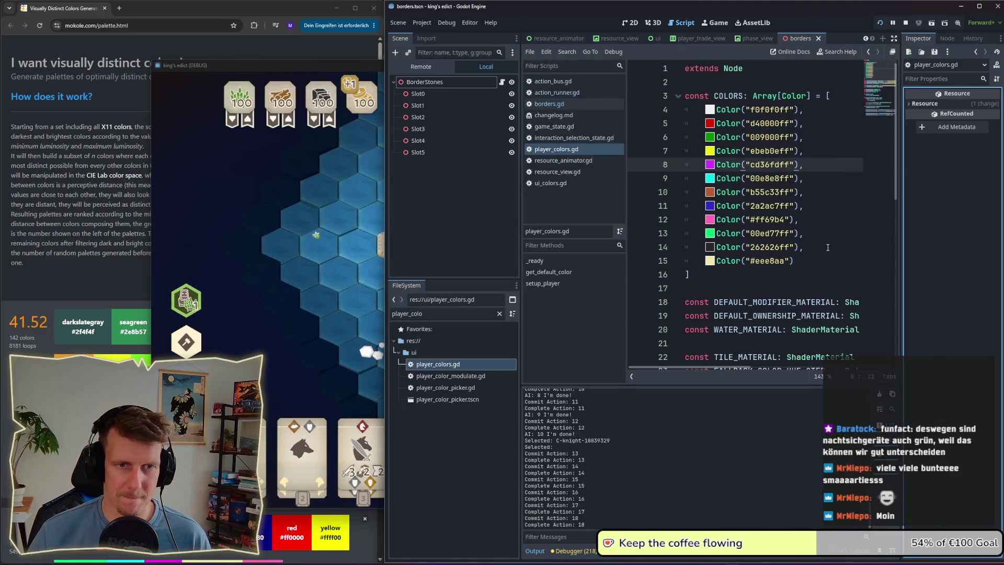
{"action": "key", "text": "ctrl+y"}
{"action": "key", "text": "ctrl+y"}
Step: Paste a copy of the COLORS array below the original and rename the copy COLORS_01
{"action": "left_click", "coordinate": [721, 243]}
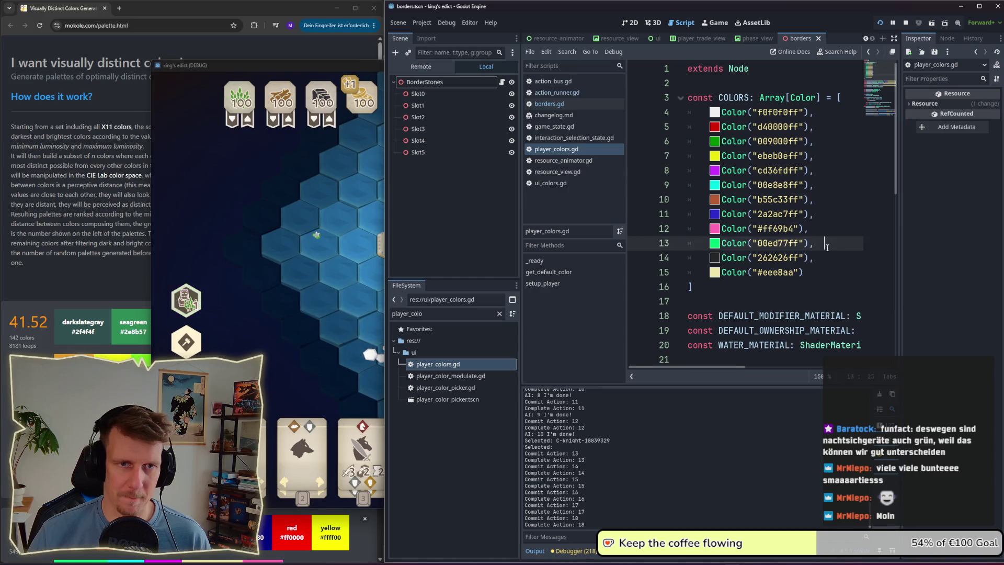
{"action": "mouse_move", "coordinate": [701, 286]}
{"action": "left_mouse_down"}
{"action": "mouse_move", "coordinate": [696, 170]}
{"action": "mouse_move", "coordinate": [667, 90]}
{"action": "left_mouse_up"}
{"action": "key", "text": "ctrl+c"}
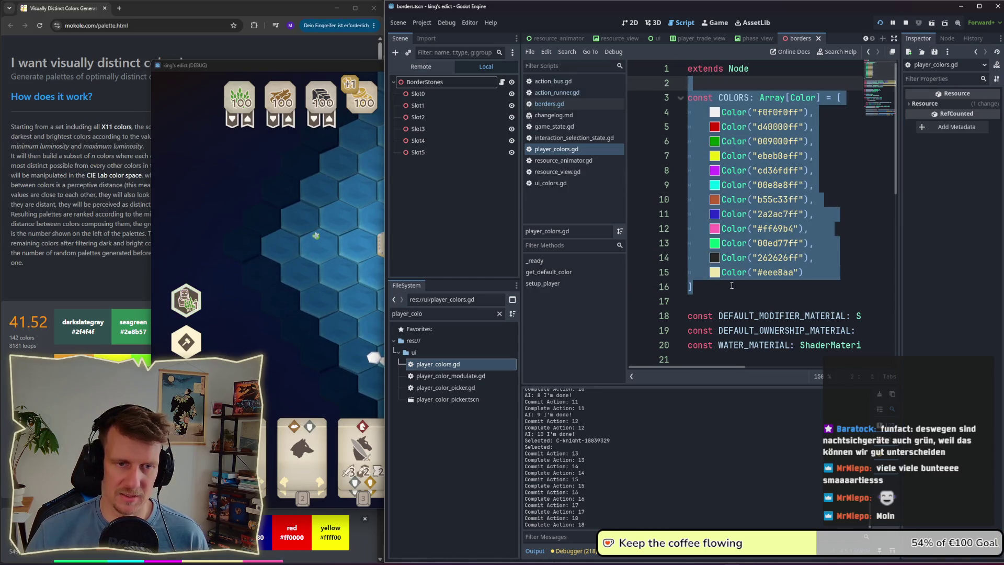
{"action": "left_click", "coordinate": [706, 306]}
{"action": "key", "text": "Return"}
{"action": "key", "text": "Return"}
{"action": "key", "text": "Up"}
{"action": "key", "text": "ctrl+v"}
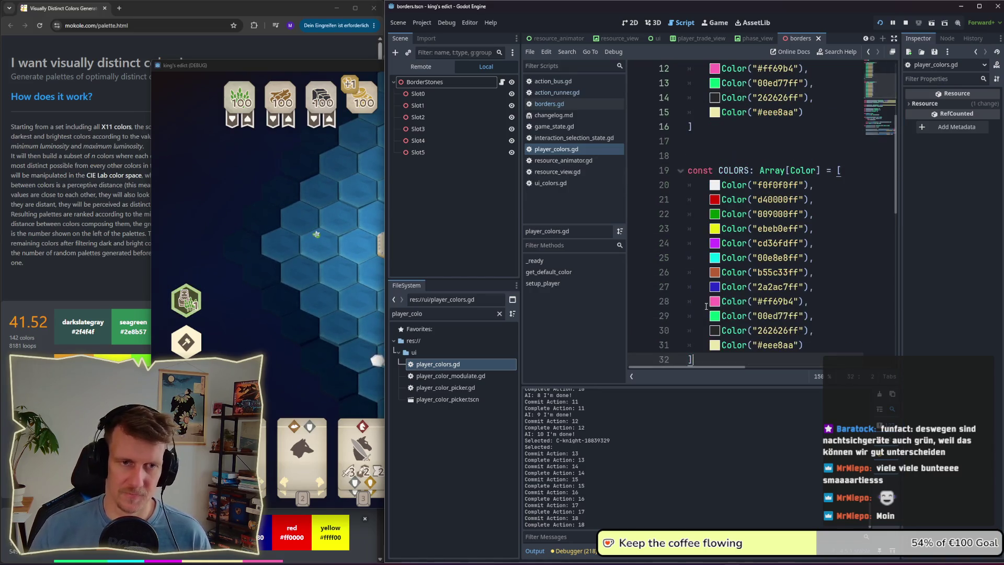
{"action": "type", "text": "_1"}
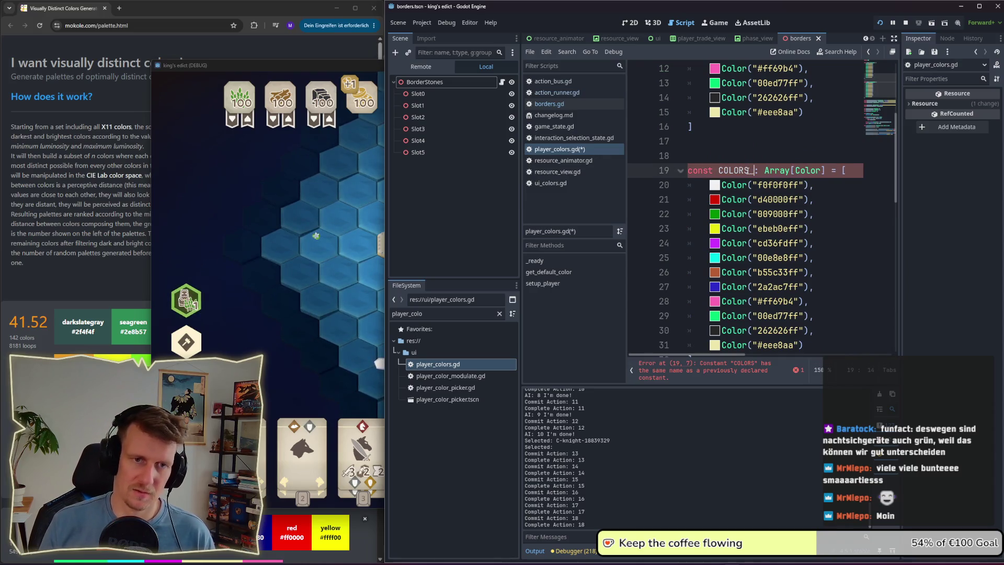
{"action": "key", "text": "BackSpace"}
{"action": "type", "text": "01"}
{"action": "key", "text": "Up"}
{"action": "scroll", "coordinate": [797, 165], "scroll_direction": "up", "scroll_amount": 4}
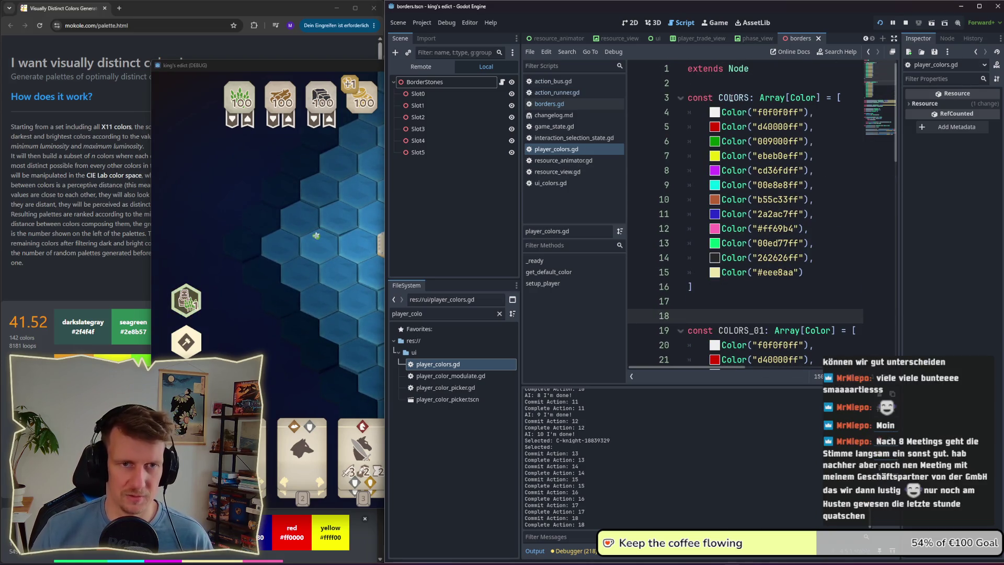
{"action": "left_click", "coordinate": [757, 112]}
{"action": "left_click", "coordinate": [121, 281]}
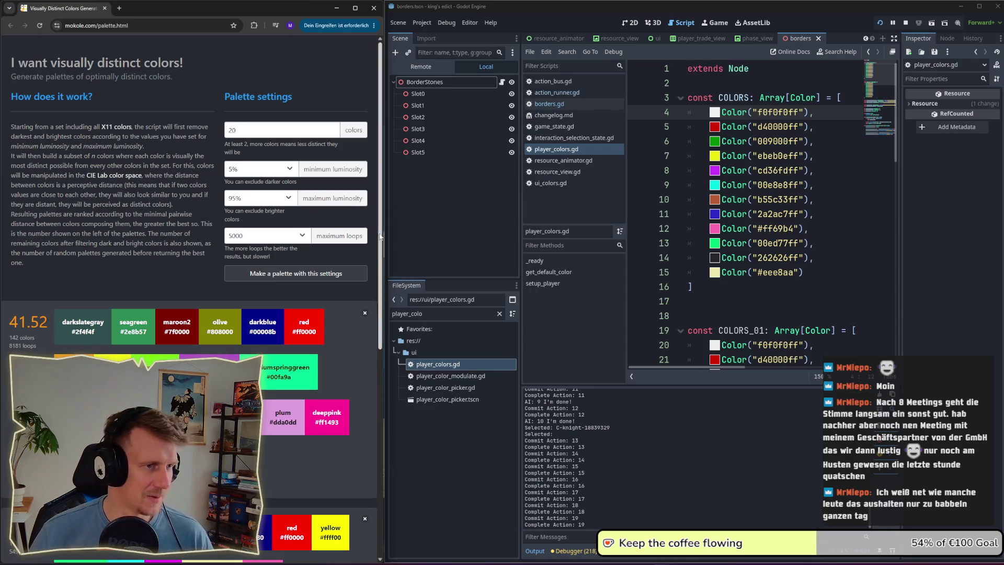
Step: Compare the palette page with the script, read the Color documentation popups, and select maroon2 #7f0000
{"action": "left_click", "coordinate": [787, 286]}
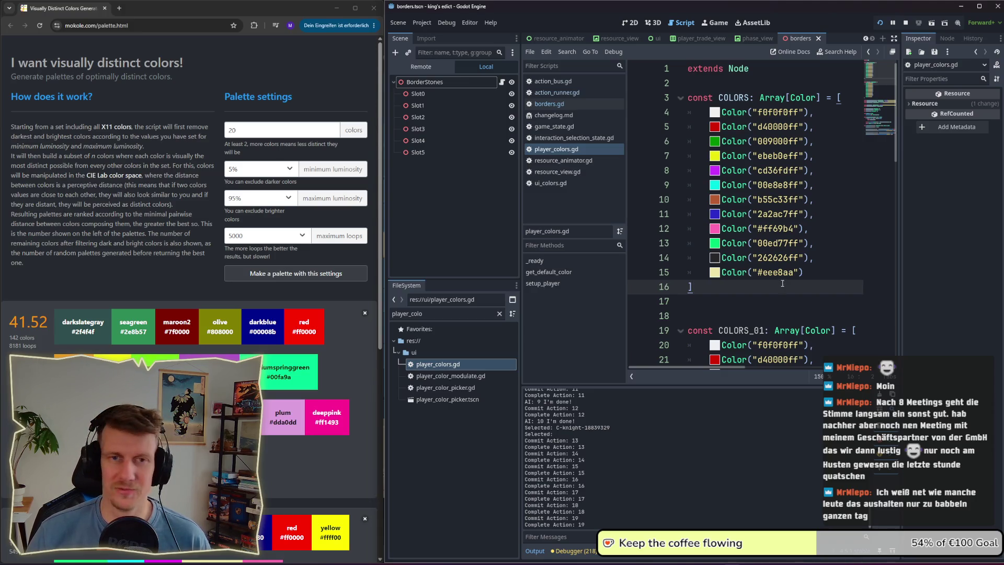
{"action": "key", "text": "alt+Tab"}
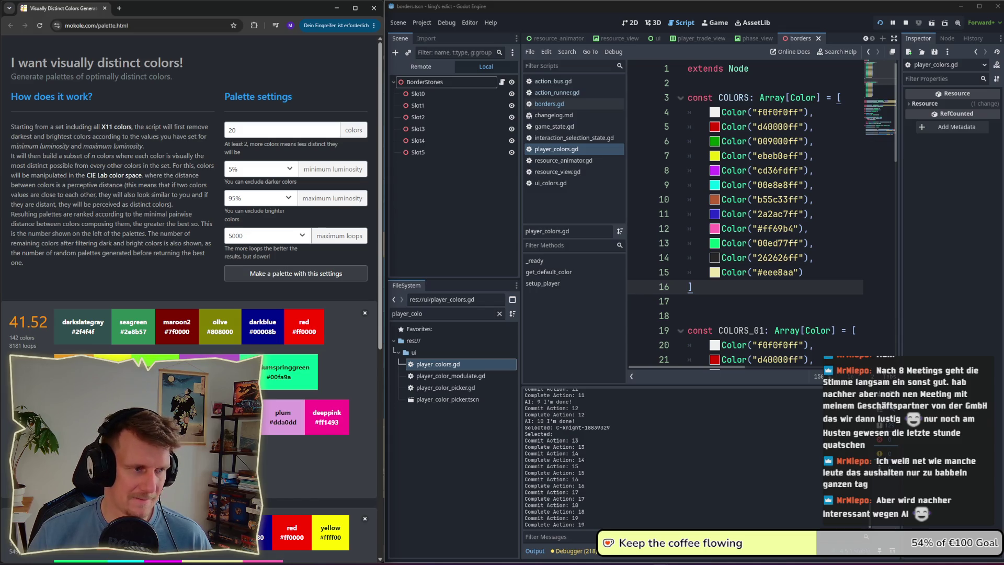
{"action": "mouse_move", "coordinate": [738, 249]}
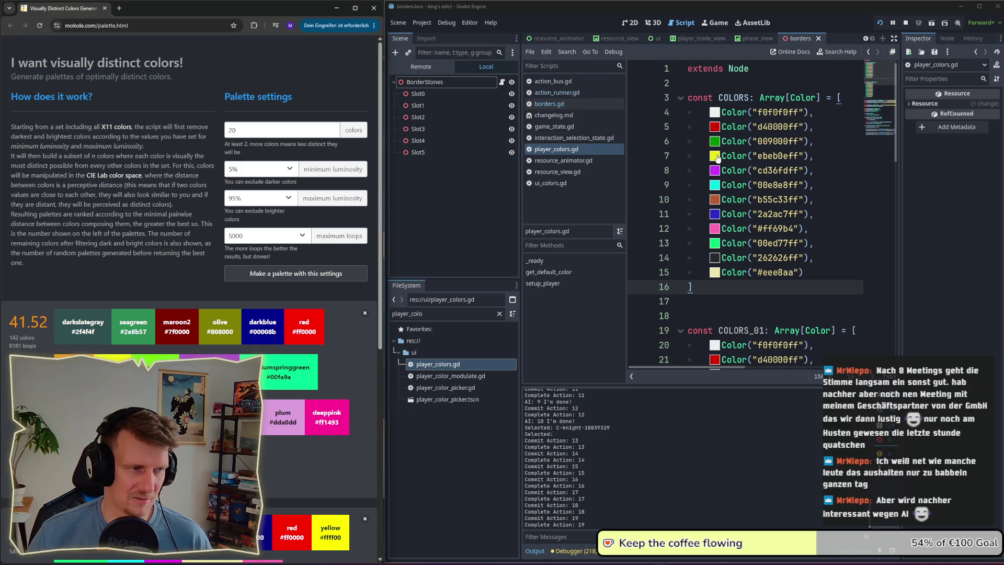
{"action": "mouse_move", "coordinate": [720, 156]}
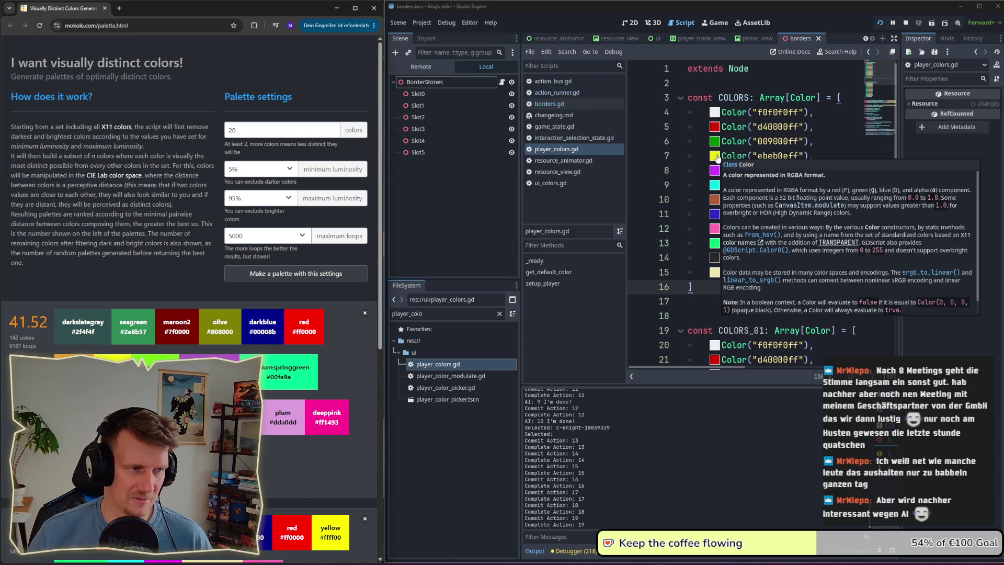
{"action": "left_click", "coordinate": [840, 155]}
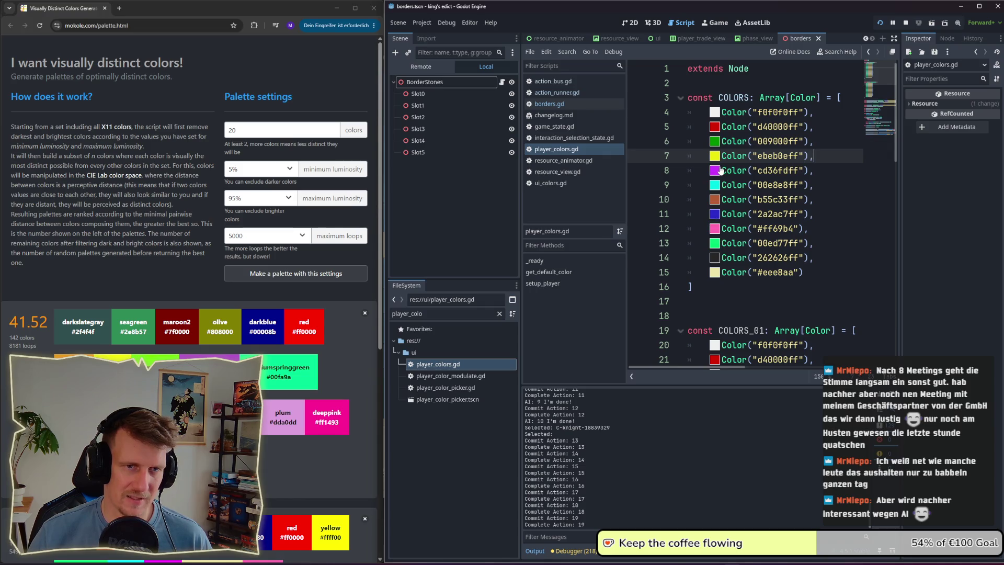
{"action": "mouse_move", "coordinate": [718, 278]}
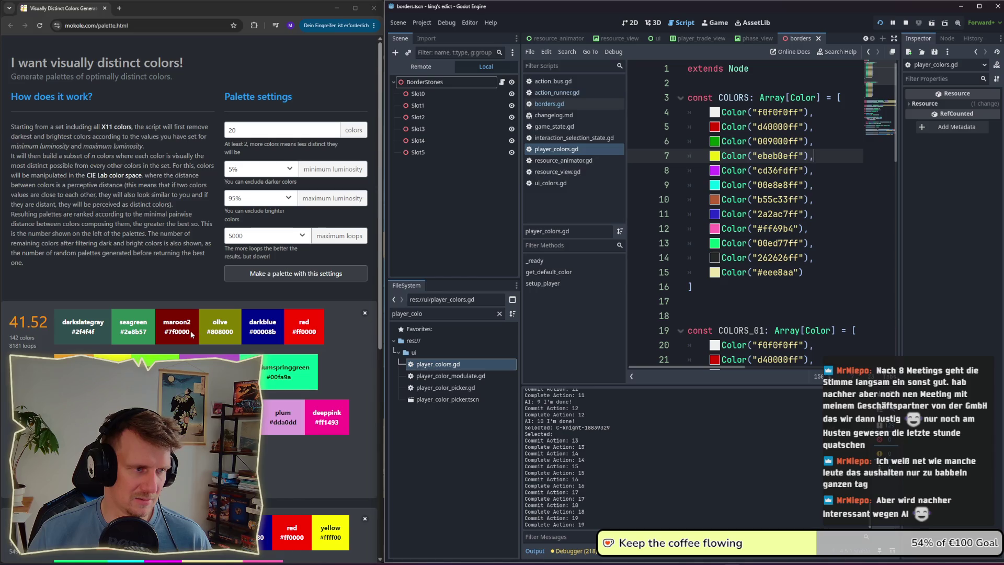
{"action": "left_click_drag", "start_coordinate": [190, 331], "coordinate": [165, 334]}
Step: Try maroon2 as the second COLORS value, undo it, fix the COLORS_01 name and save the script
{"action": "key", "text": "ctrl+c"}
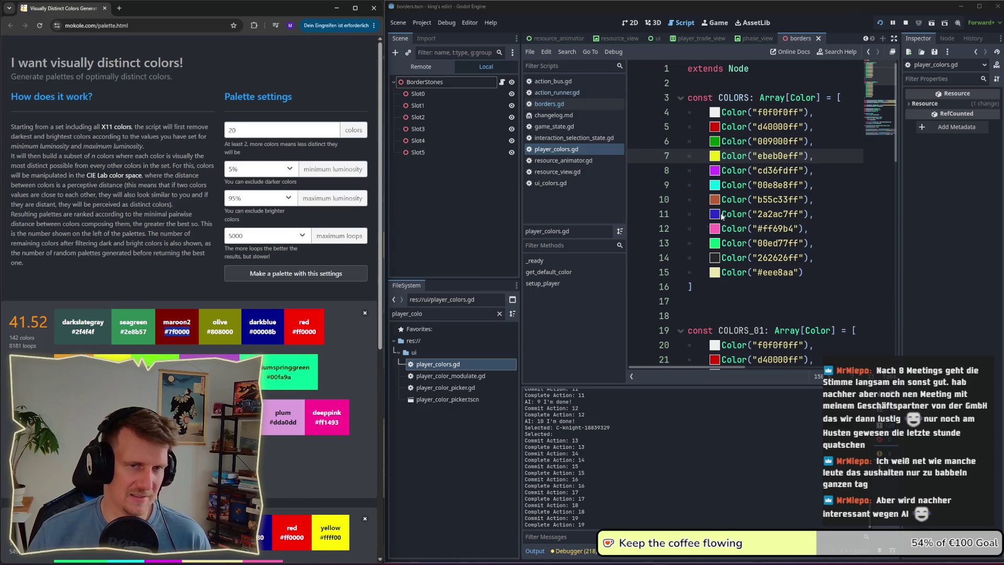
{"action": "double_click", "coordinate": [780, 127]}
{"action": "key", "text": "ctrl+v"}
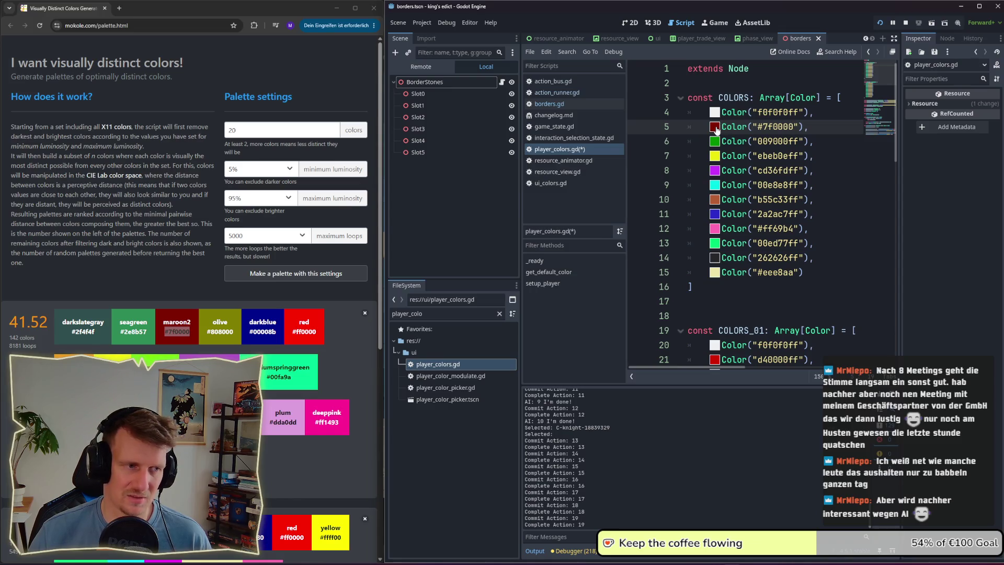
{"action": "key", "text": "ctrl+z"}
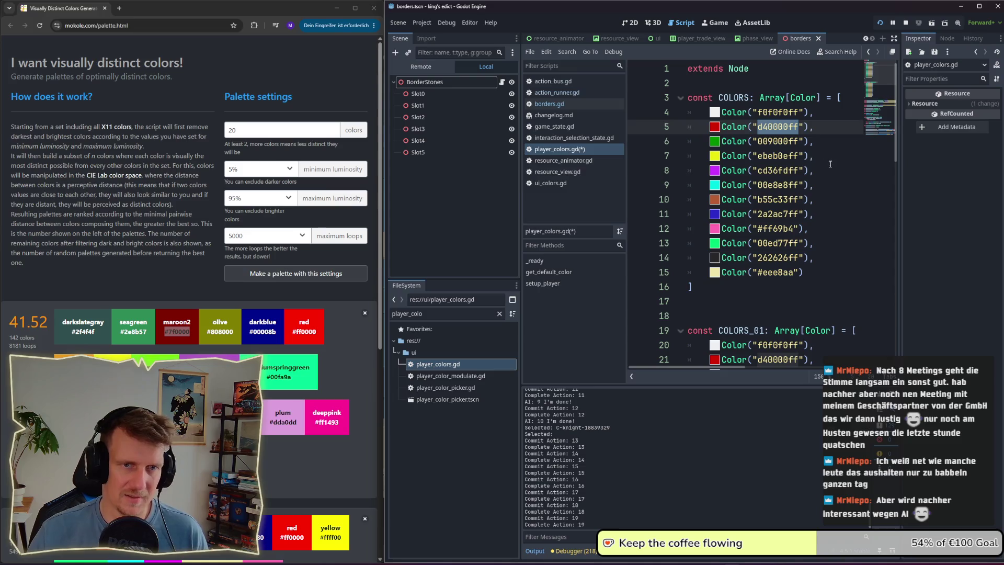
{"action": "left_click", "coordinate": [830, 164]}
{"action": "key", "text": "ctrl+s"}
{"action": "key", "text": "ctrl+z"}
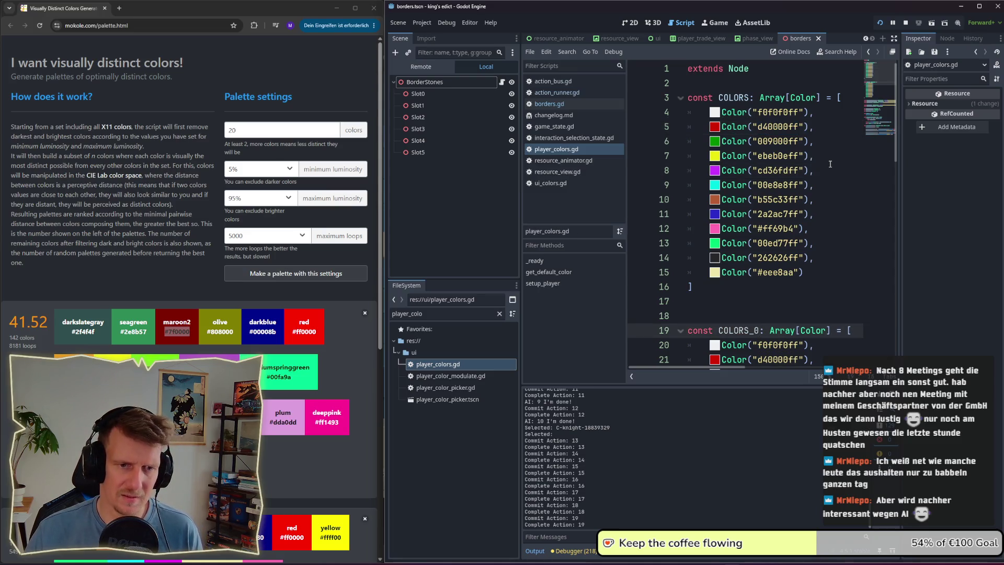
{"action": "type", "text": "1"}
{"action": "key", "text": "ctrl+s"}
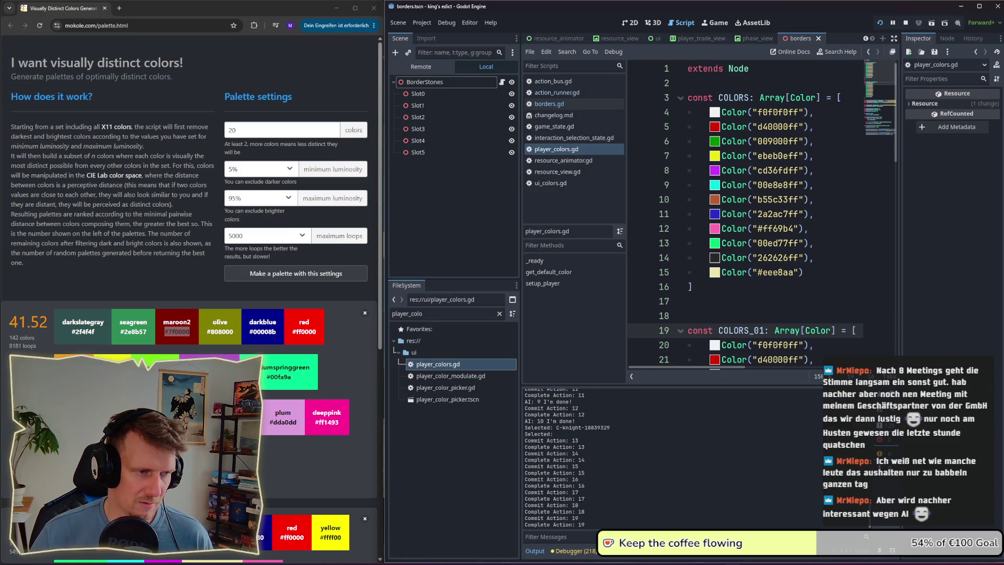
Step: Replace the last COLORS value #eee8aa with darkslategray #2f4f4f and stop the running game
{"action": "triple_click", "coordinate": [235, 333]}
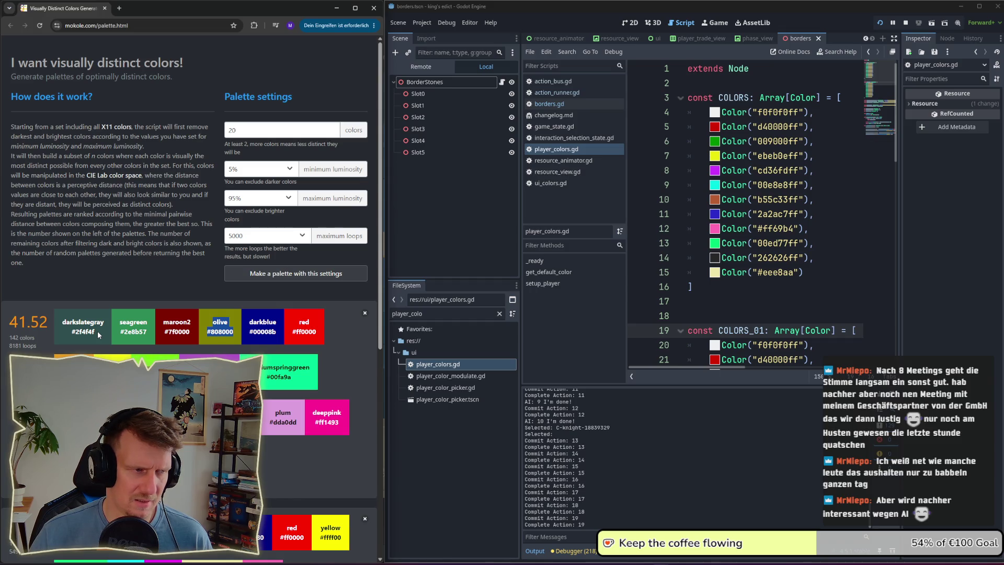
{"action": "left_click_drag", "start_coordinate": [97, 331], "coordinate": [67, 323]}
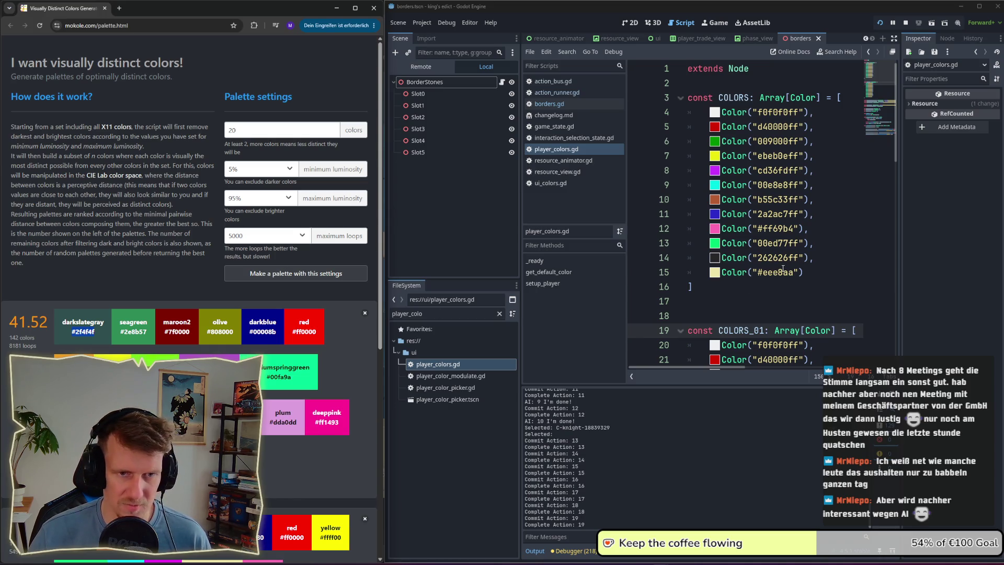
{"action": "double_click", "coordinate": [783, 272]}
{"action": "key", "text": "ctrl+v"}
{"action": "key", "text": "BackSpace"}
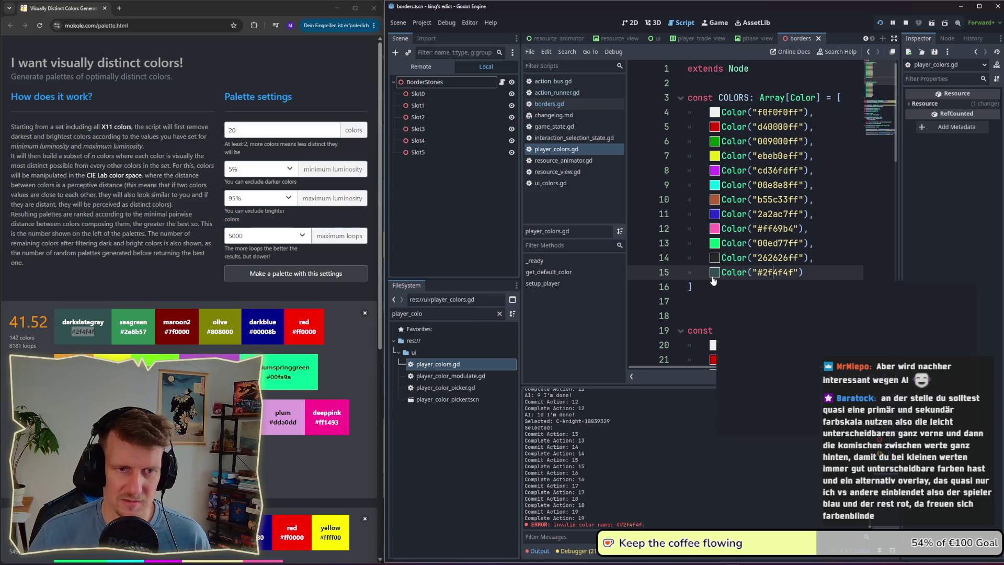
{"action": "left_click", "coordinate": [906, 22]}
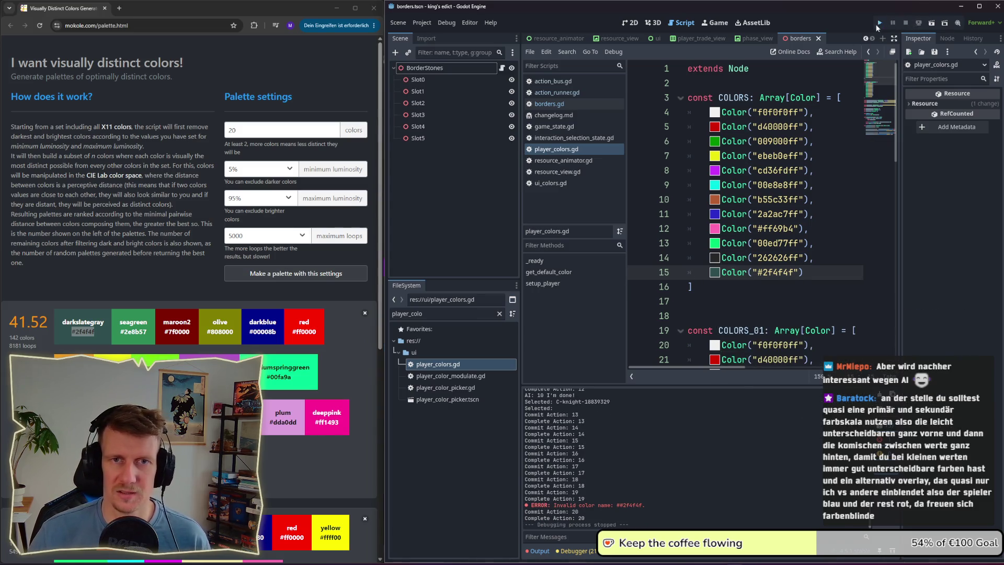
Step: Relaunch the game, search the lobby map list for 'colors', and start a match on the Colors map
{"action": "left_click", "coordinate": [879, 24]}
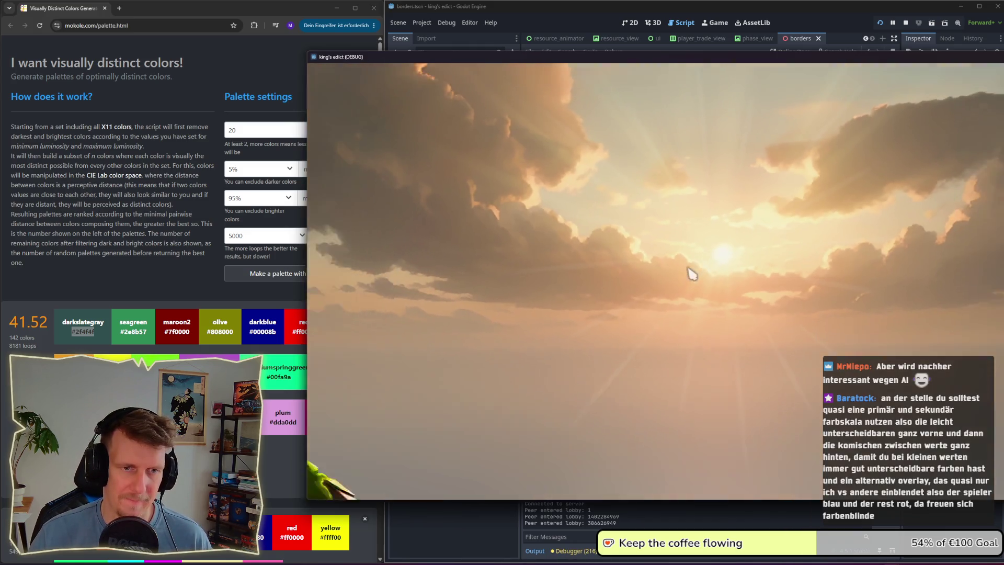
{"action": "left_click", "coordinate": [729, 330]}
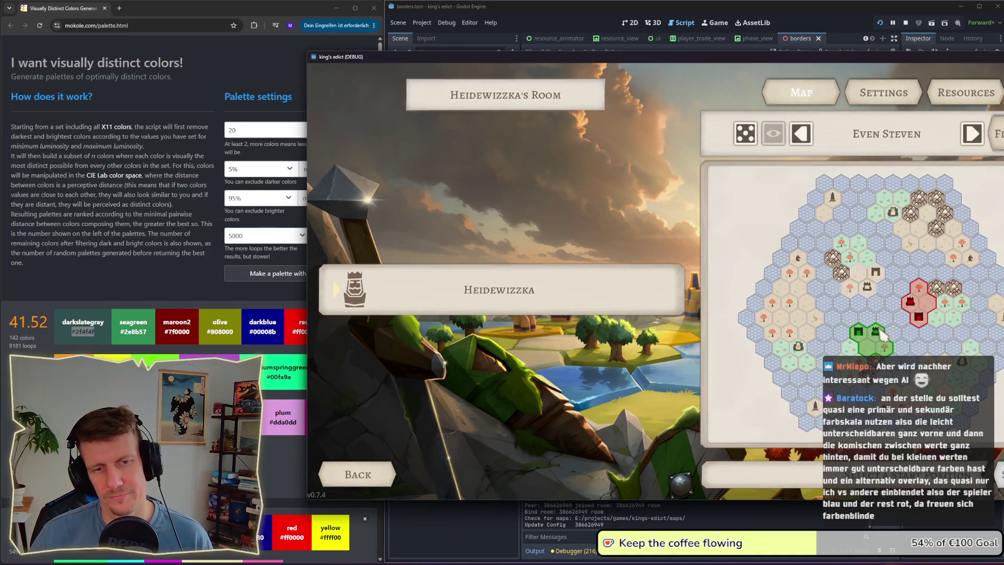
{"action": "left_click", "coordinate": [864, 138]}
{"action": "type", "text": "c"}
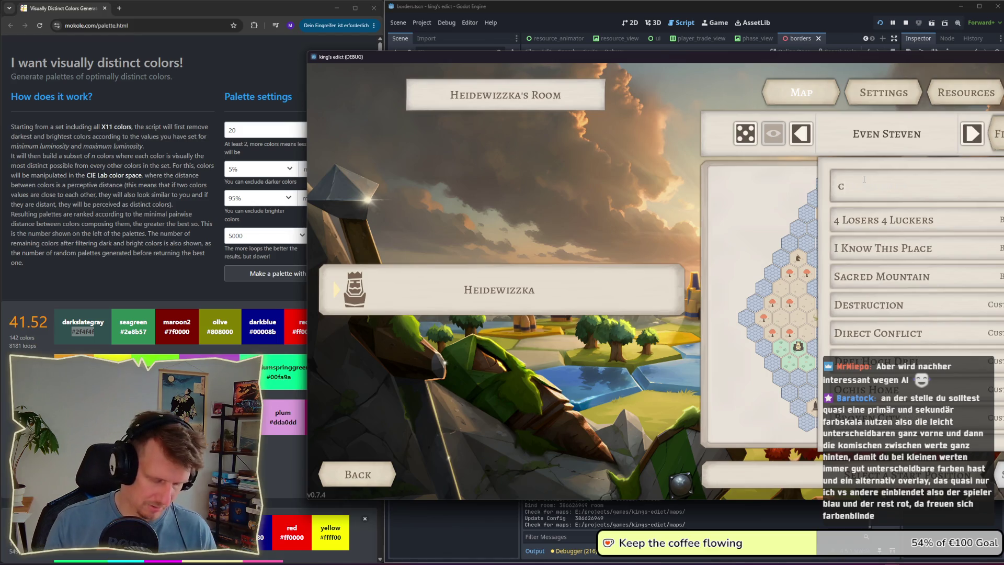
{"action": "type", "text": "olors"}
{"action": "left_click", "coordinate": [868, 223]}
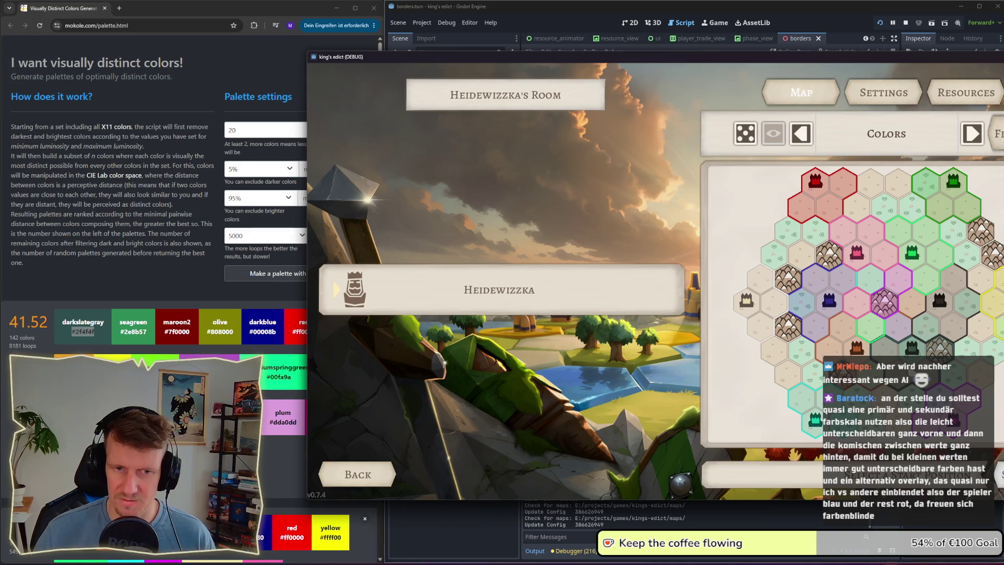
{"action": "left_click", "coordinate": [898, 277]}
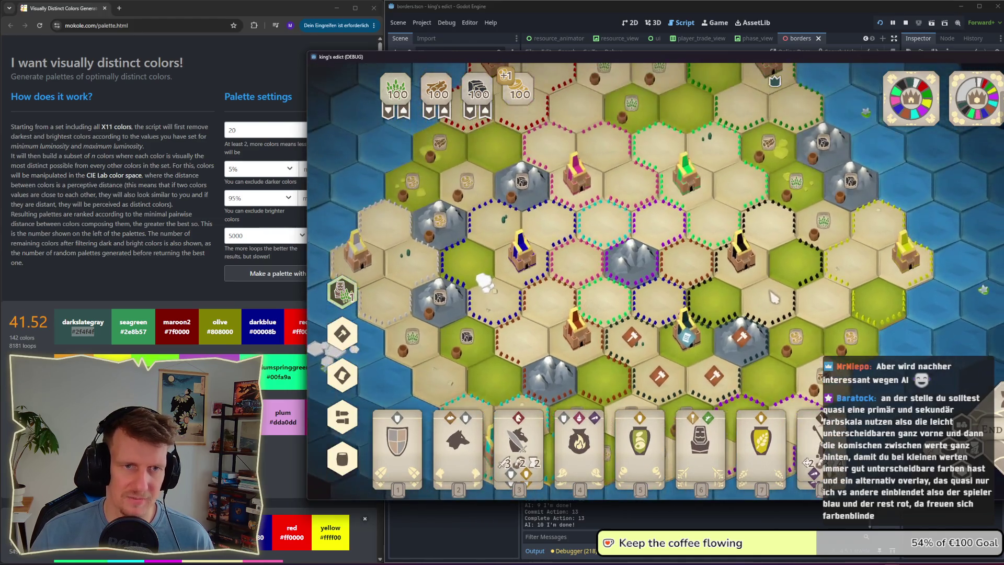
Step: Place a building on an empty hex to judge the borders, then return to the editor
{"action": "scroll", "coordinate": [774, 297], "scroll_direction": "down", "scroll_amount": 2}
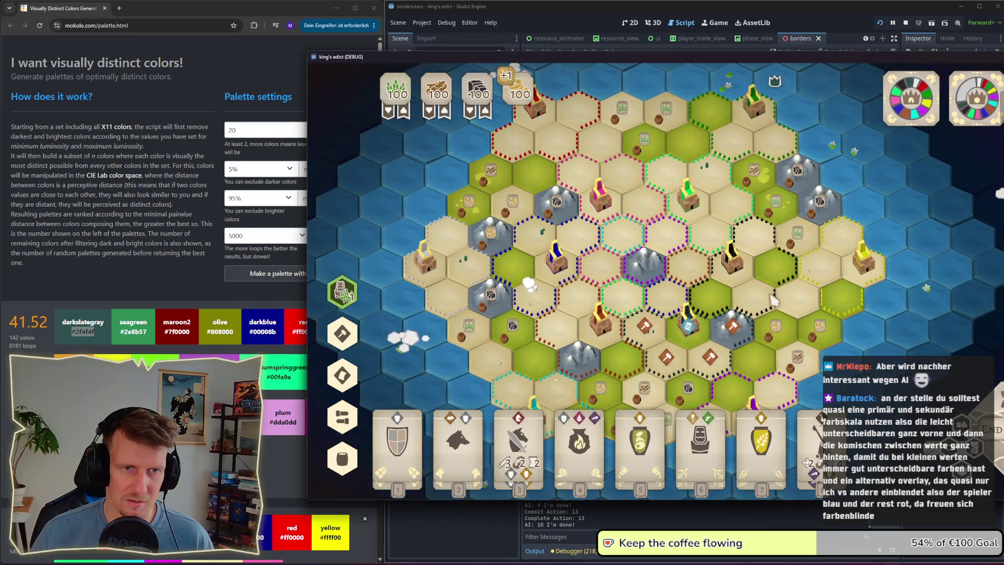
{"action": "scroll", "coordinate": [774, 297], "scroll_direction": "up", "scroll_amount": 1}
{"action": "left_click", "coordinate": [699, 321]}
{"action": "scroll", "coordinate": [700, 322], "scroll_direction": "up", "scroll_amount": 1}
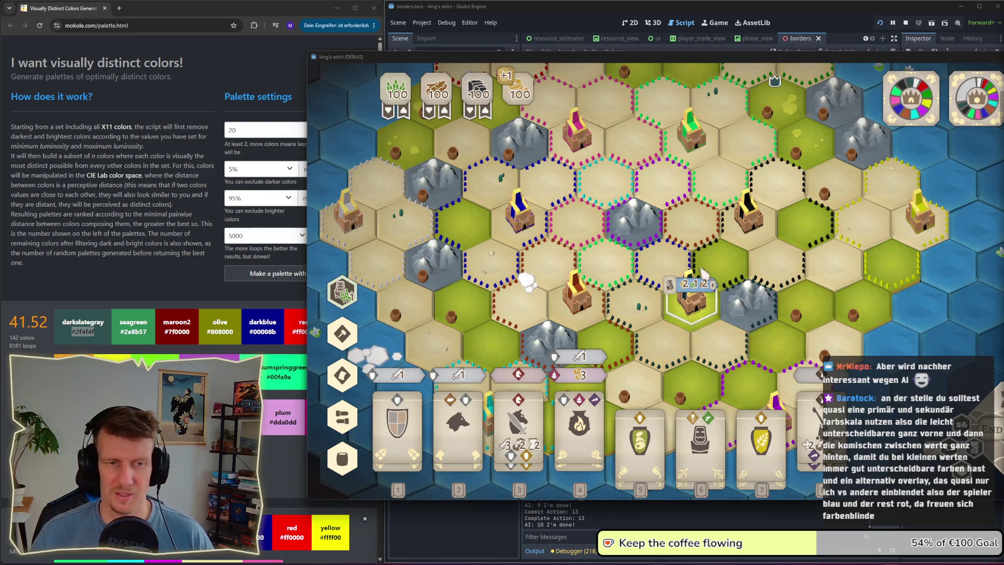
{"action": "left_click", "coordinate": [806, 281]}
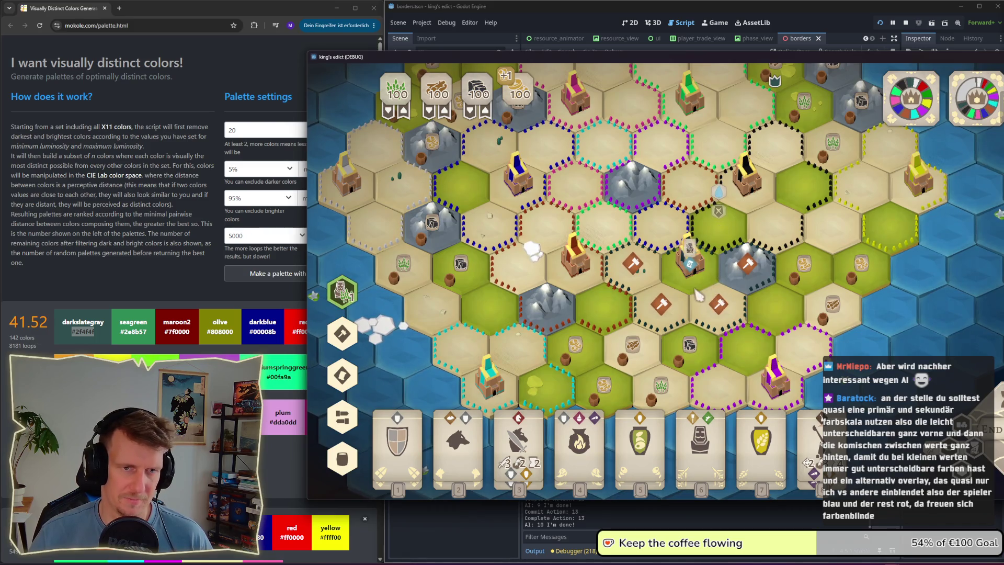
{"action": "left_click", "coordinate": [698, 293]}
{"action": "left_click", "coordinate": [698, 295]}
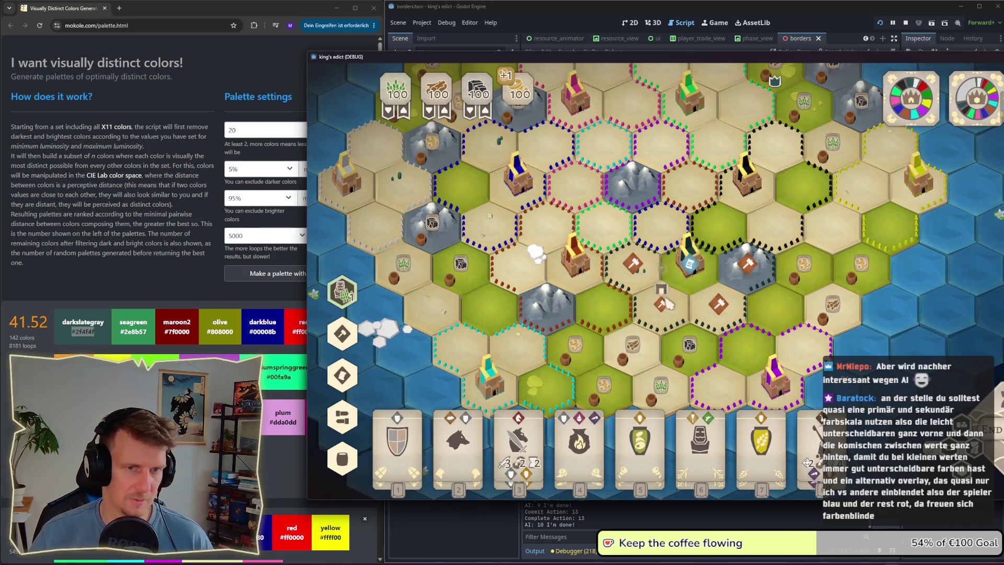
{"action": "scroll", "coordinate": [680, 317], "scroll_direction": "down", "scroll_amount": 3}
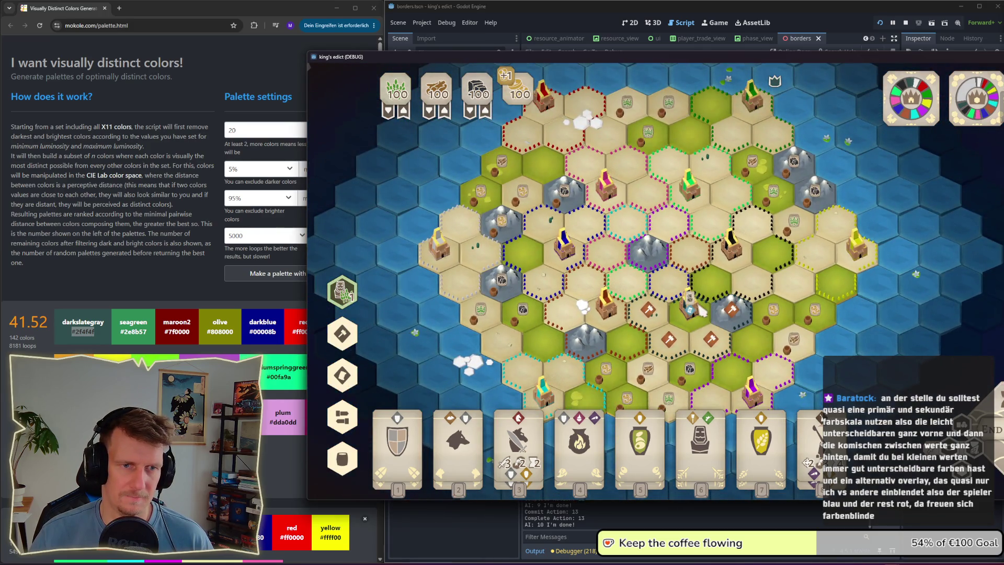
{"action": "key", "text": "alt+Tab"}
{"action": "key", "text": "alt+Tab"}
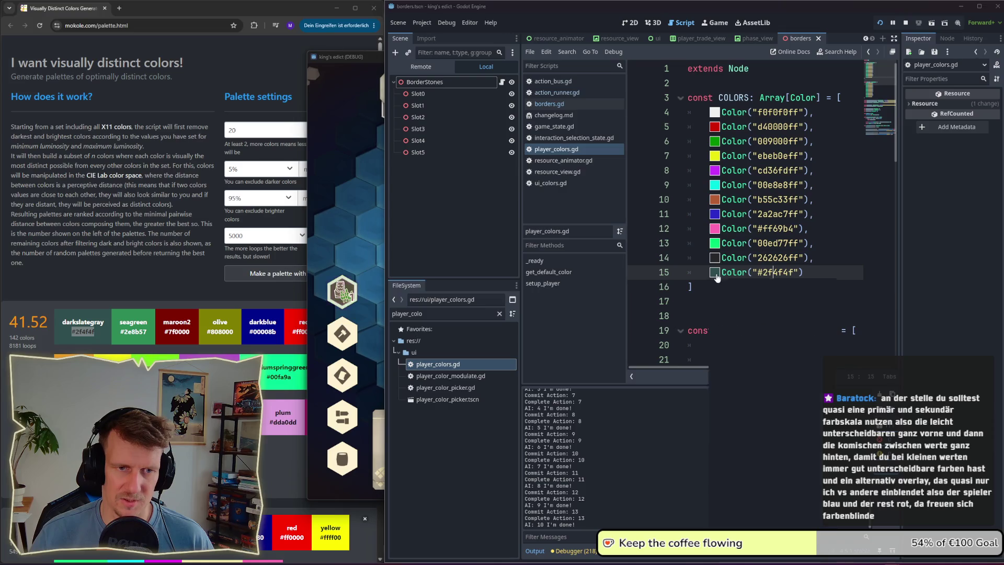
Step: Brighten the line 15 colour to 4d7a7aff and lighten the line 14 grey to 363636ff
{"action": "left_click", "coordinate": [714, 272]}
{"action": "left_click_drag", "start_coordinate": [827, 354], "coordinate": [827, 350]}
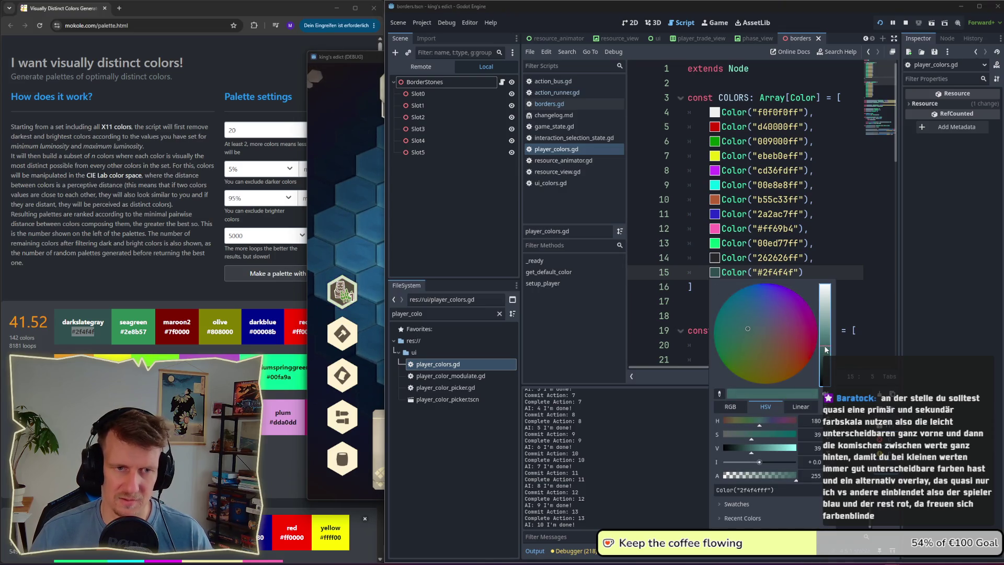
{"action": "left_click", "coordinate": [863, 315]}
{"action": "left_click", "coordinate": [715, 272]}
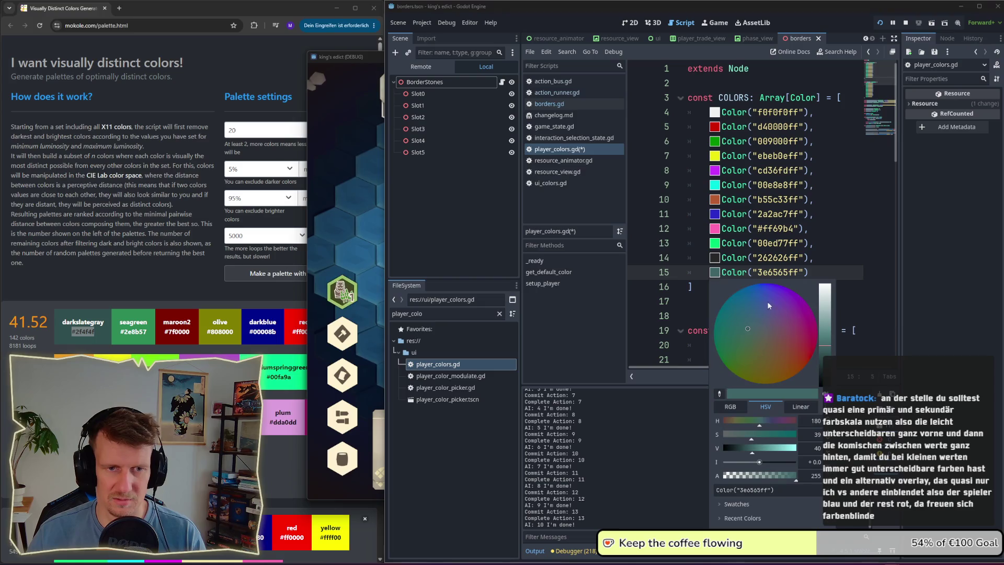
{"action": "left_click_drag", "start_coordinate": [825, 346], "coordinate": [825, 343]}
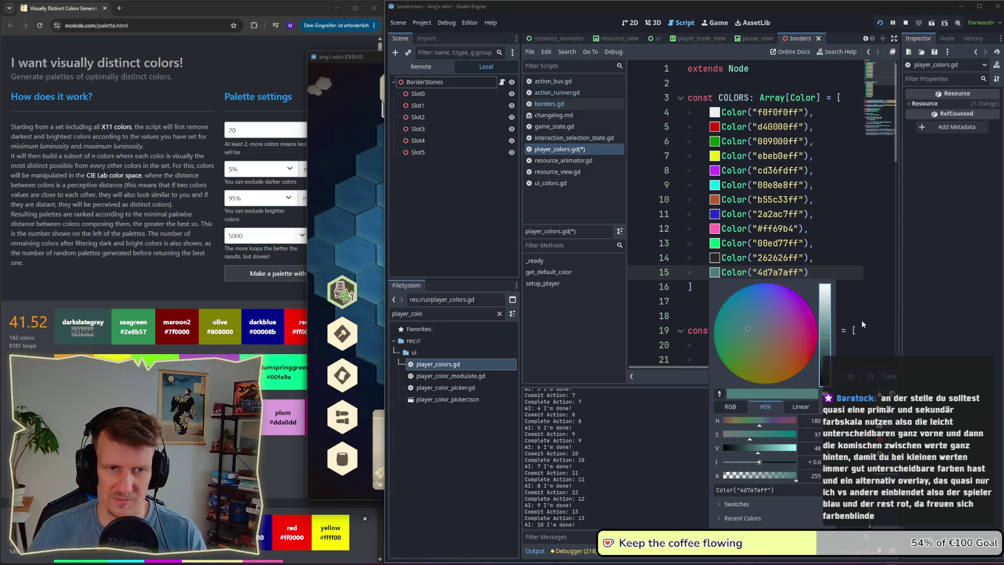
{"action": "left_click", "coordinate": [879, 297]}
{"action": "left_click", "coordinate": [714, 258]}
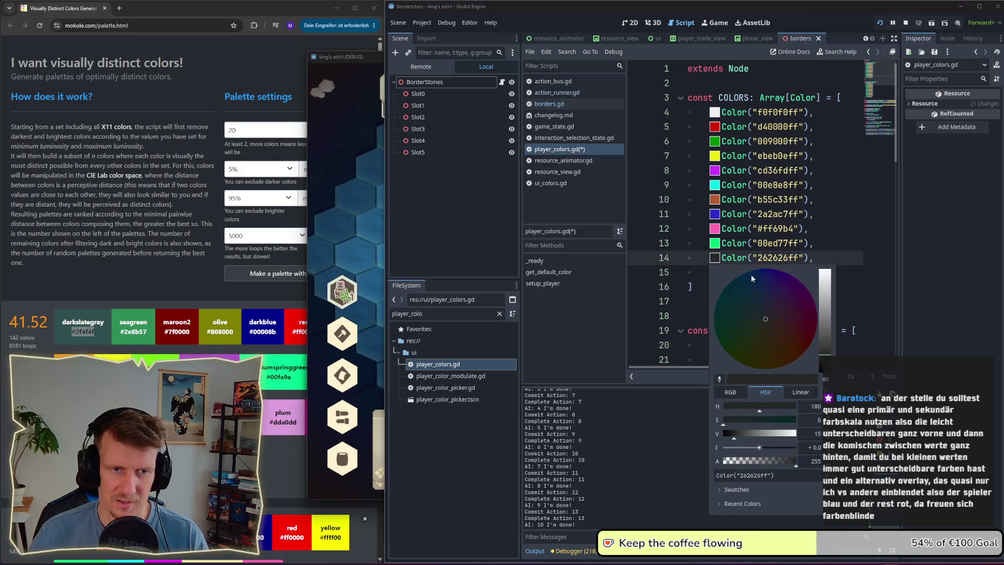
{"action": "left_click_drag", "start_coordinate": [737, 436], "coordinate": [739, 436]}
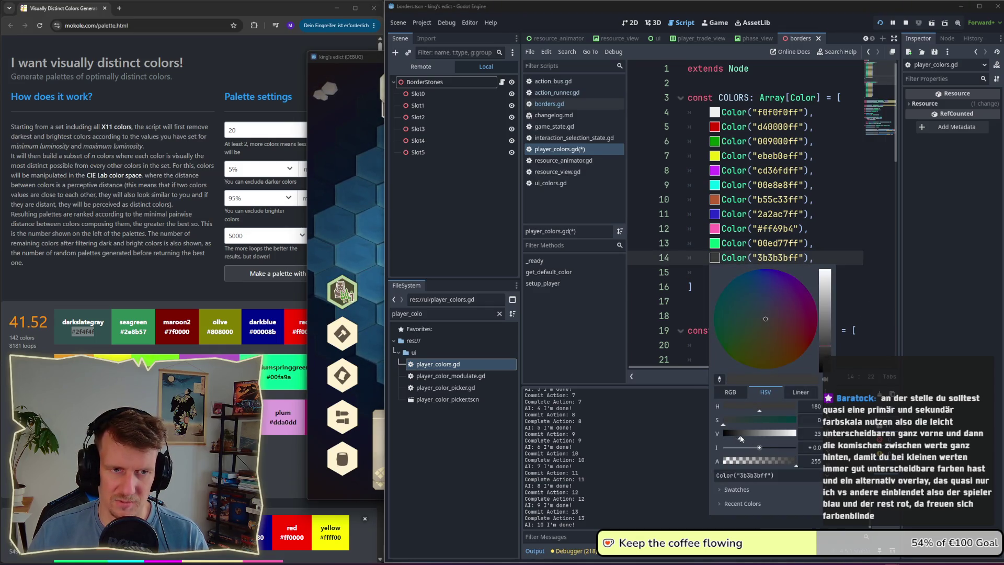
{"action": "left_click", "coordinate": [871, 267]}
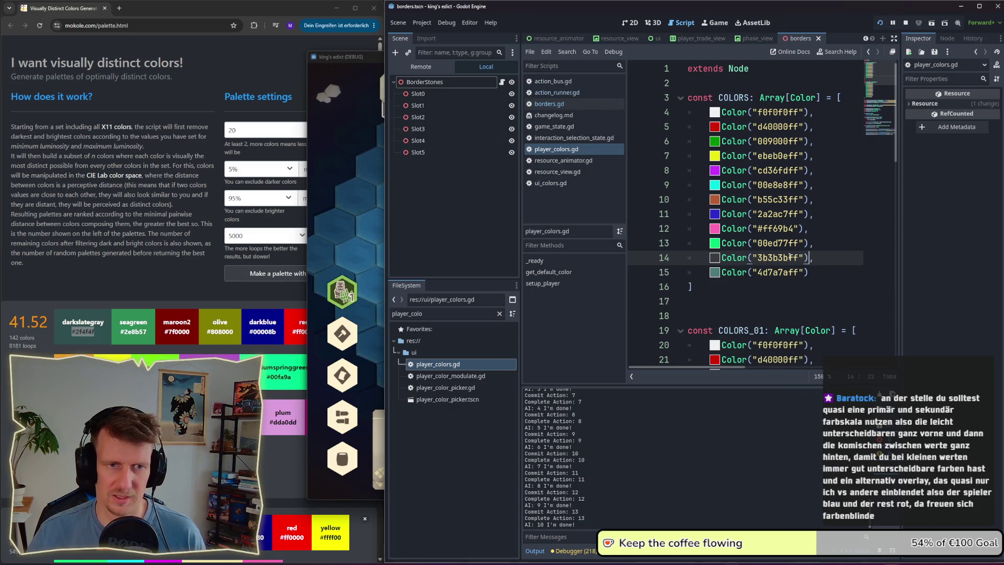
{"action": "left_click", "coordinate": [713, 258]}
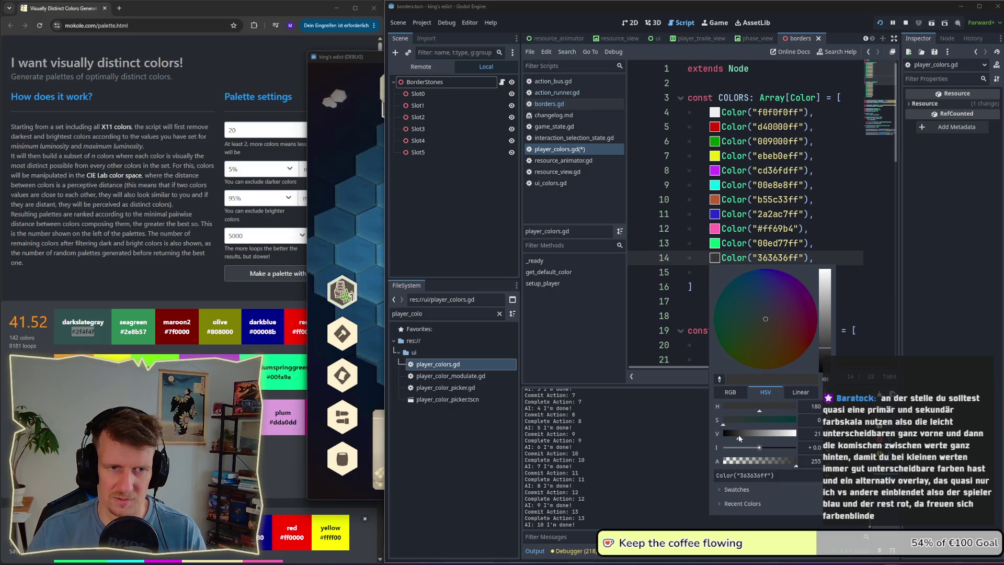
{"action": "left_click", "coordinate": [849, 261]}
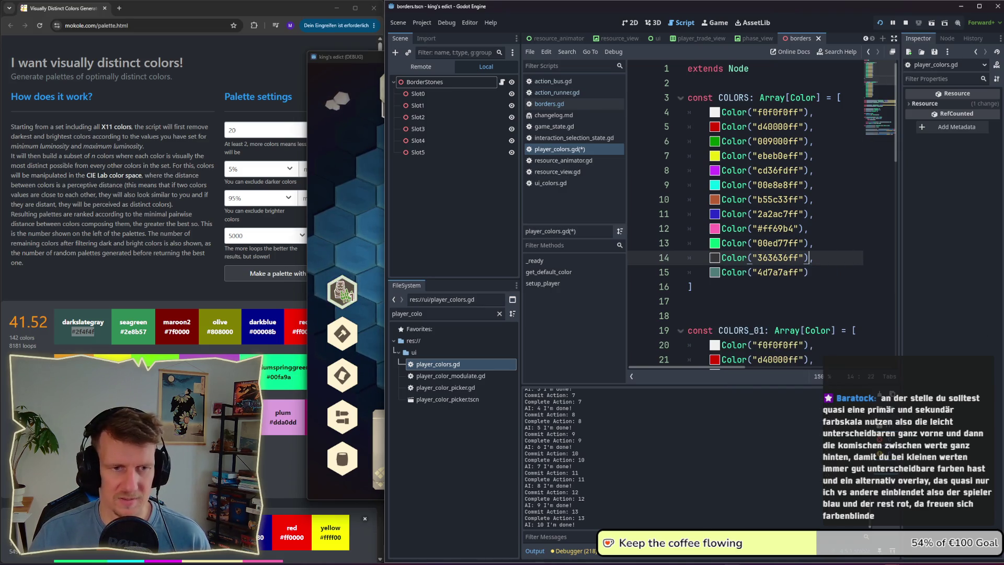
Step: Brighten the blue player colour to 3131e8ff, then restart the game
{"action": "key", "text": "alt+Tab"}
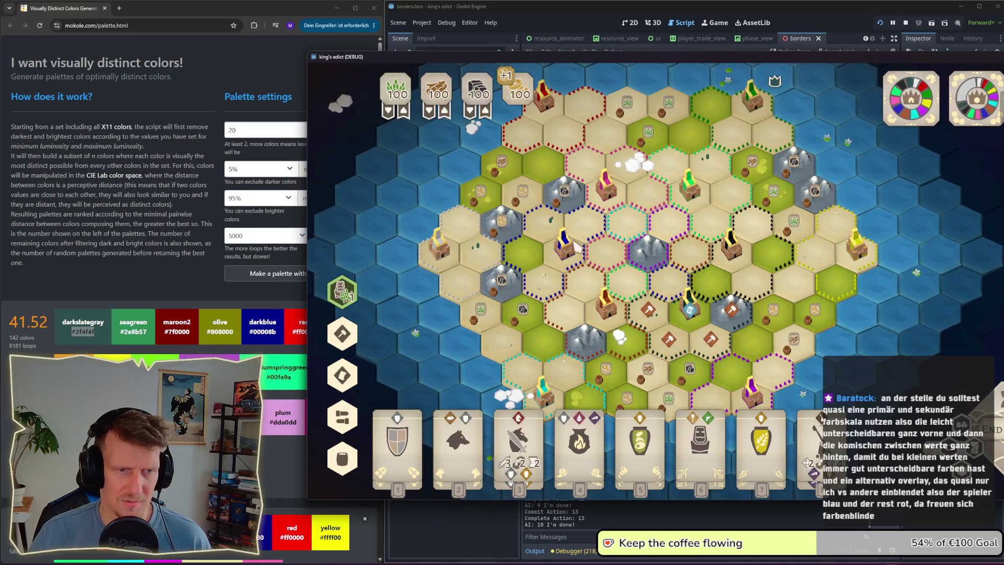
{"action": "key", "text": "alt+Tab"}
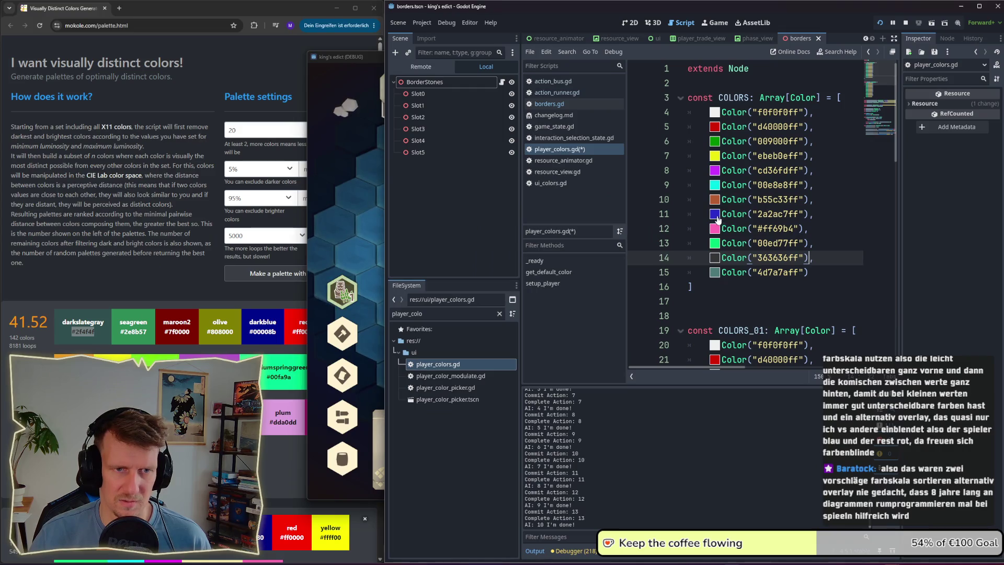
{"action": "left_click", "coordinate": [715, 214]}
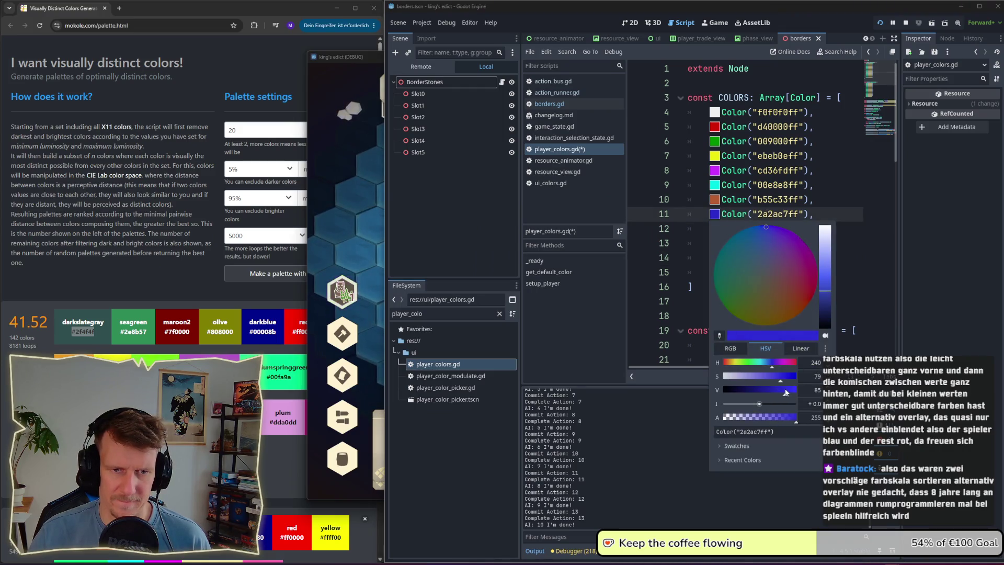
{"action": "left_click", "coordinate": [871, 244]}
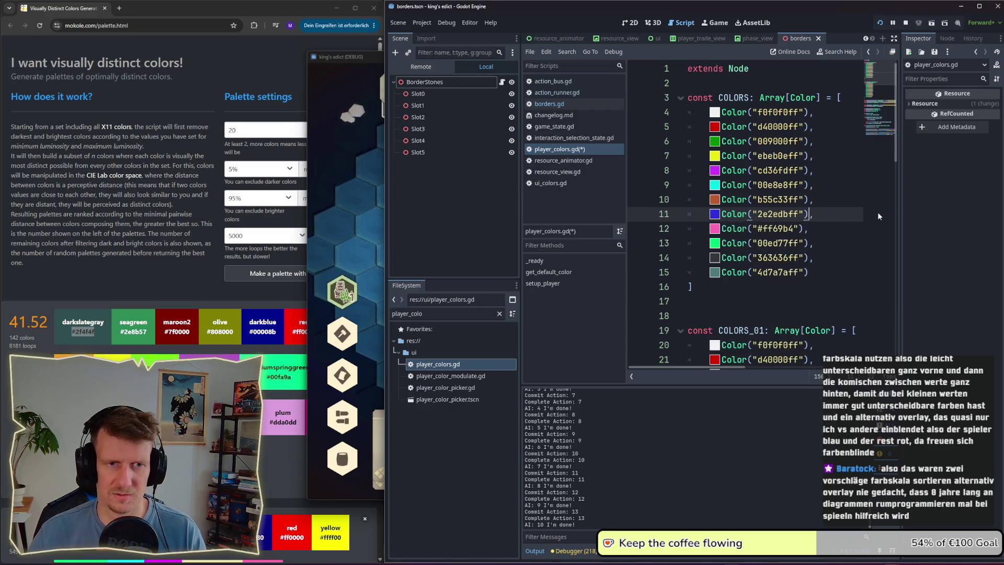
{"action": "left_click", "coordinate": [715, 213]}
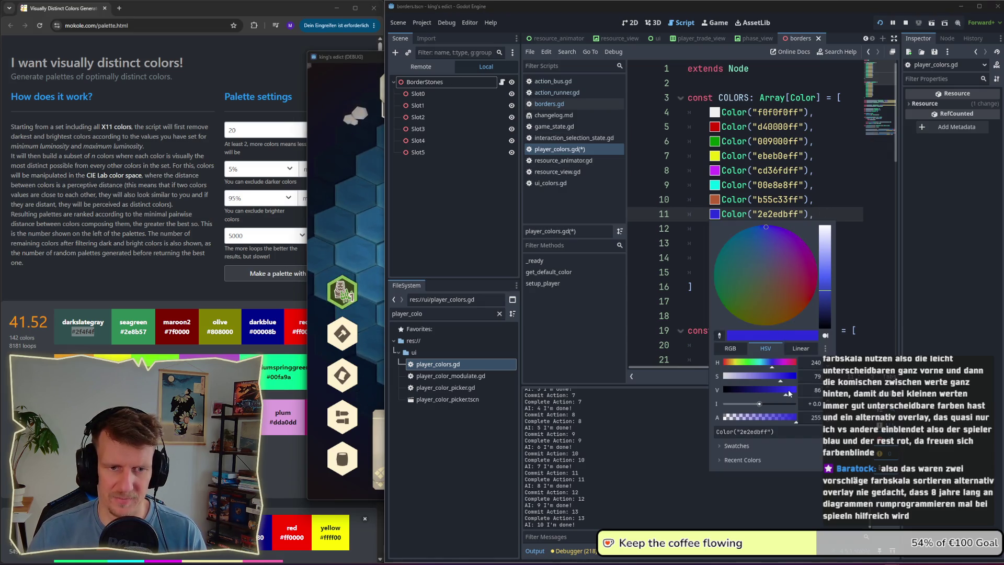
{"action": "left_click", "coordinate": [877, 215]}
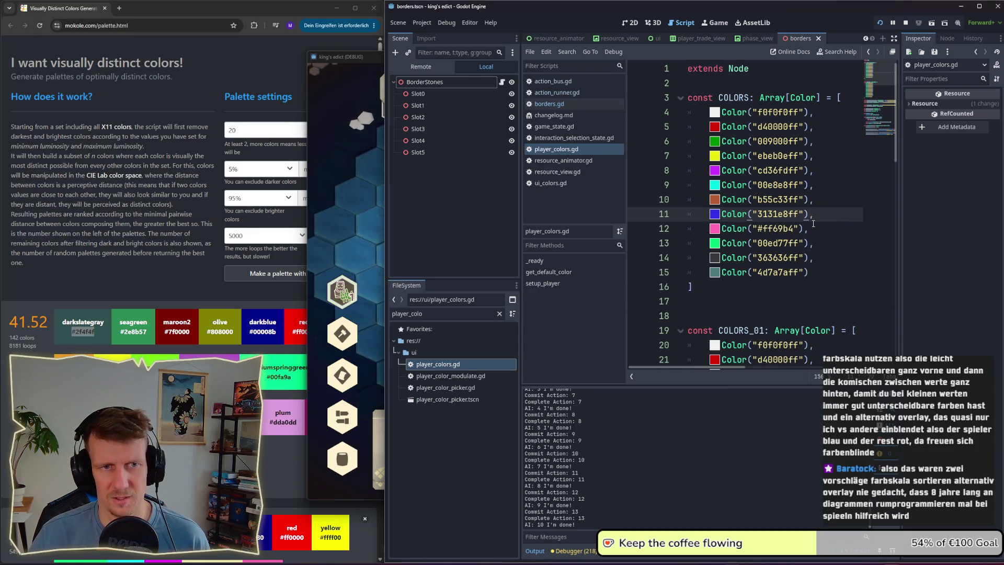
{"action": "left_click", "coordinate": [906, 23]}
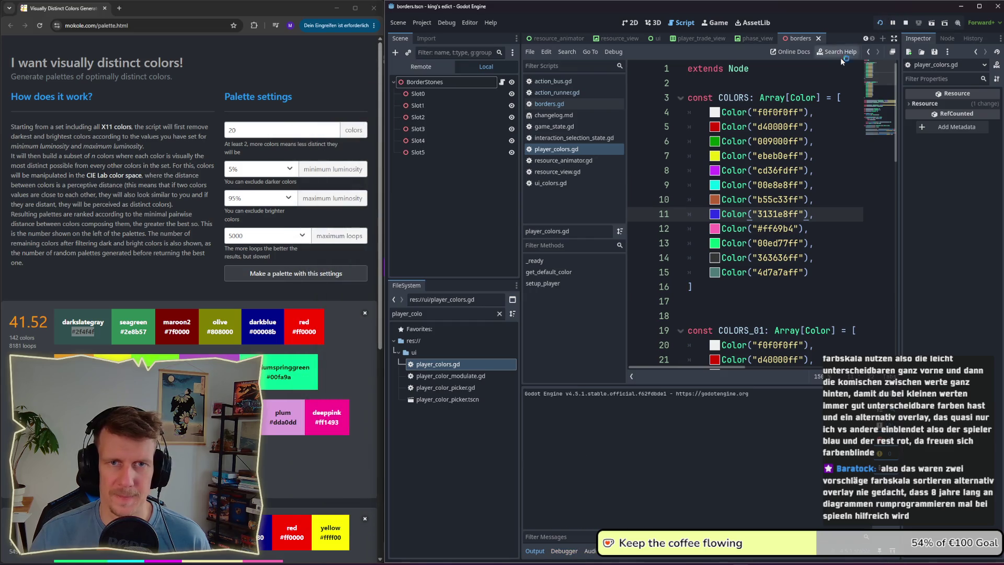
Step: Rerun the game, search the map list for 'color', load the Colors map and pick a start position
{"action": "key", "text": "F5"}
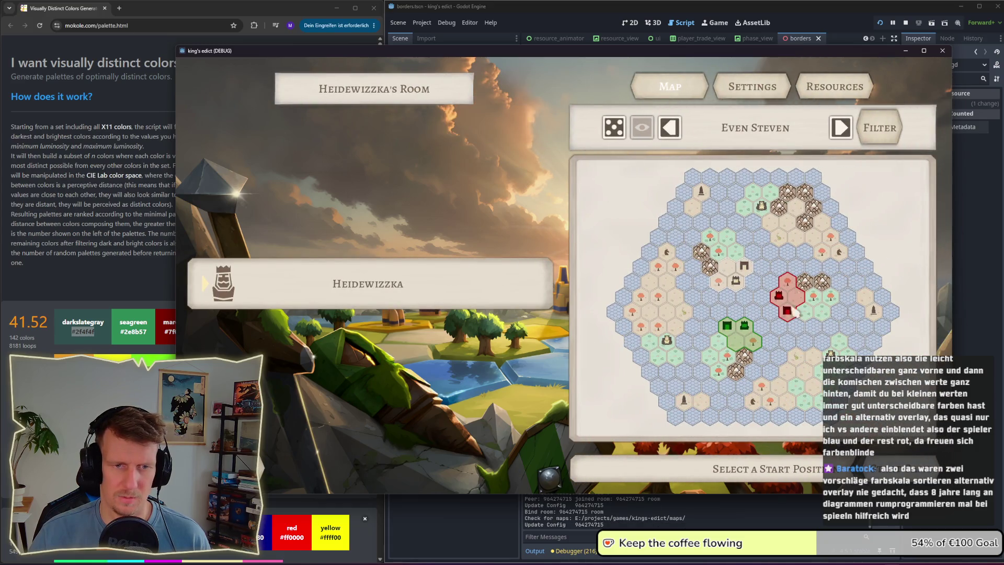
{"action": "left_click", "coordinate": [787, 323]}
{"action": "type", "text": "colors"}
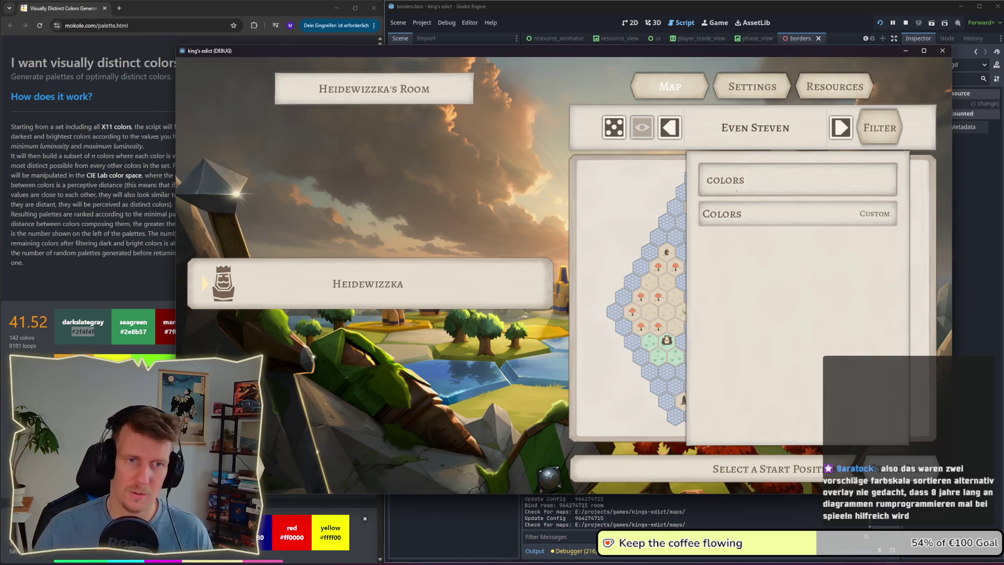
{"action": "left_click", "coordinate": [732, 213]}
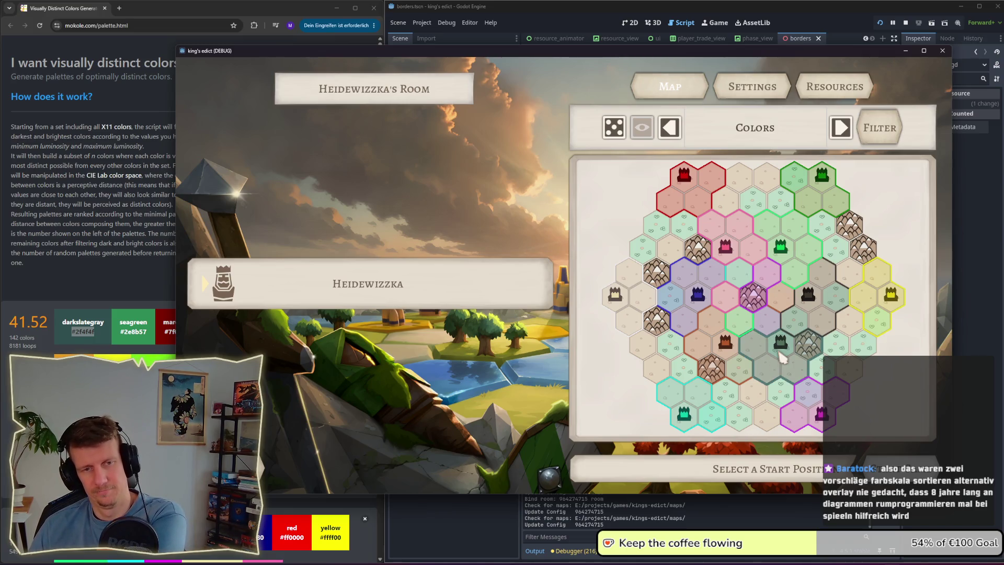
{"action": "left_click", "coordinate": [791, 323]}
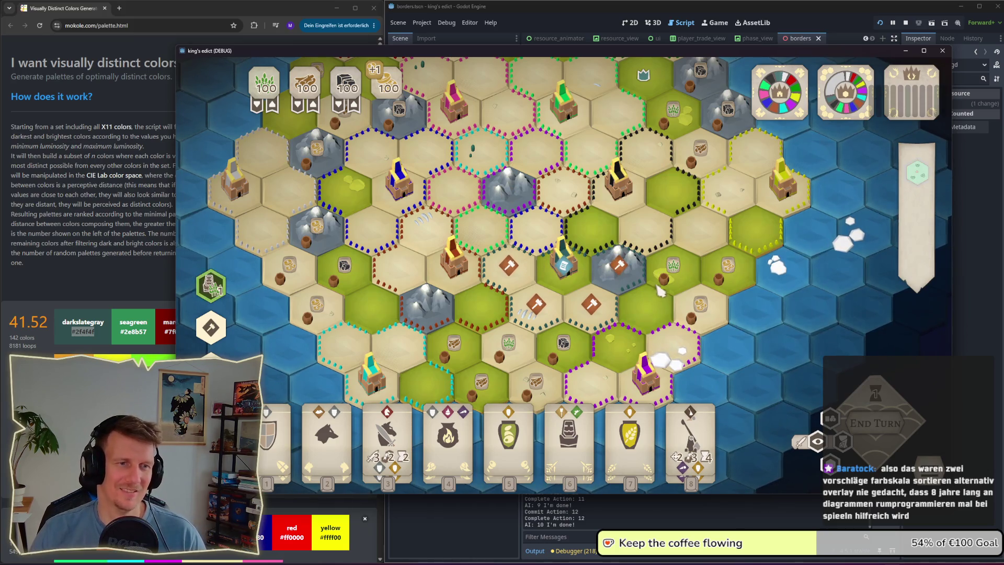
Step: Place the castle, then toggle the faction colour fills on and off while panning to compare borders
{"action": "scroll", "coordinate": [558, 281], "scroll_direction": "down", "scroll_amount": 2}
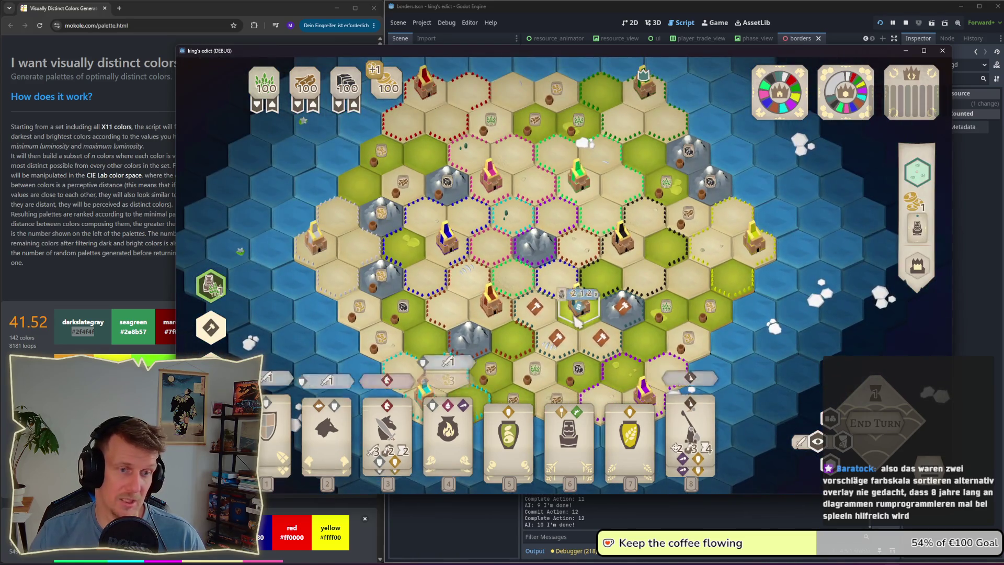
{"action": "left_click", "coordinate": [642, 260]}
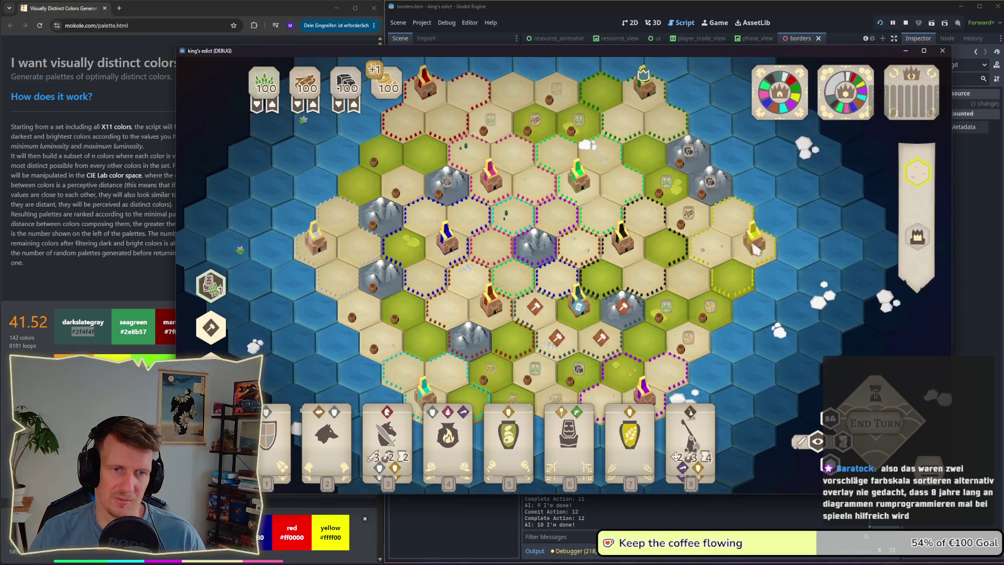
{"action": "left_click", "coordinate": [817, 442]}
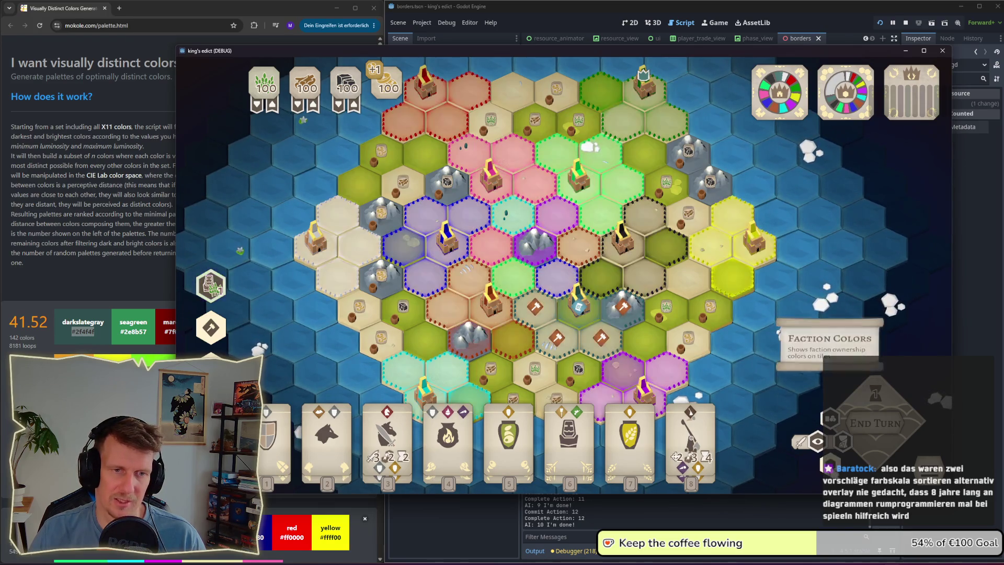
{"action": "left_click", "coordinate": [817, 442]}
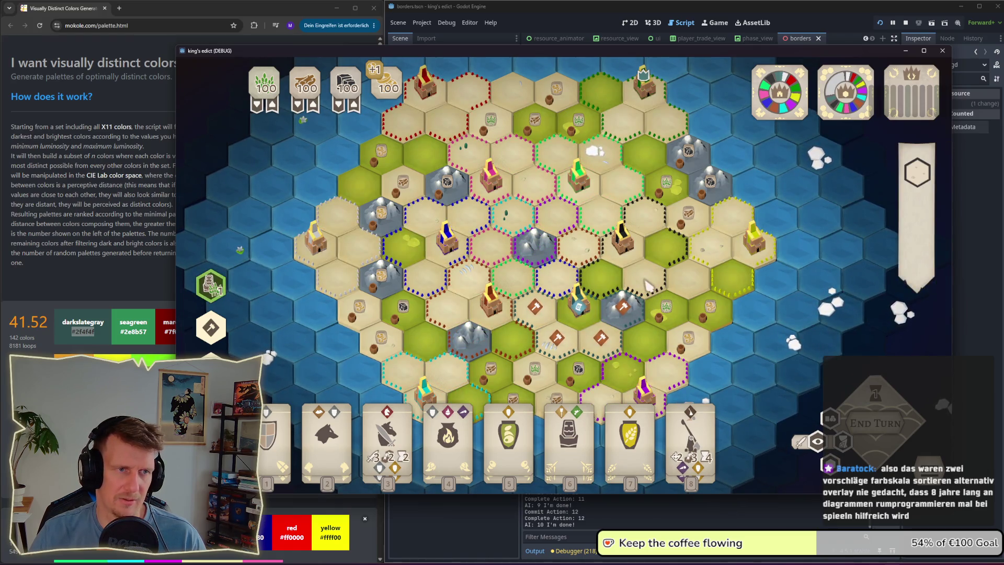
{"action": "key", "text": "Left"}
{"action": "key", "text": "Up"}
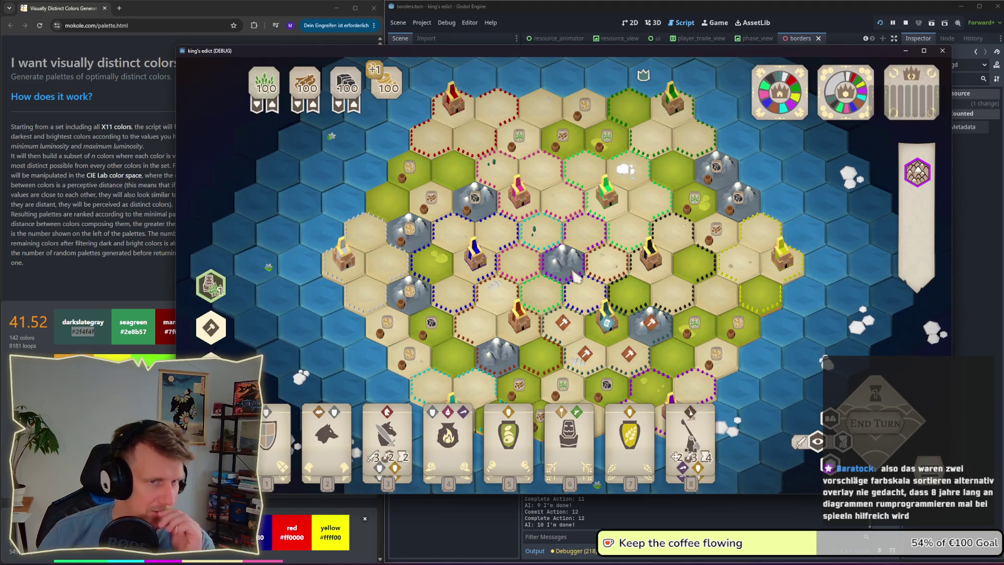
{"action": "scroll", "coordinate": [576, 276], "scroll_direction": "down", "scroll_amount": 2}
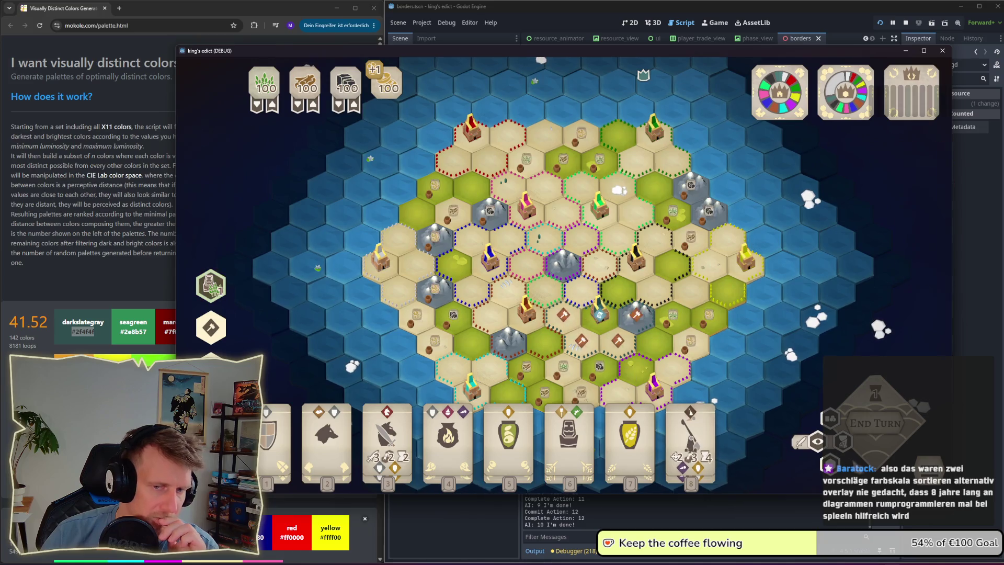
{"action": "key", "text": "Down"}
{"action": "scroll", "coordinate": [610, 317], "scroll_direction": "up", "scroll_amount": 2}
{"action": "left_click", "coordinate": [210, 286]}
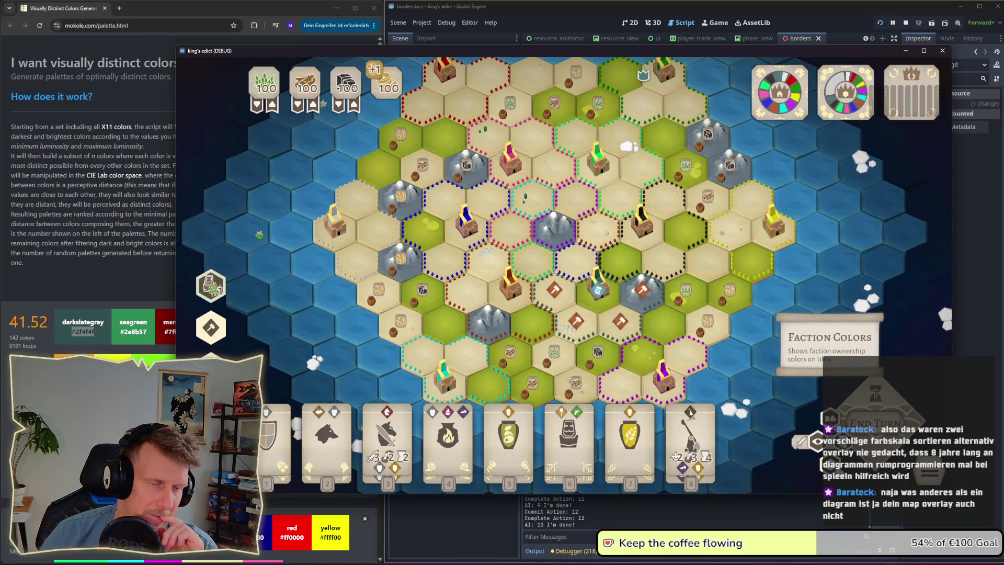
{"action": "left_click", "coordinate": [210, 287]}
{"action": "left_click", "coordinate": [211, 286]}
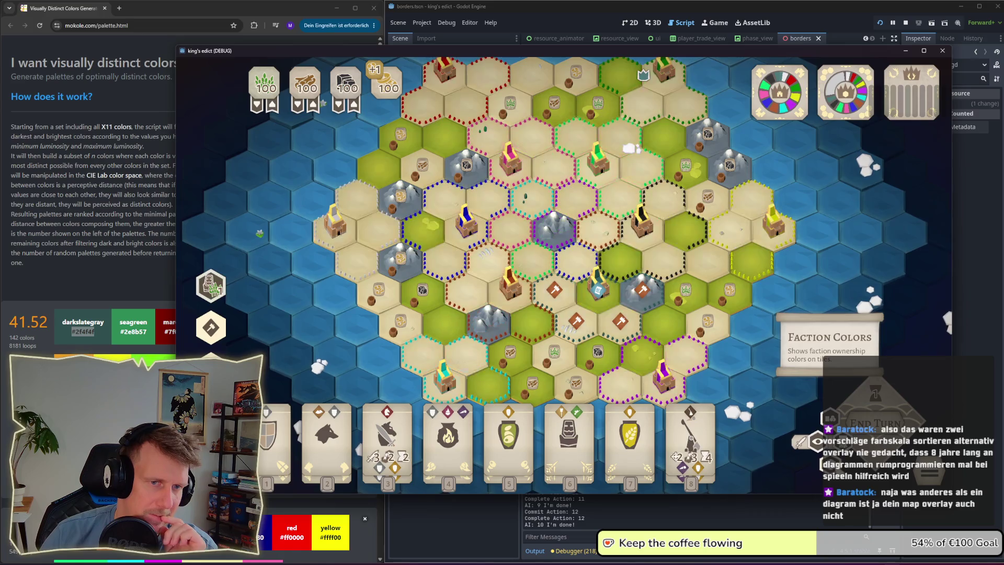
{"action": "left_click", "coordinate": [210, 286]}
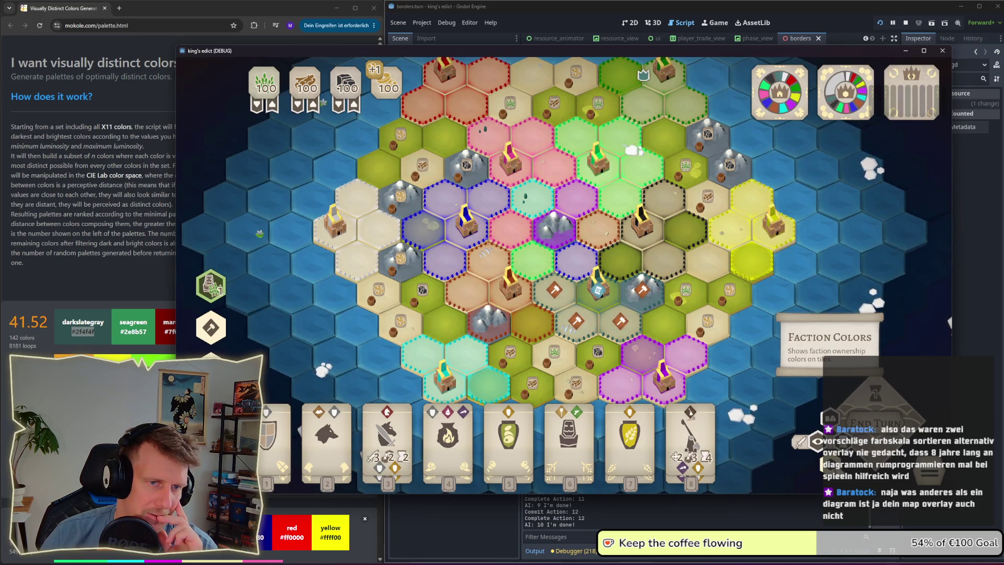
{"action": "left_click", "coordinate": [210, 286]}
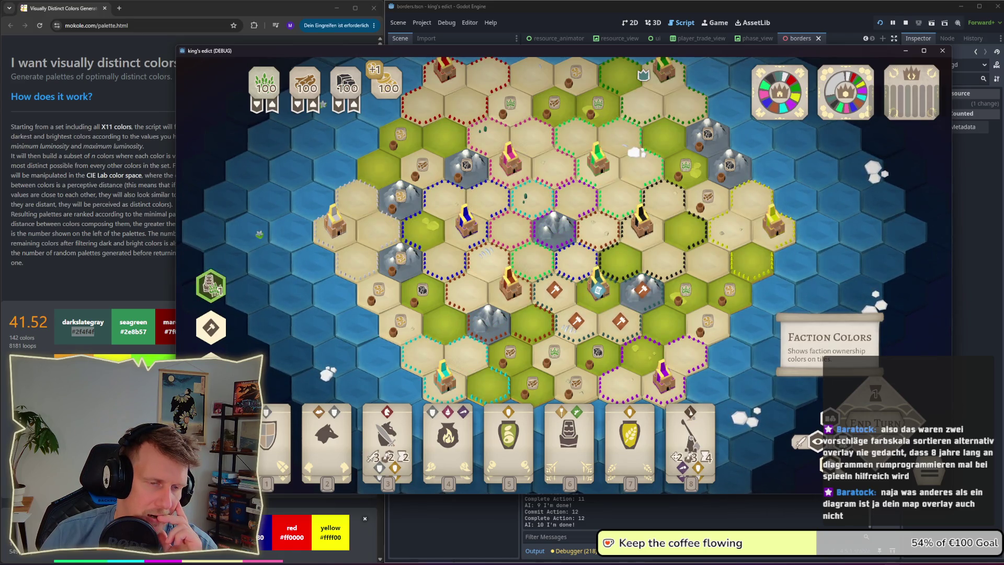
{"action": "left_click", "coordinate": [210, 286]}
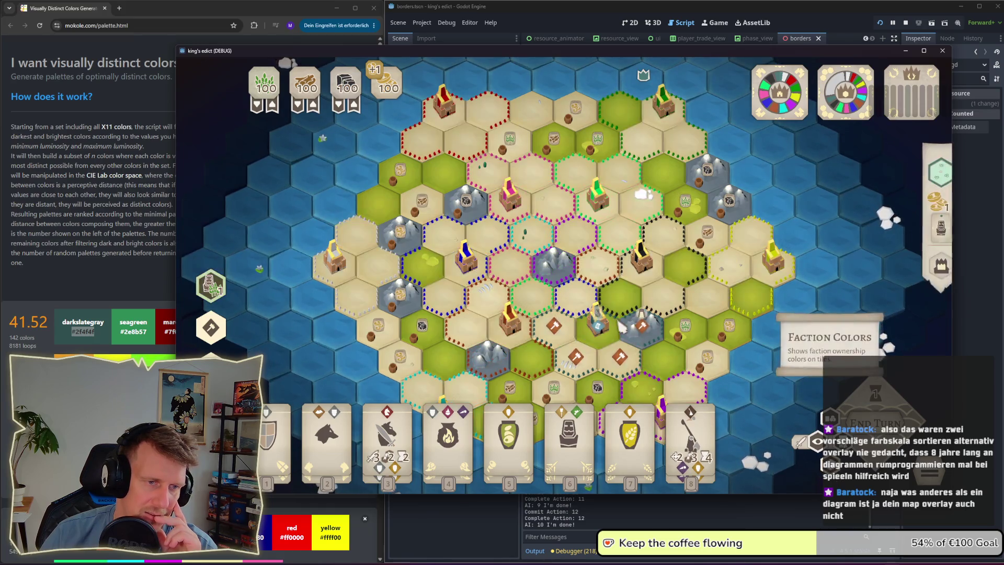
{"action": "left_click_drag", "start_coordinate": [470, 269], "coordinate": [469, 226]}
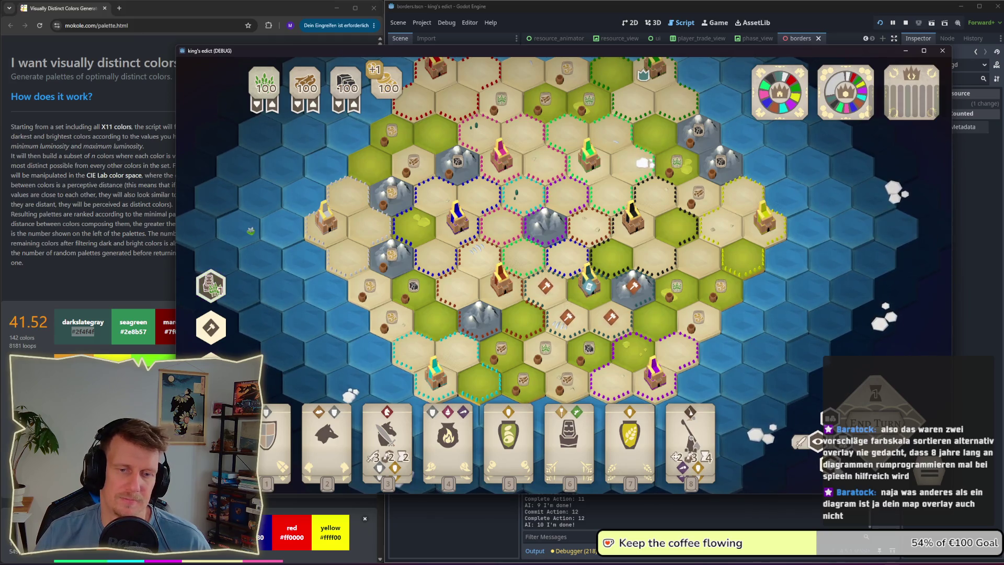
{"action": "left_click", "coordinate": [917, 173]}
{"action": "scroll", "coordinate": [560, 300], "scroll_direction": "down", "scroll_amount": 1}
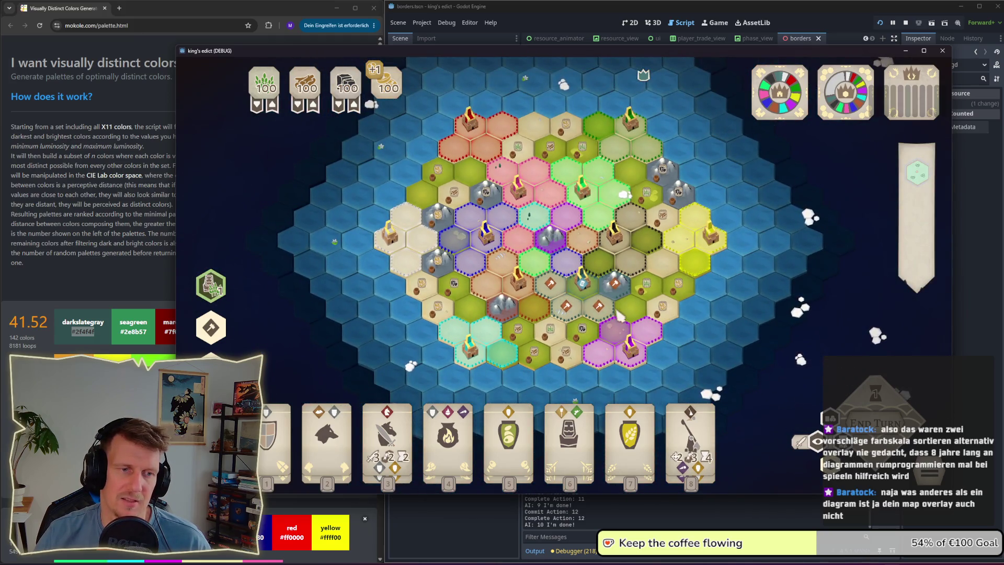
{"action": "scroll", "coordinate": [630, 313], "scroll_direction": "up", "scroll_amount": 2}
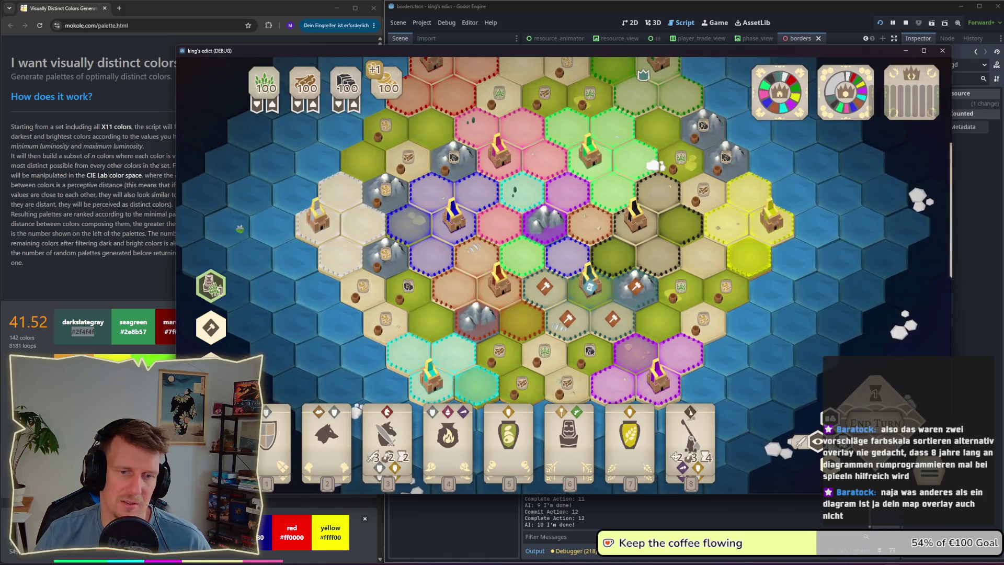
Step: Play a knight onto a hex, advance the turn, and play another knight onto the mountain hex
{"action": "left_click", "coordinate": [385, 442]}
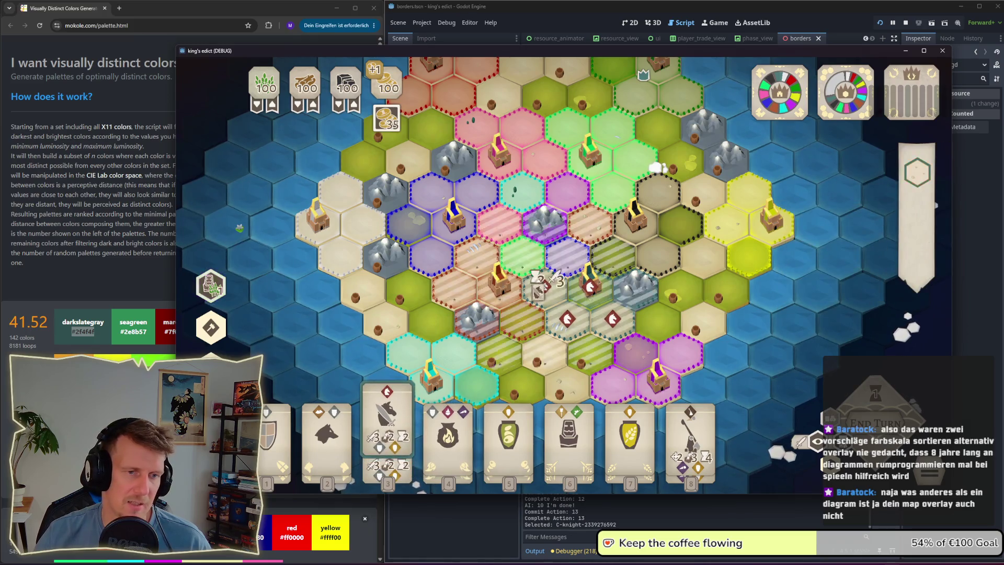
{"action": "scroll", "coordinate": [549, 295], "scroll_direction": "up", "scroll_amount": 1}
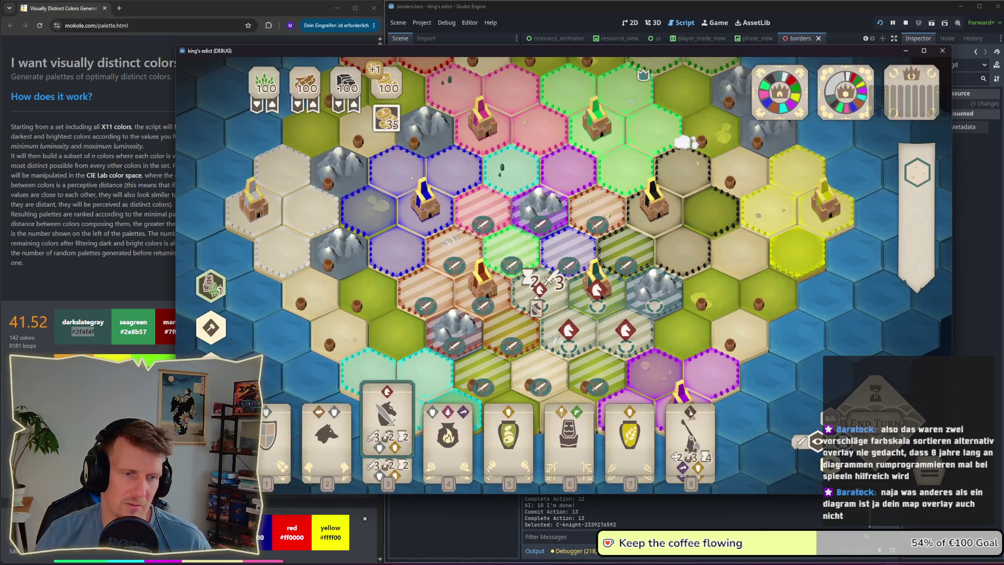
{"action": "left_click", "coordinate": [534, 307]}
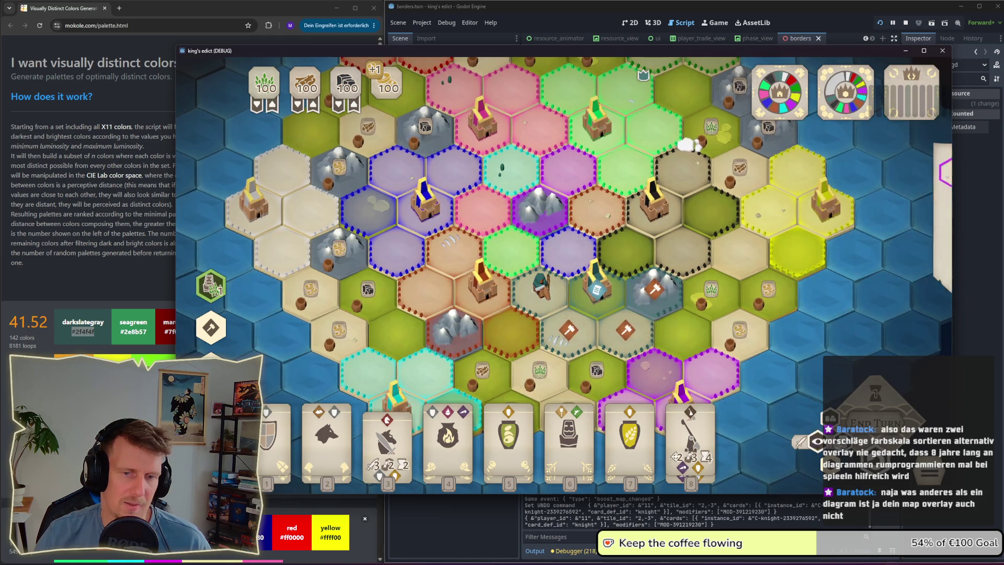
{"action": "left_click", "coordinate": [876, 419]}
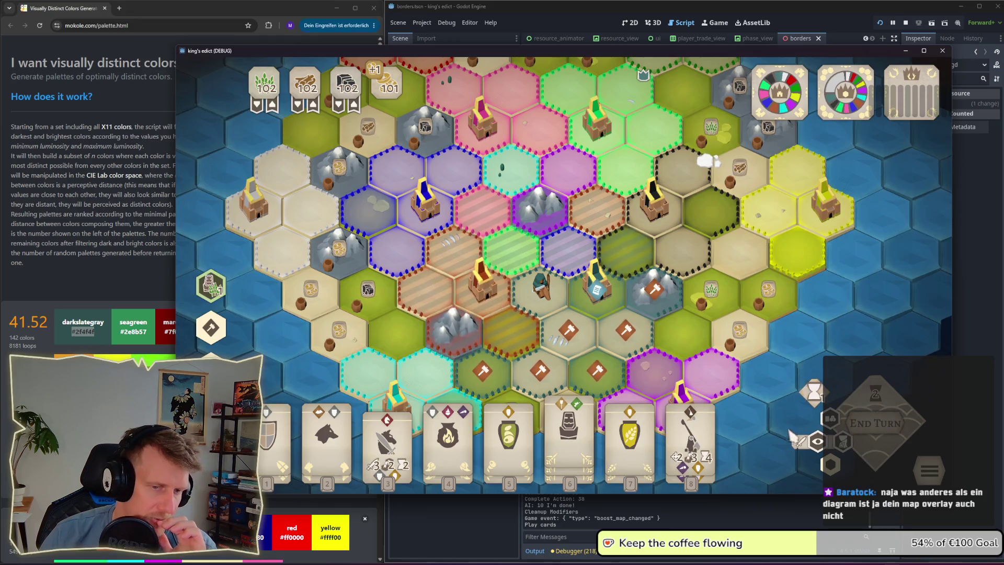
{"action": "left_click", "coordinate": [405, 454]}
{"action": "mouse_move", "coordinate": [404, 455]}
{"action": "left_mouse_down"}
{"action": "mouse_move", "coordinate": [602, 356]}
{"action": "mouse_move", "coordinate": [644, 303]}
{"action": "mouse_move", "coordinate": [667, 319]}
{"action": "left_mouse_up"}
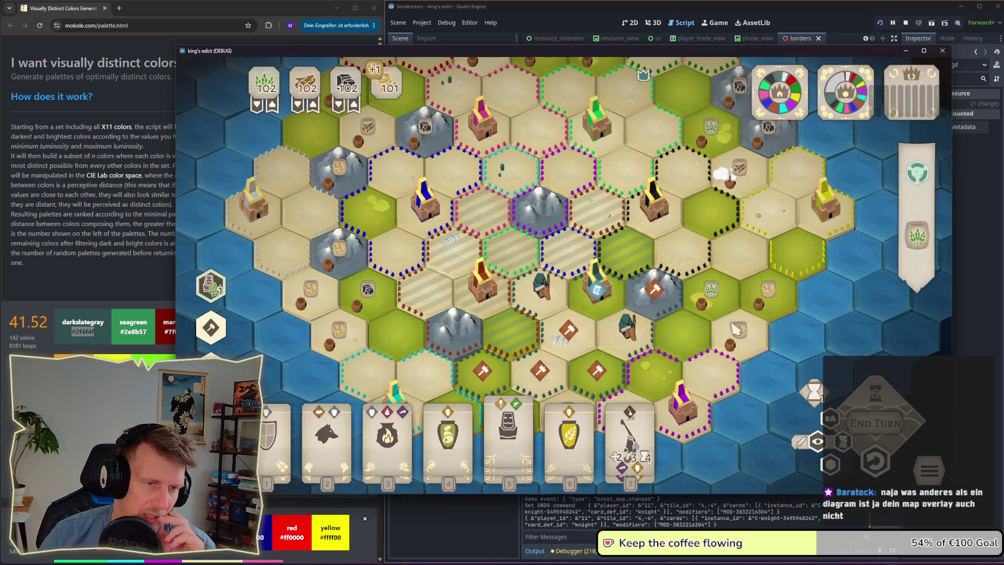
Step: Toggle the power markers and faction fills, zooming around the island to inspect the border colours
{"action": "left_click", "coordinate": [817, 442]}
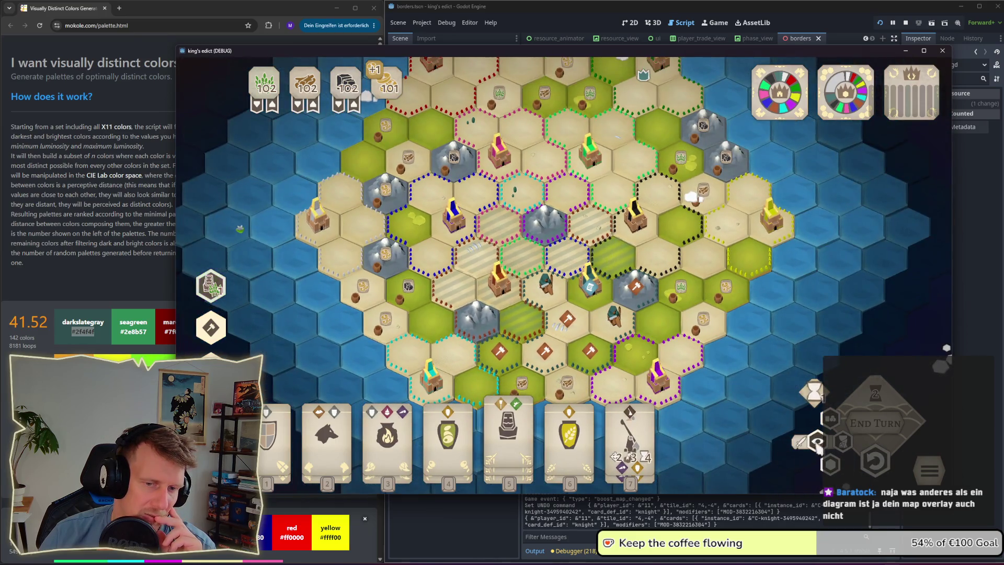
{"action": "left_click", "coordinate": [817, 442]}
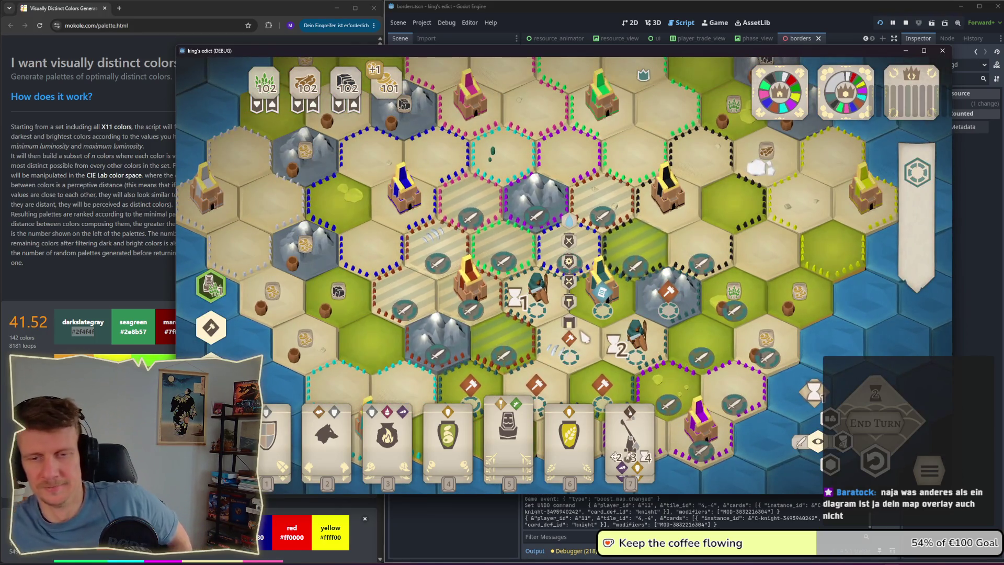
{"action": "mouse_move", "coordinate": [580, 285]}
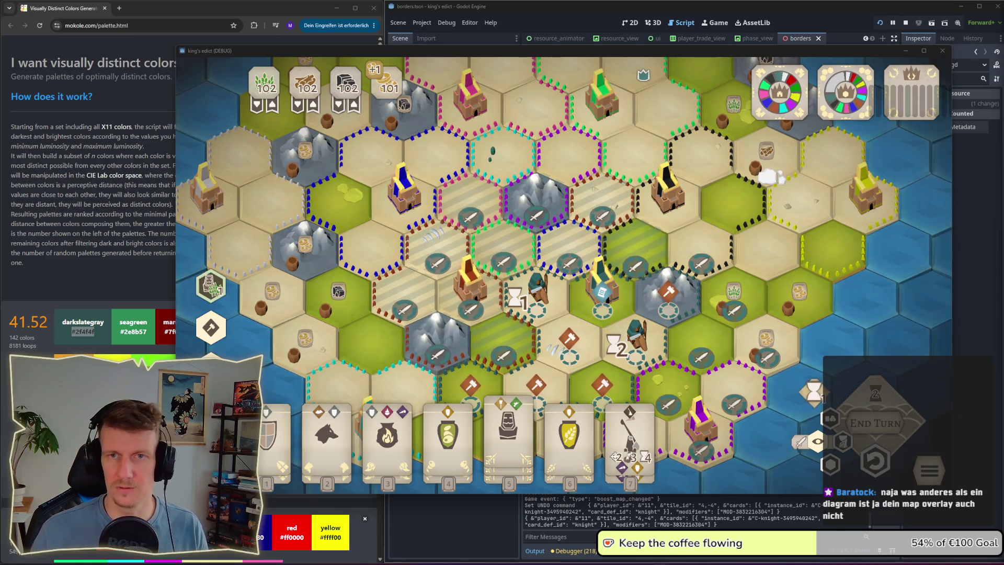
{"action": "mouse_move", "coordinate": [626, 264]}
{"action": "scroll", "coordinate": [628, 294], "scroll_direction": "down", "scroll_amount": 3}
{"action": "scroll", "coordinate": [551, 280], "scroll_direction": "down", "scroll_amount": 3}
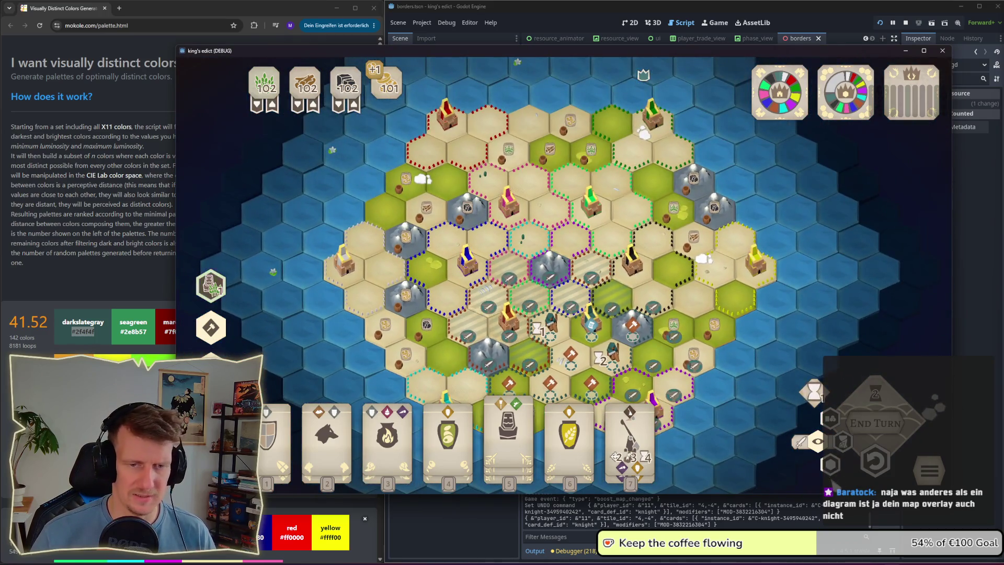
{"action": "scroll", "coordinate": [531, 252], "scroll_direction": "up", "scroll_amount": 3}
{"action": "scroll", "coordinate": [529, 250], "scroll_direction": "up", "scroll_amount": 1}
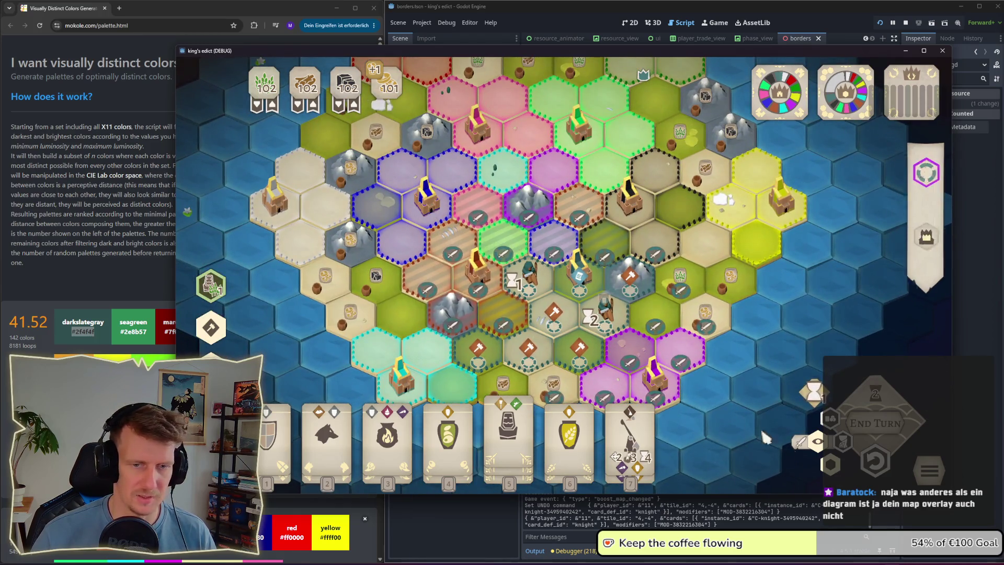
{"action": "left_click", "coordinate": [818, 441]}
{"action": "scroll", "coordinate": [547, 241], "scroll_direction": "up", "scroll_amount": 1}
{"action": "scroll", "coordinate": [548, 241], "scroll_direction": "down", "scroll_amount": 1}
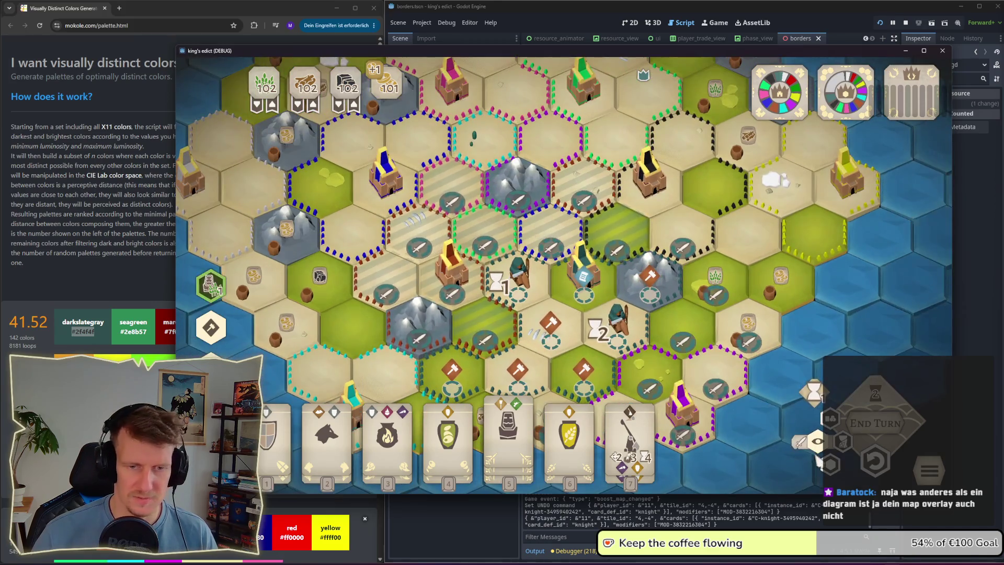
{"action": "scroll", "coordinate": [545, 214], "scroll_direction": "down", "scroll_amount": 1}
{"action": "scroll", "coordinate": [545, 214], "scroll_direction": "down", "scroll_amount": 1}
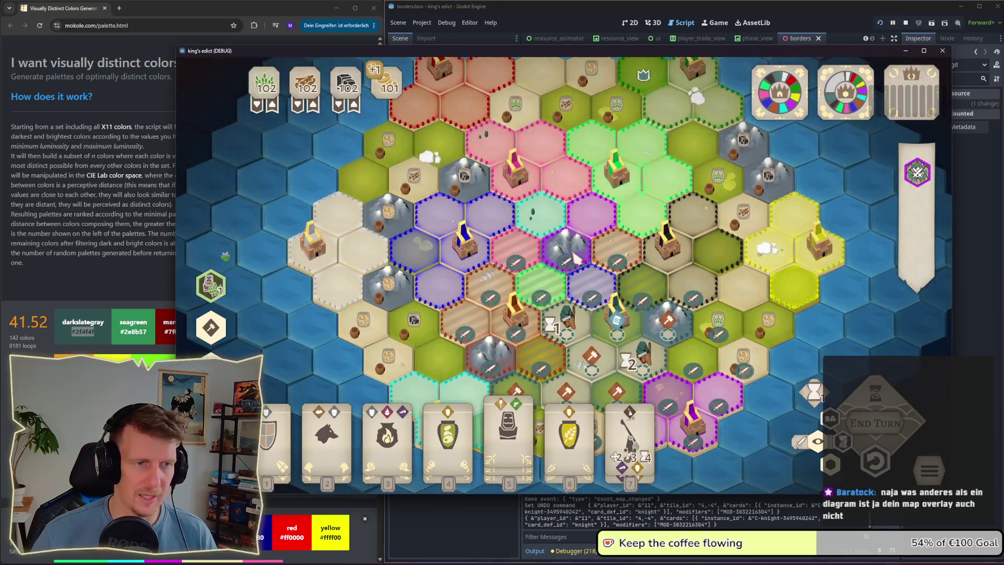
{"action": "scroll", "coordinate": [601, 194], "scroll_direction": "down", "scroll_amount": 1}
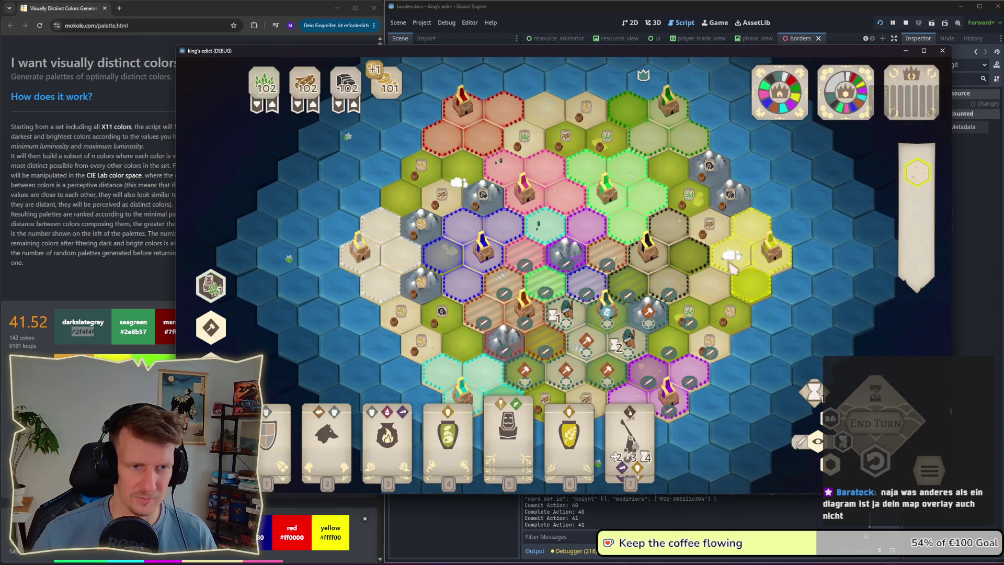
Step: Lower the line 11 blue's saturation to 69, giving 4848e8ff
{"action": "key", "text": "alt+Tab"}
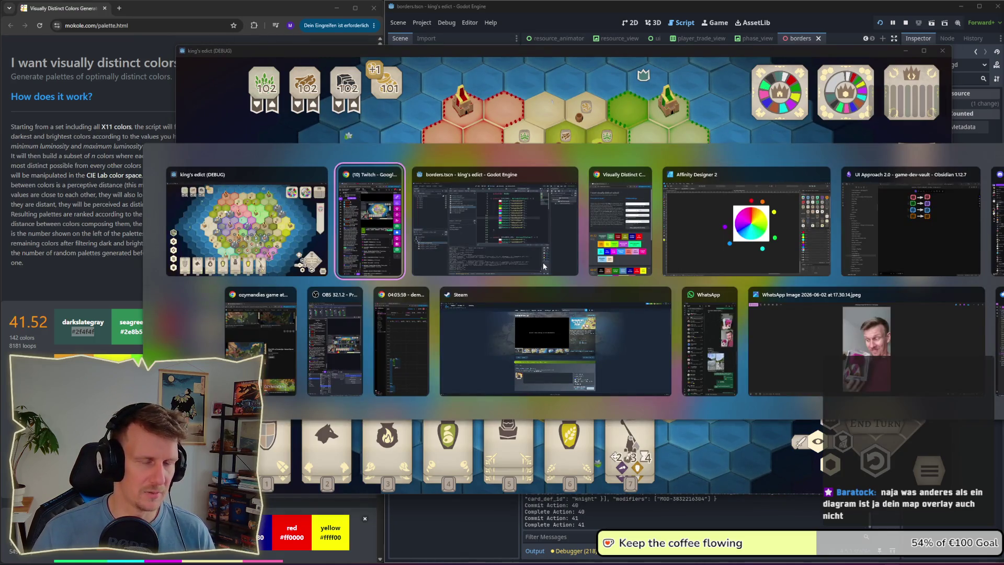
{"action": "left_click", "coordinate": [544, 266]}
{"action": "left_click", "coordinate": [719, 215]}
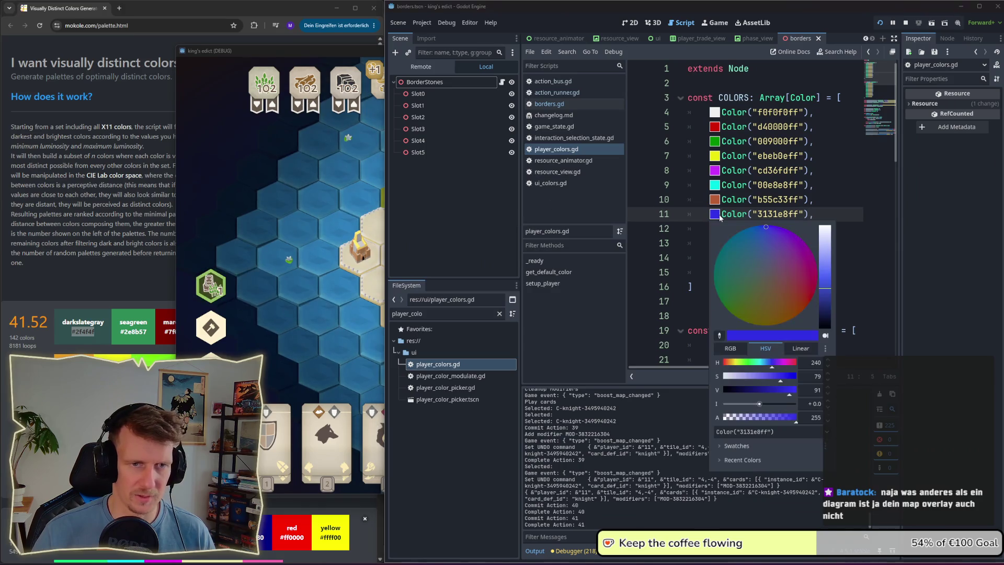
{"action": "left_click_drag", "start_coordinate": [781, 382], "coordinate": [773, 377]}
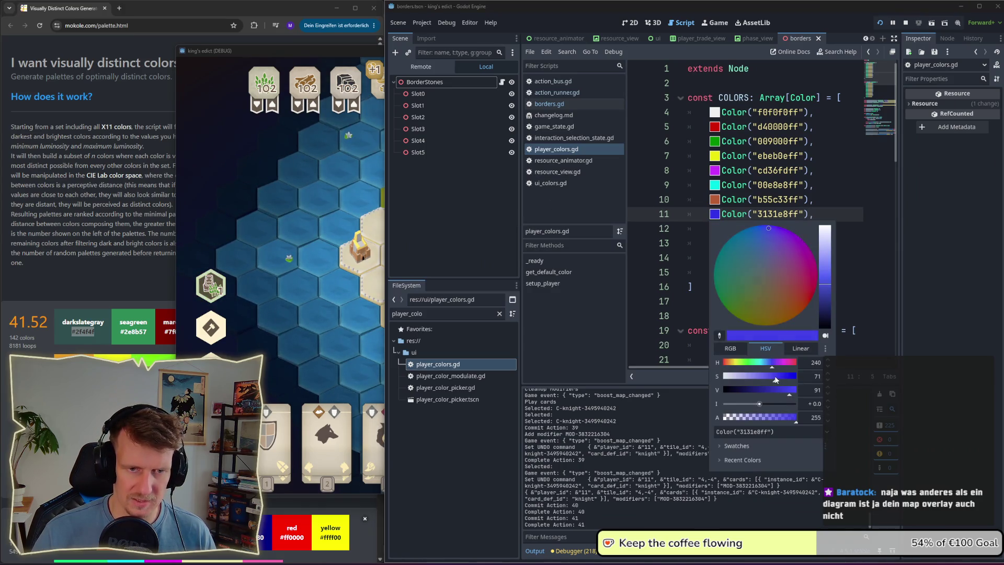
{"action": "left_click", "coordinate": [867, 309]}
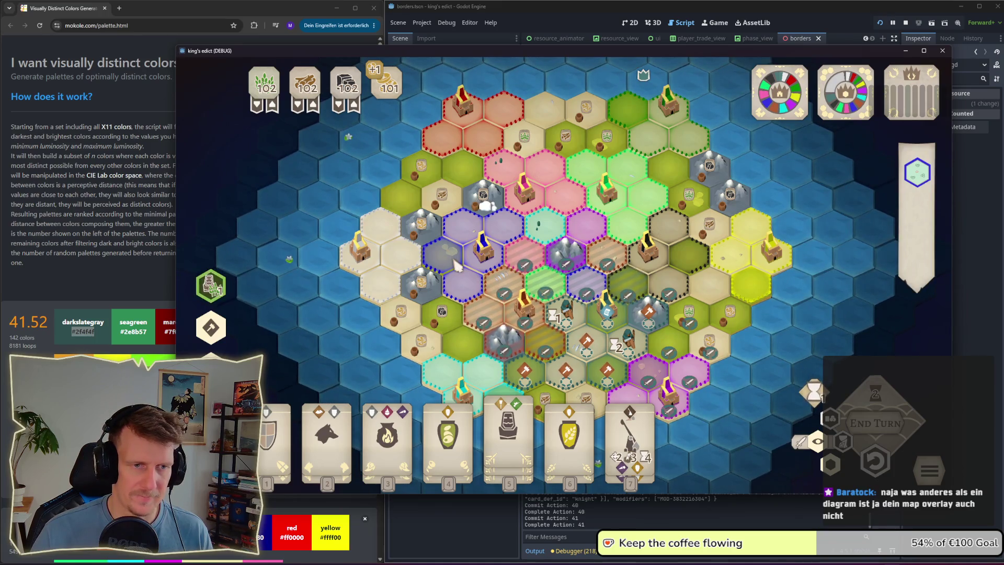
Step: Raise the line 15 colour's value to make it 609999ff, then view it in the running game
{"action": "key", "text": "alt+Tab"}
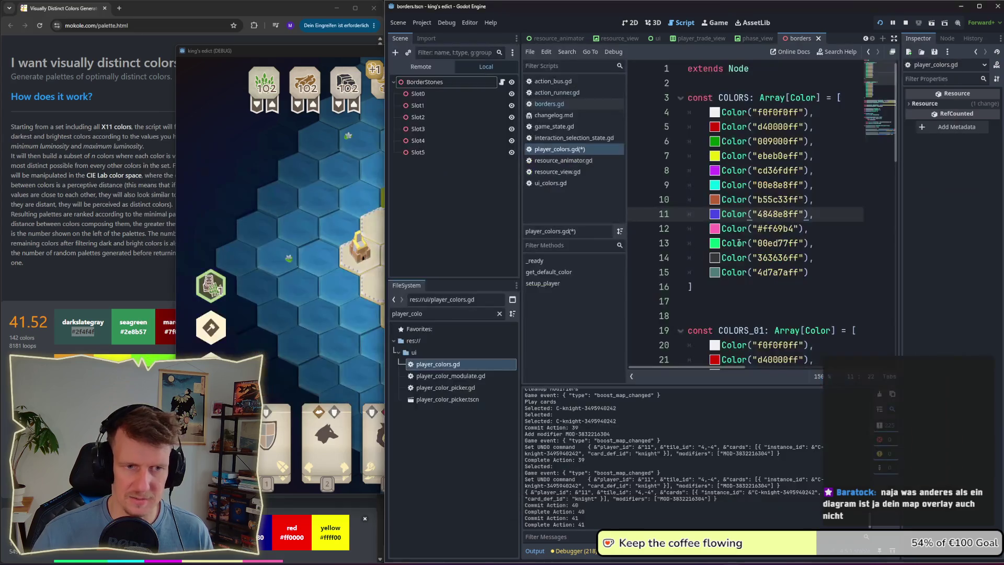
{"action": "left_click", "coordinate": [715, 272]}
{"action": "left_click", "coordinate": [767, 448]}
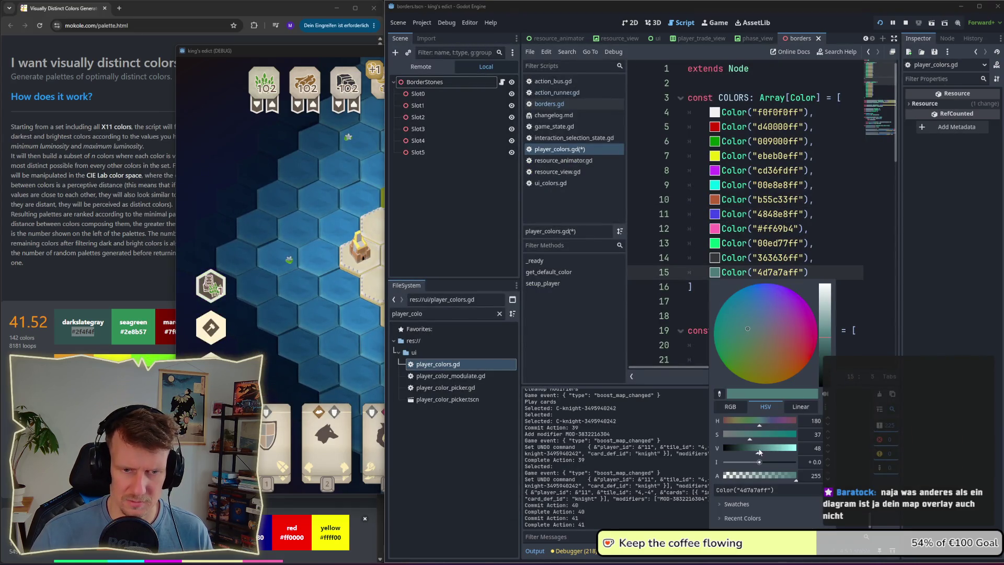
{"action": "left_click", "coordinate": [865, 293]}
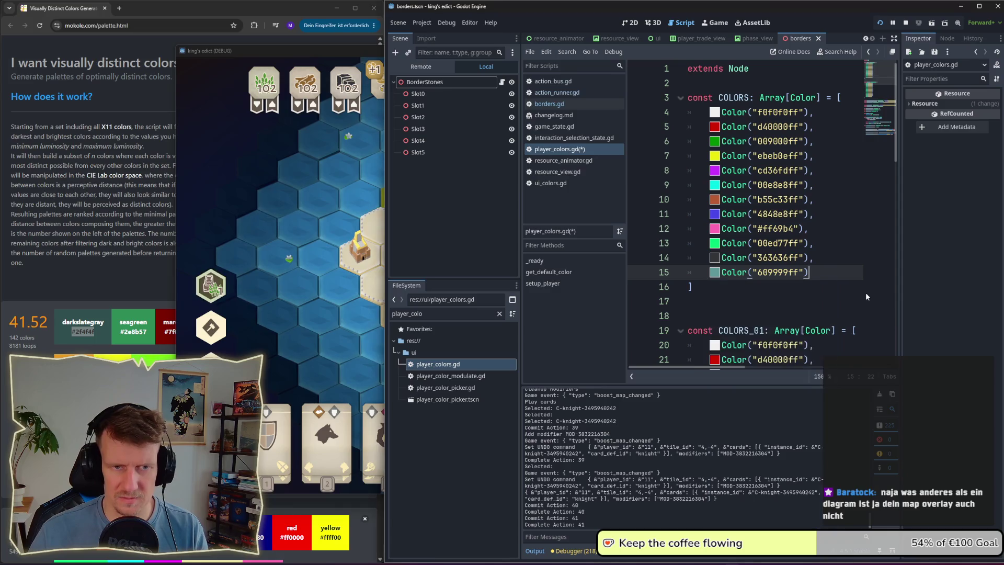
{"action": "key", "text": "alt+Tab"}
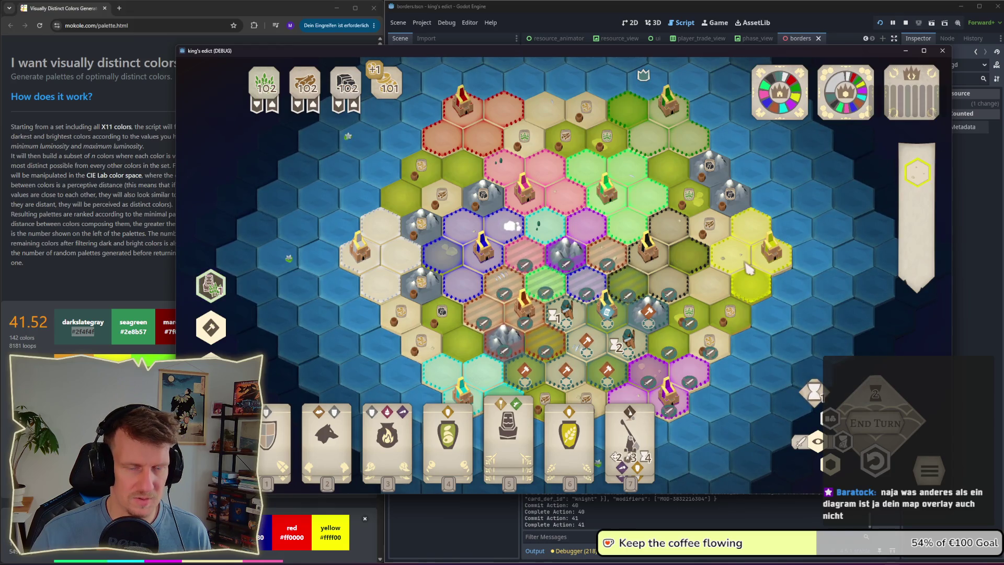
{"action": "scroll", "coordinate": [734, 279], "scroll_direction": "down", "scroll_amount": 1}
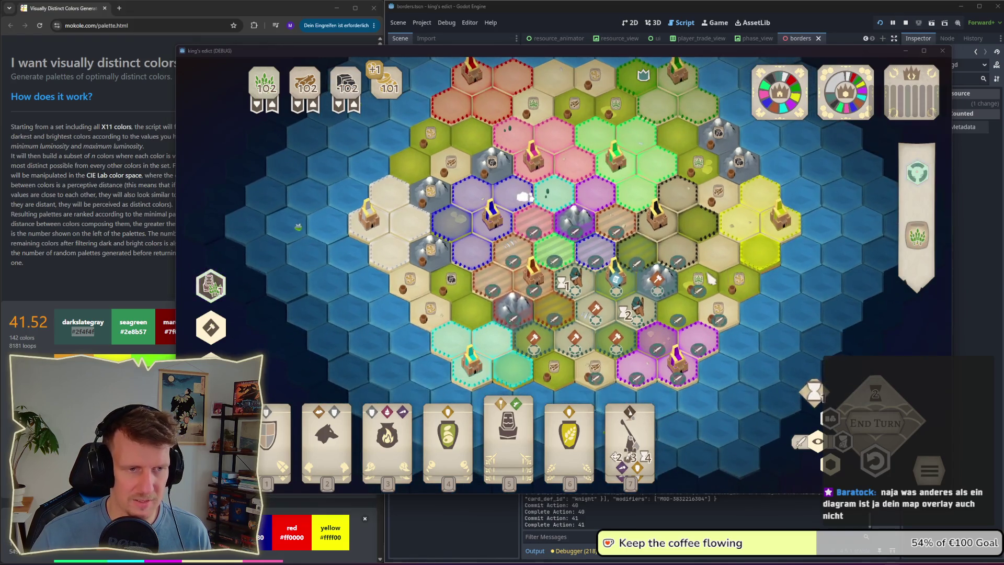
Step: Darken line 7's yellow player colour to d9d90dff and check it in the running game
{"action": "key", "text": "alt+Tab"}
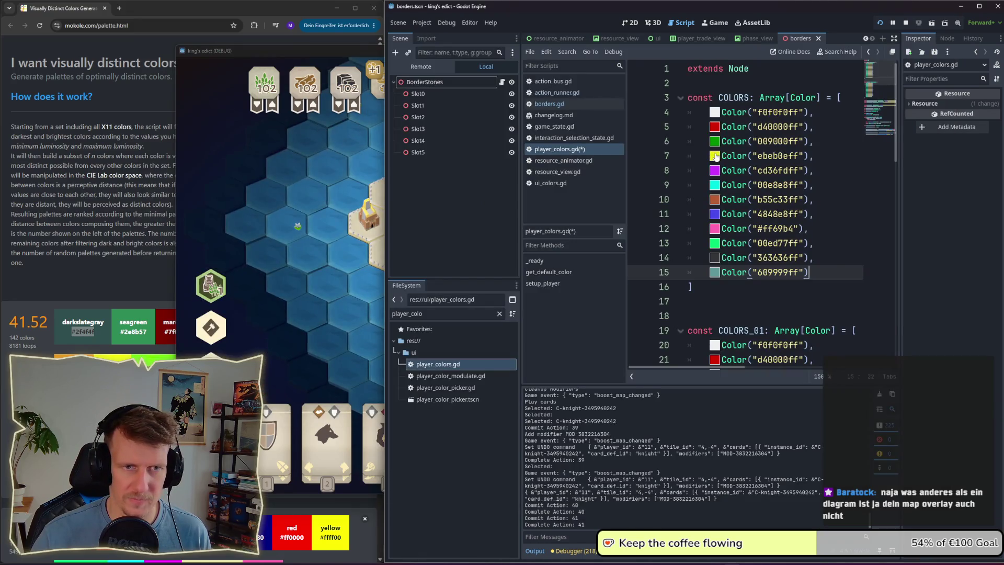
{"action": "left_click", "coordinate": [714, 155]}
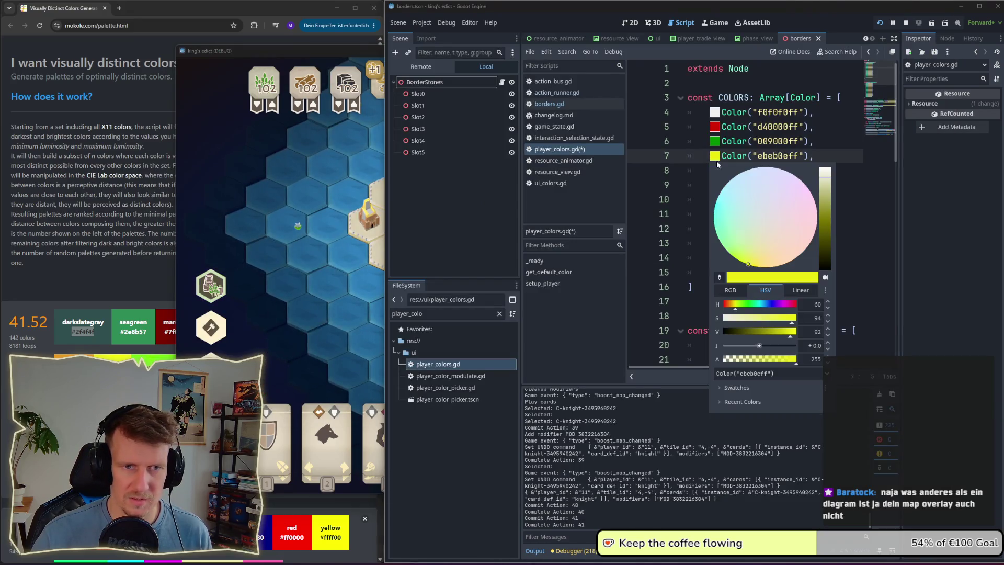
{"action": "left_click", "coordinate": [786, 335]}
{"action": "key", "text": "Escape"}
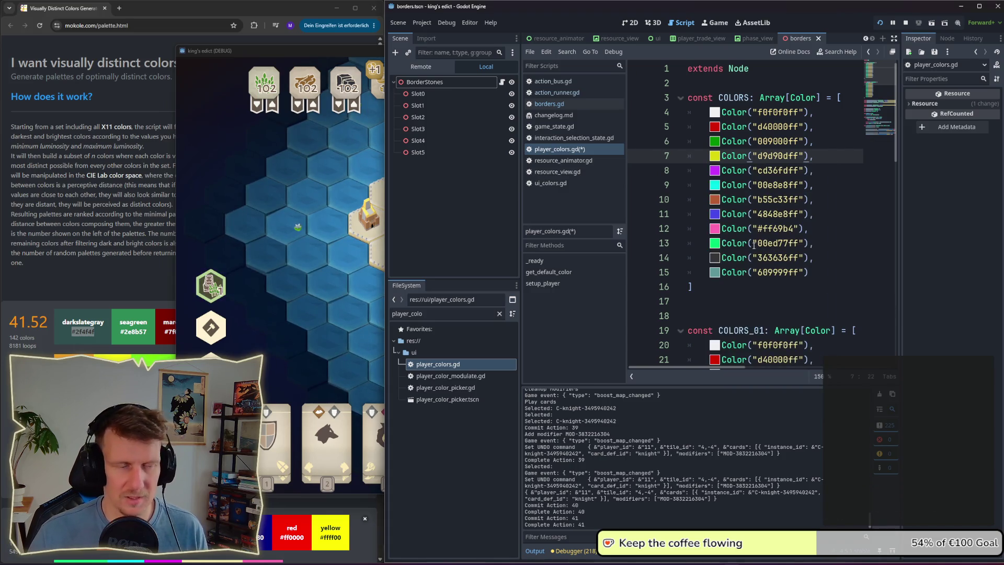
{"action": "key", "text": "alt+Tab"}
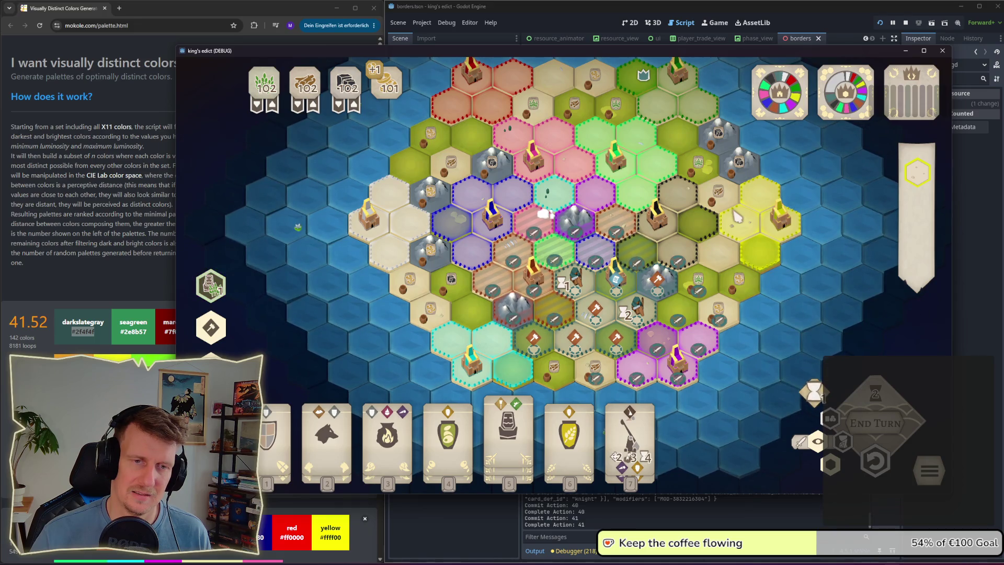
Step: Brighten the yellow player colour slightly to e0e00dff and compare it in game
{"action": "key", "text": "alt+Tab"}
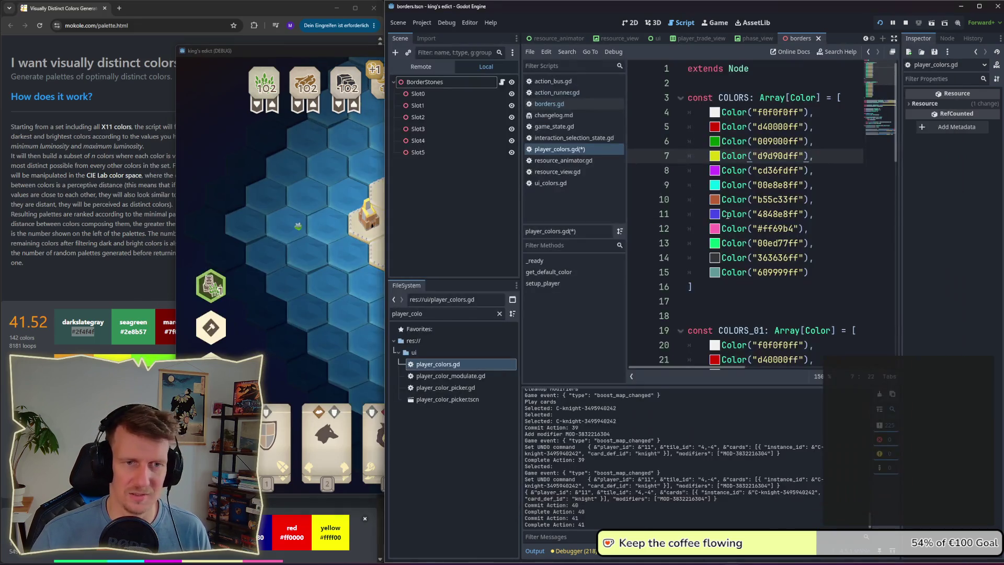
{"action": "left_click", "coordinate": [715, 155]}
{"action": "left_click_drag", "start_coordinate": [787, 336], "coordinate": [788, 335]}
{"action": "left_click", "coordinate": [887, 296]}
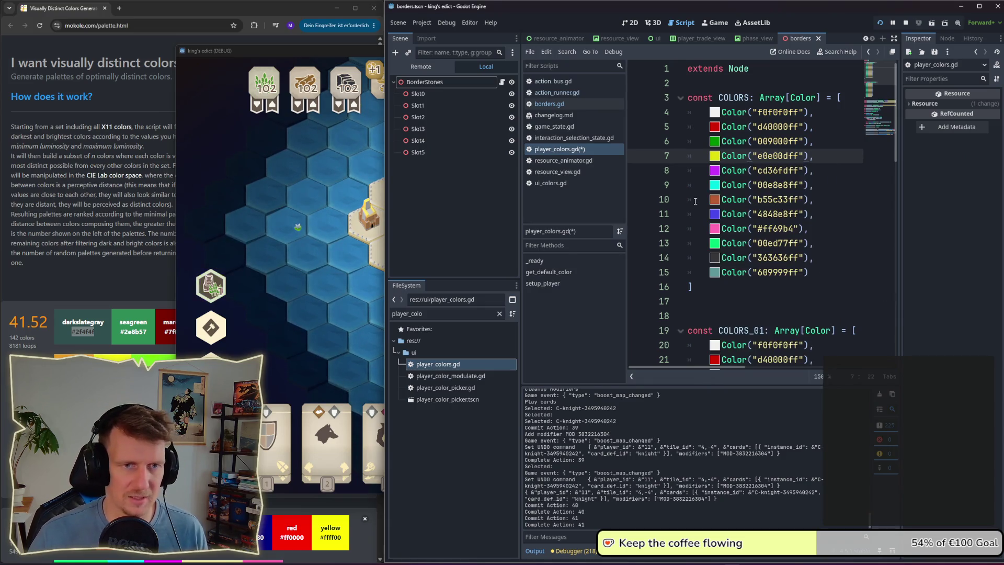
{"action": "key", "text": "alt+Tab"}
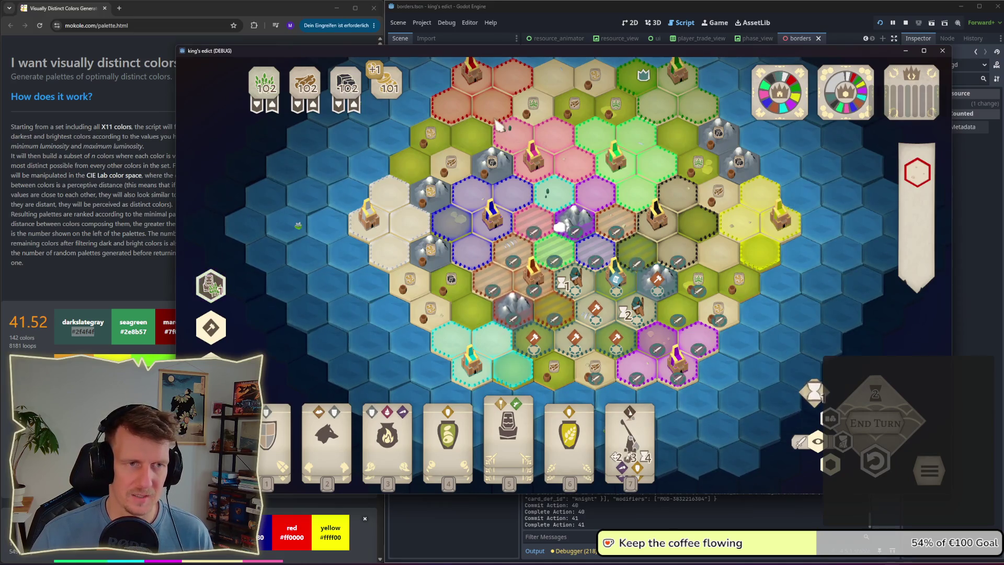
{"action": "key", "text": "alt+Tab"}
{"action": "key", "text": "Tab"}
{"action": "key", "text": "Tab"}
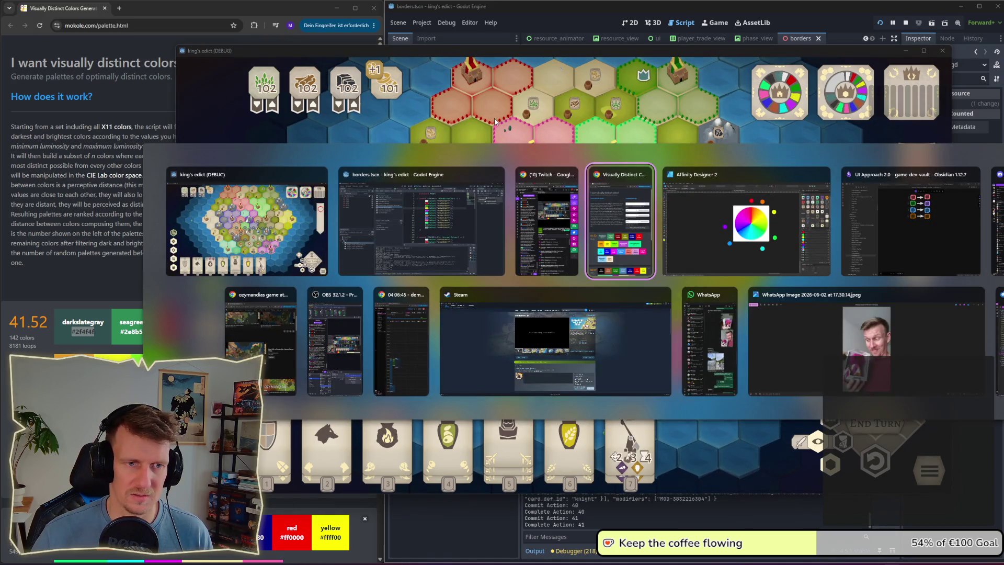
Step: Soften line 5's red to de4040ff, then place a card in game to compare
{"action": "left_click", "coordinate": [471, 224]}
{"action": "left_click", "coordinate": [714, 127]}
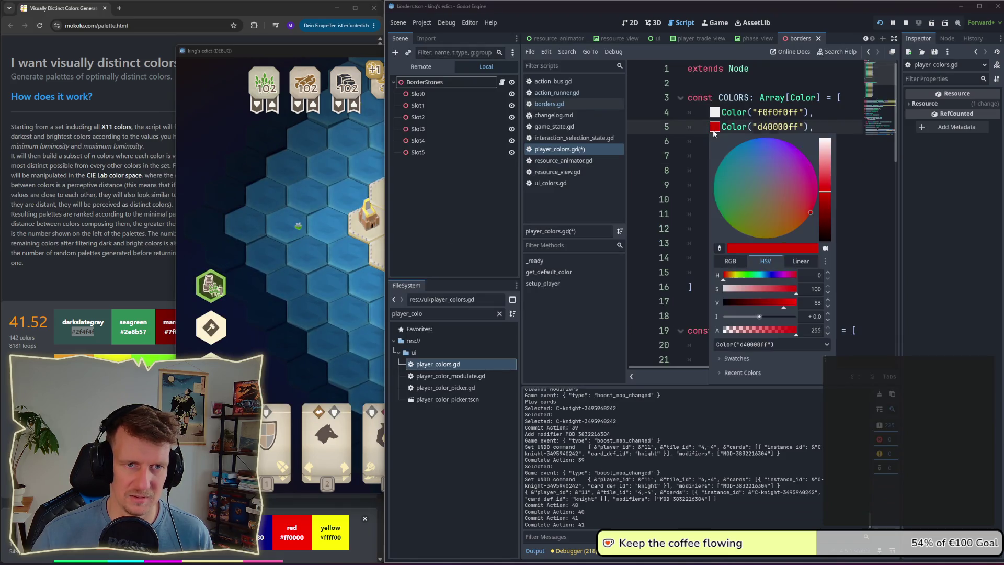
{"action": "left_click", "coordinate": [786, 291]}
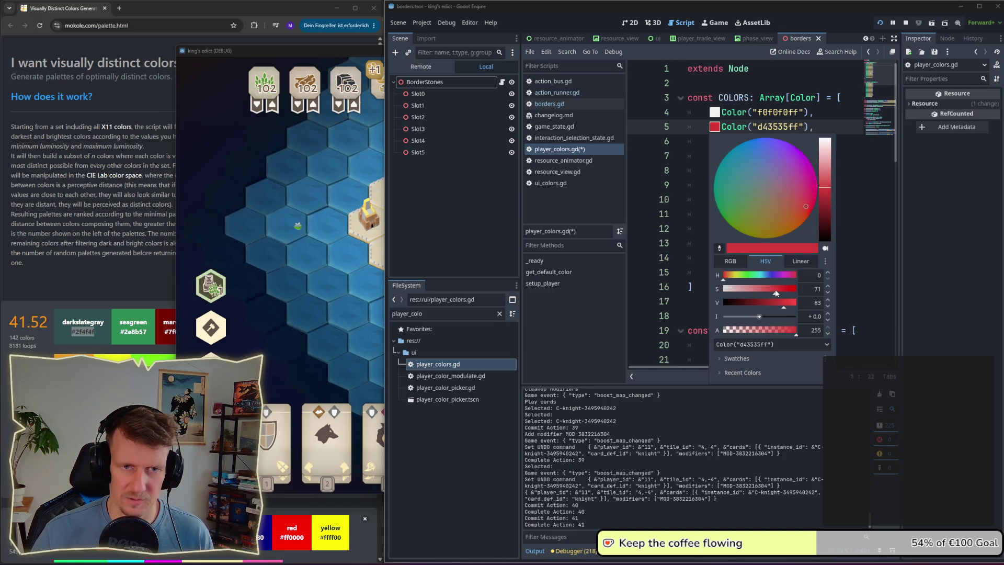
{"action": "left_click", "coordinate": [786, 307]}
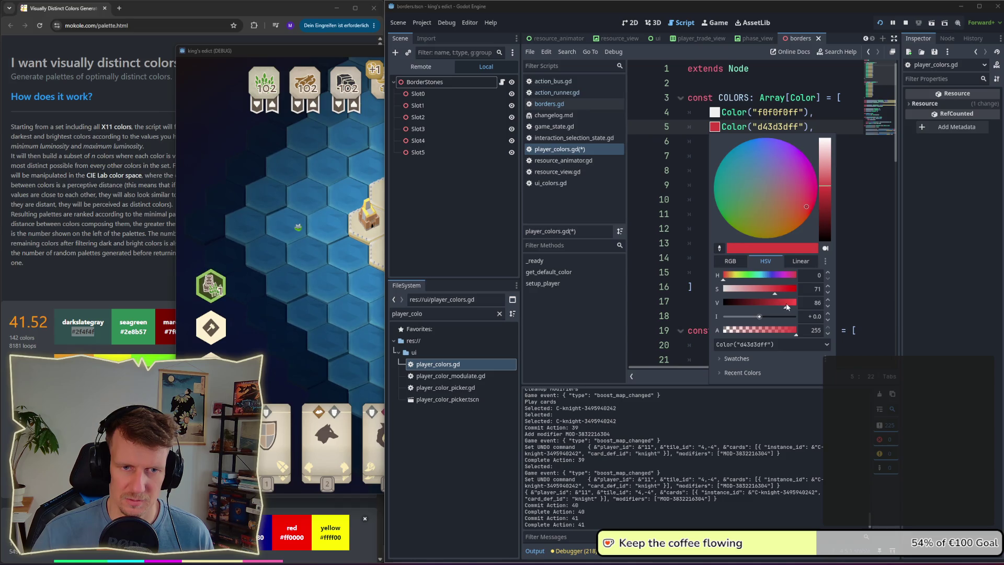
{"action": "left_click", "coordinate": [874, 272]}
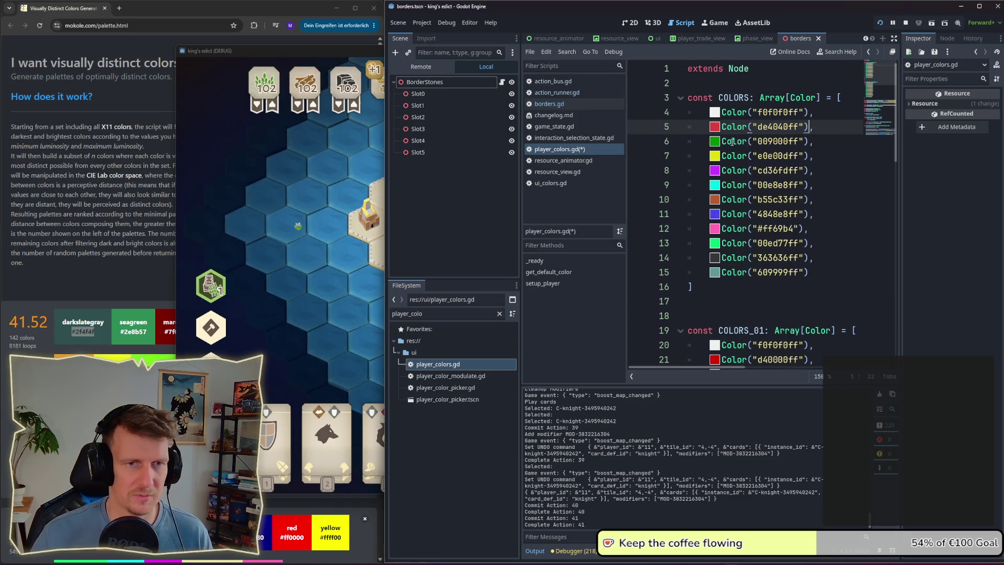
{"action": "key", "text": "alt+Tab"}
{"action": "left_click", "coordinate": [616, 282]}
{"action": "key", "text": "alt+Tab"}
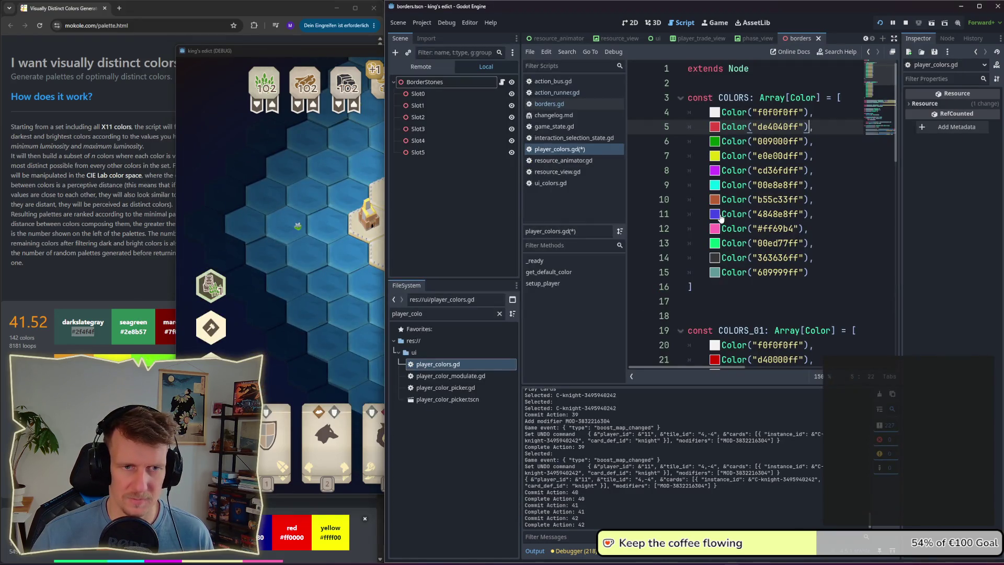
Step: Lighten line 11's blue to 5858edff, check it in game, then stop the game
{"action": "left_click", "coordinate": [719, 216]}
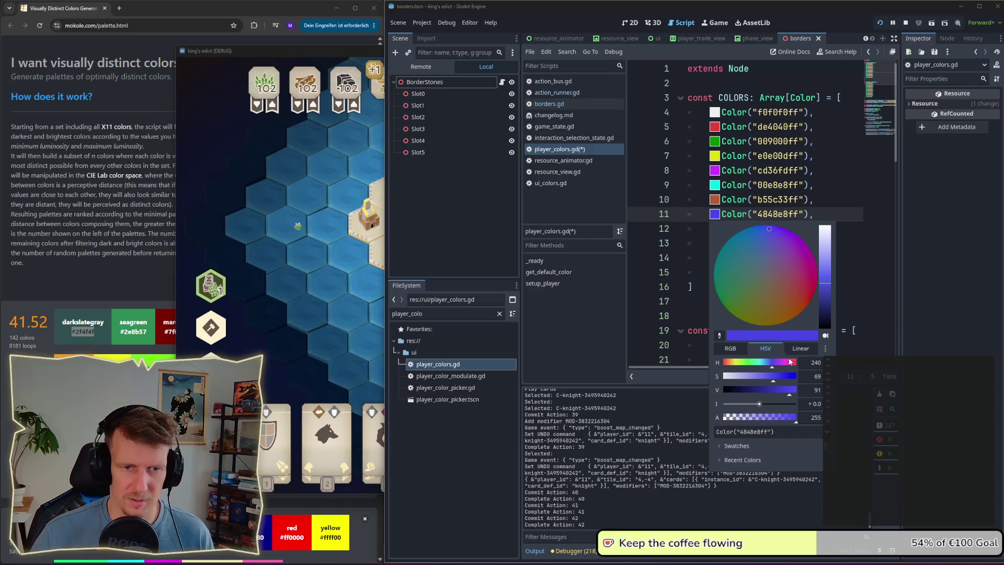
{"action": "left_click_drag", "start_coordinate": [774, 379], "coordinate": [795, 391]}
{"action": "left_click", "coordinate": [849, 251]}
{"action": "key", "text": "alt+Tab"}
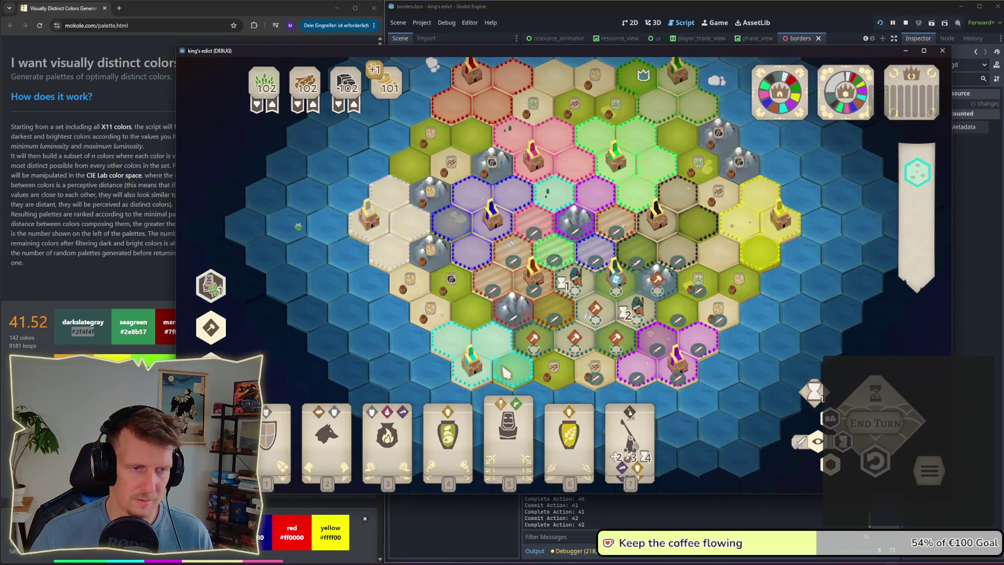
{"action": "left_click", "coordinate": [908, 24]}
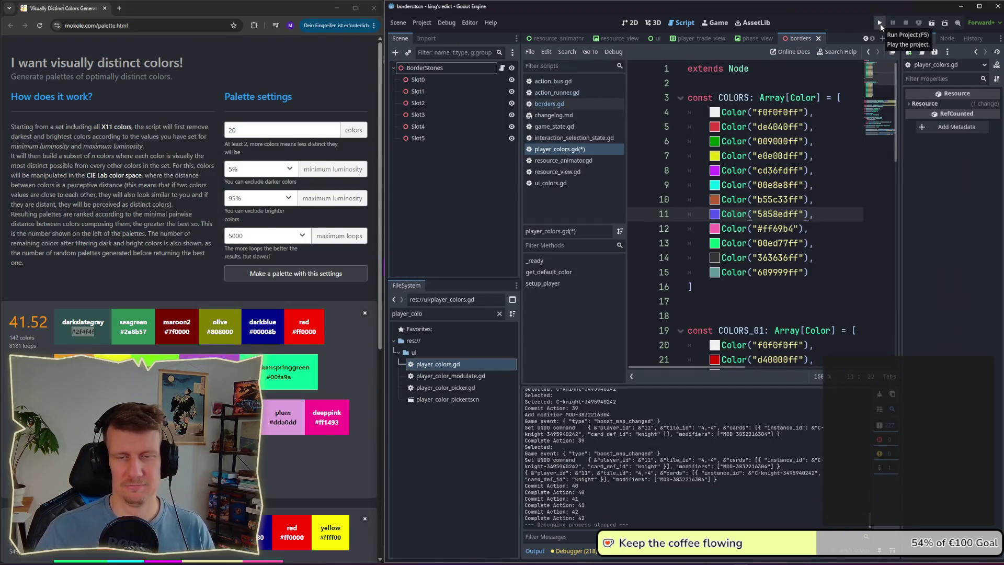
Step: Launch the game, create a multiplayer room on the Colors map, and pick a start position
{"action": "left_click", "coordinate": [880, 23]}
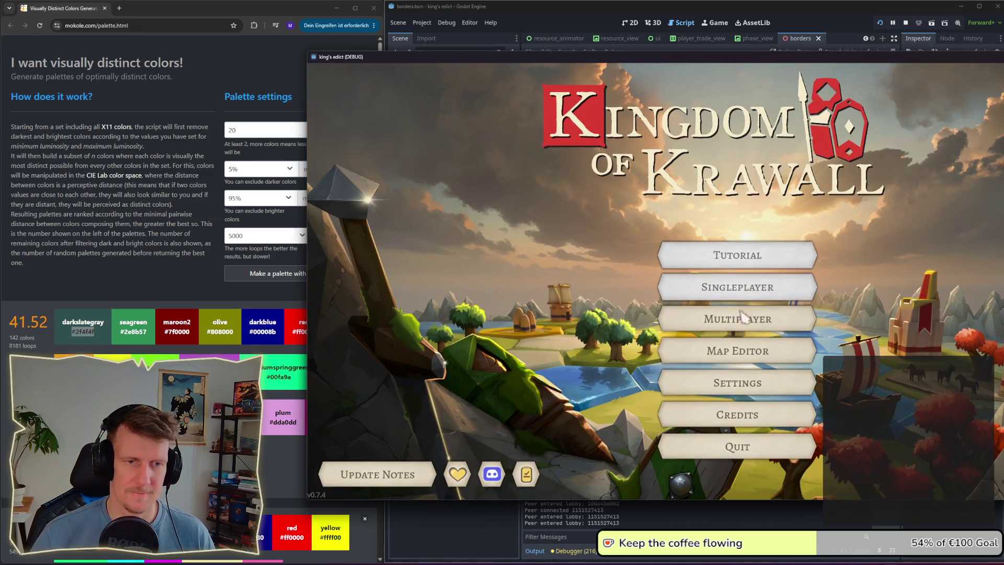
{"action": "left_click", "coordinate": [732, 319]}
{"action": "left_click", "coordinate": [997, 474]}
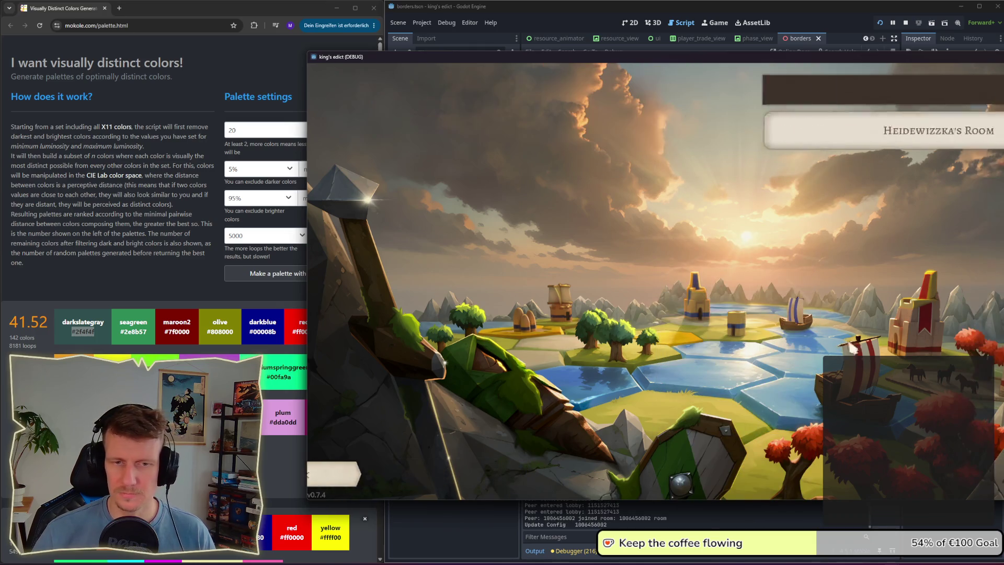
{"action": "left_click", "coordinate": [871, 141]}
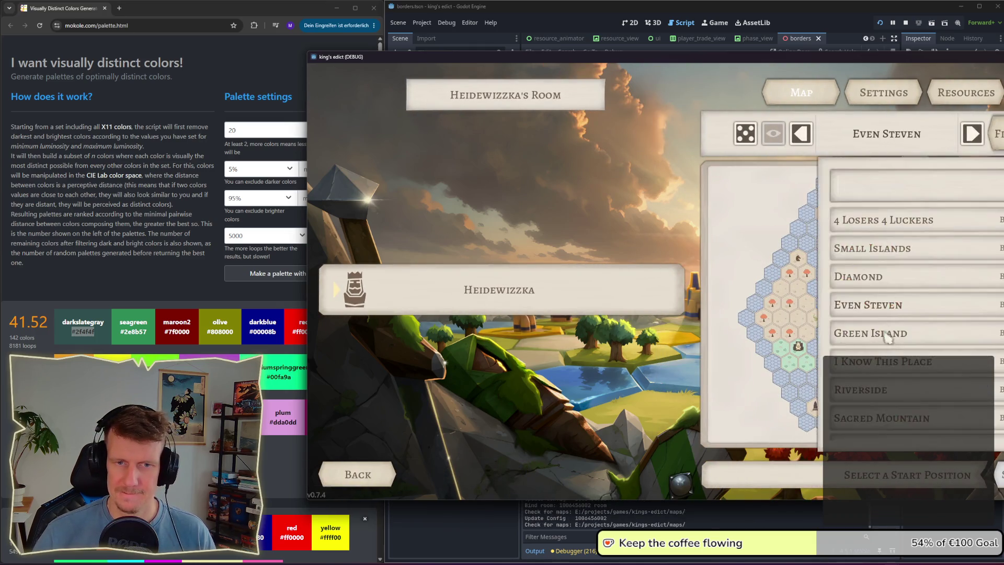
{"action": "type", "text": "colors"}
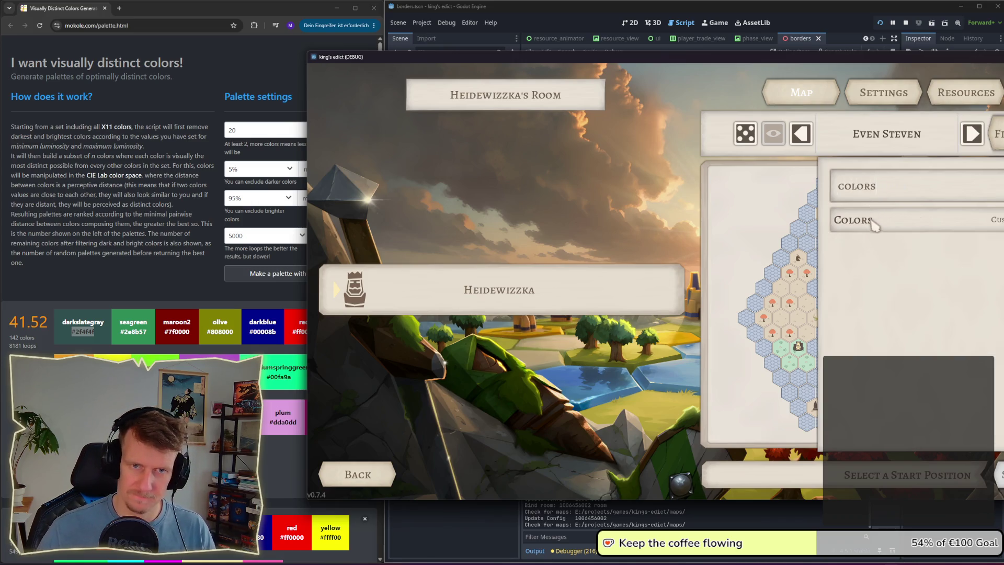
{"action": "left_click", "coordinate": [873, 222]}
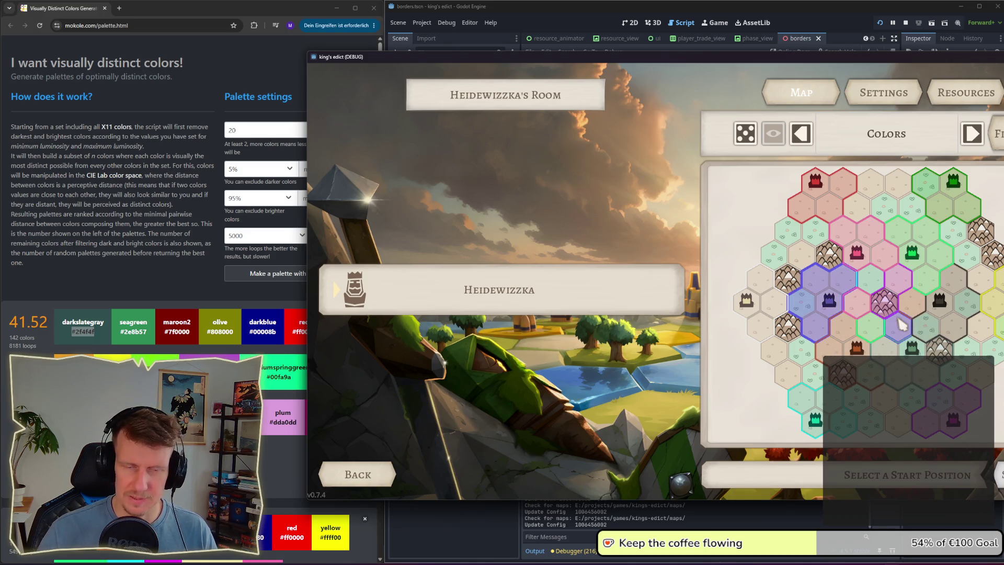
{"action": "left_click", "coordinate": [924, 275]}
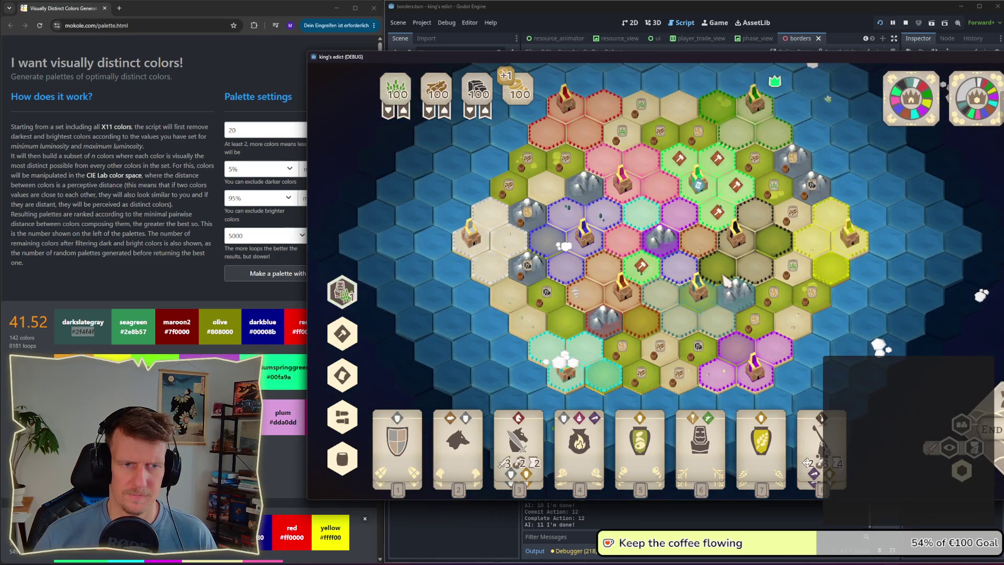
Step: Inspect the board's player borders with the faction colour overlay turned back on
{"action": "scroll", "coordinate": [726, 280], "scroll_direction": "up", "scroll_amount": 3}
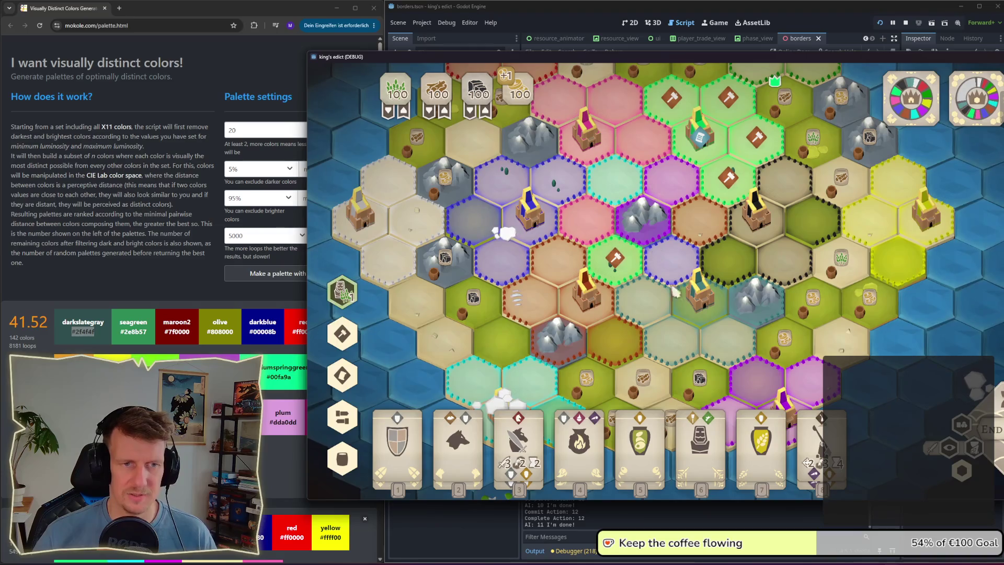
{"action": "left_click", "coordinate": [766, 349]}
{"action": "left_click", "coordinate": [766, 349]}
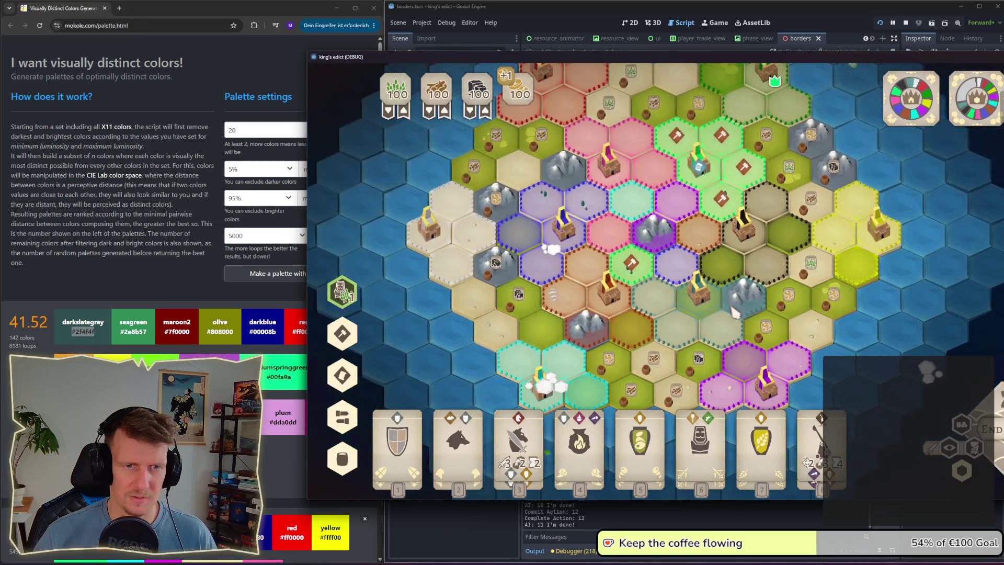
{"action": "scroll", "coordinate": [714, 278], "scroll_direction": "down", "scroll_amount": 2}
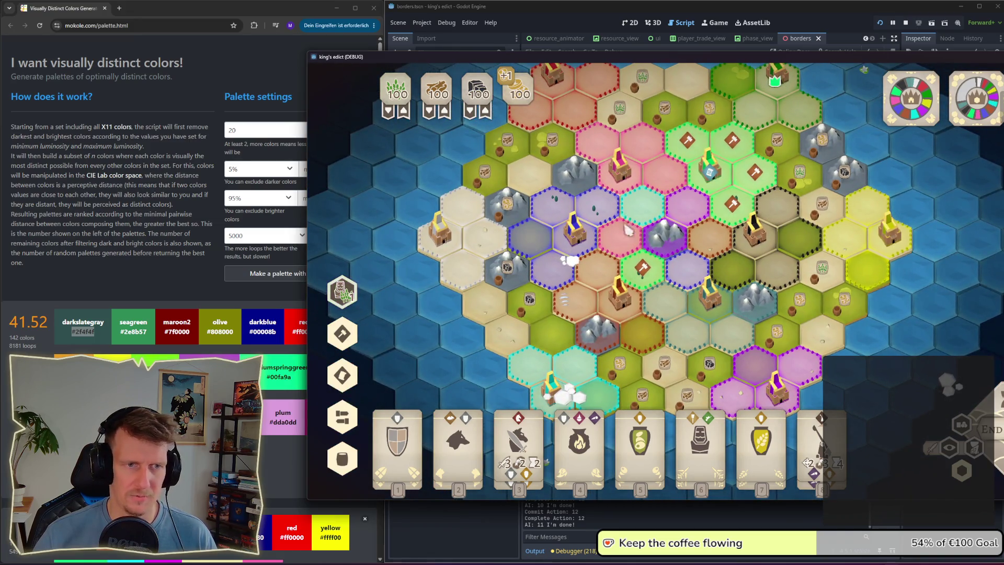
{"action": "key", "text": "w"}
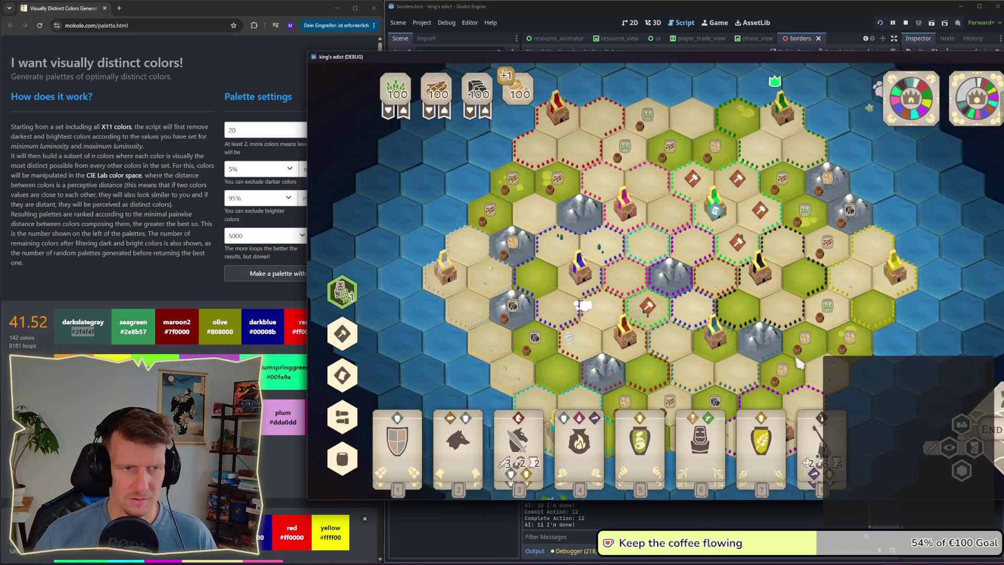
{"action": "left_click", "coordinate": [962, 470]}
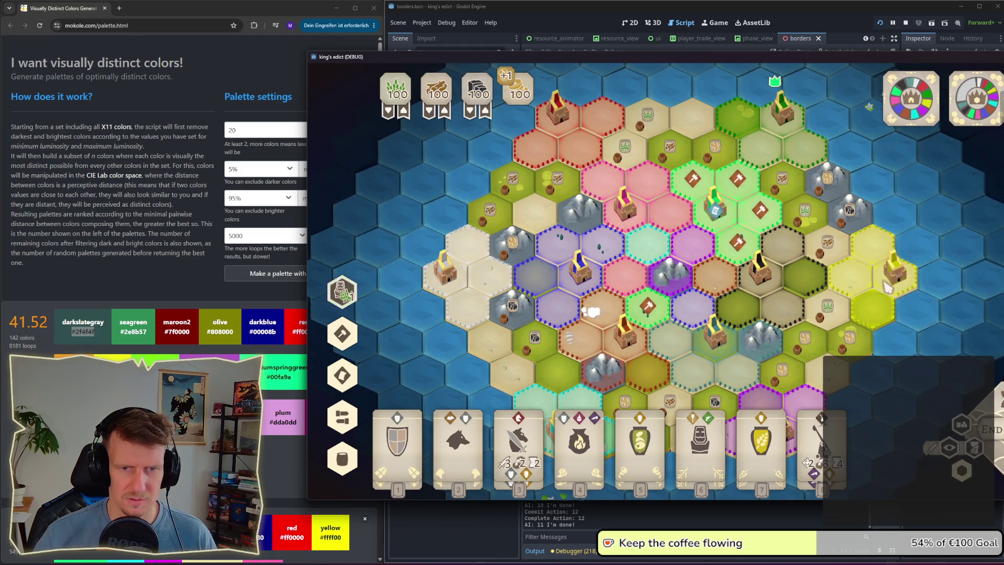
{"action": "key", "text": "d"}
{"action": "scroll", "coordinate": [749, 305], "scroll_direction": "up", "scroll_amount": 3}
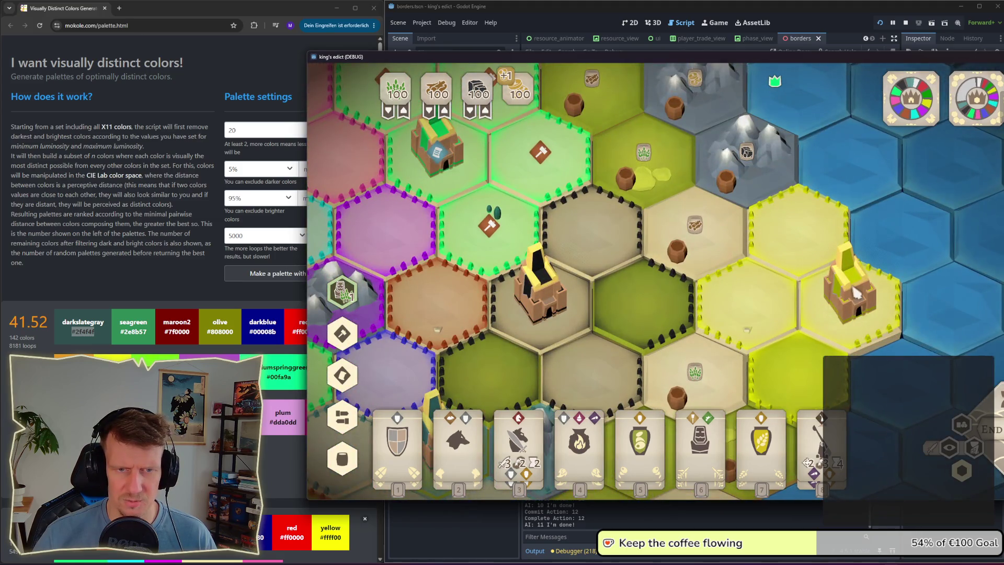
{"action": "scroll", "coordinate": [855, 293], "scroll_direction": "down", "scroll_amount": 4}
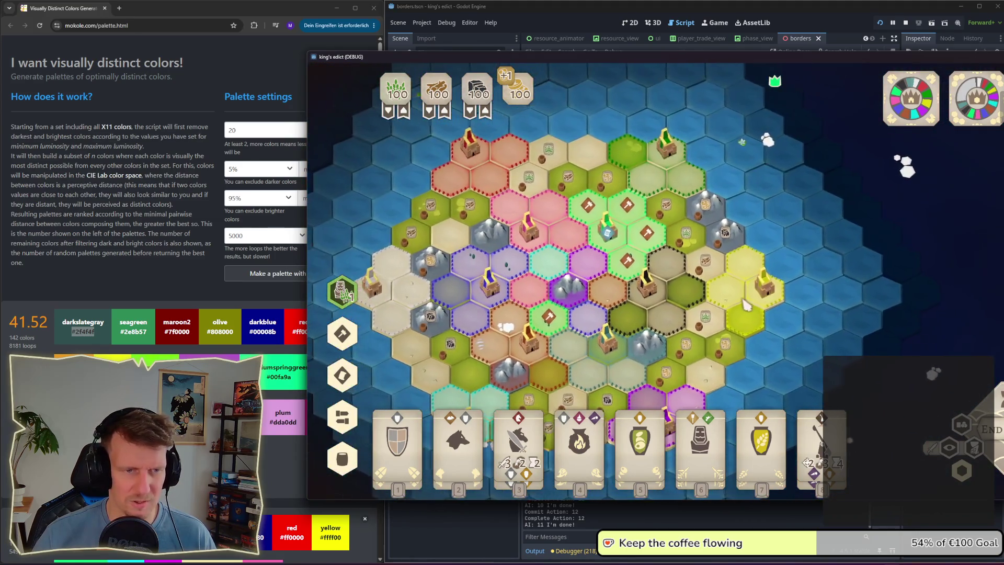
{"action": "scroll", "coordinate": [756, 306], "scroll_direction": "up", "scroll_amount": 1}
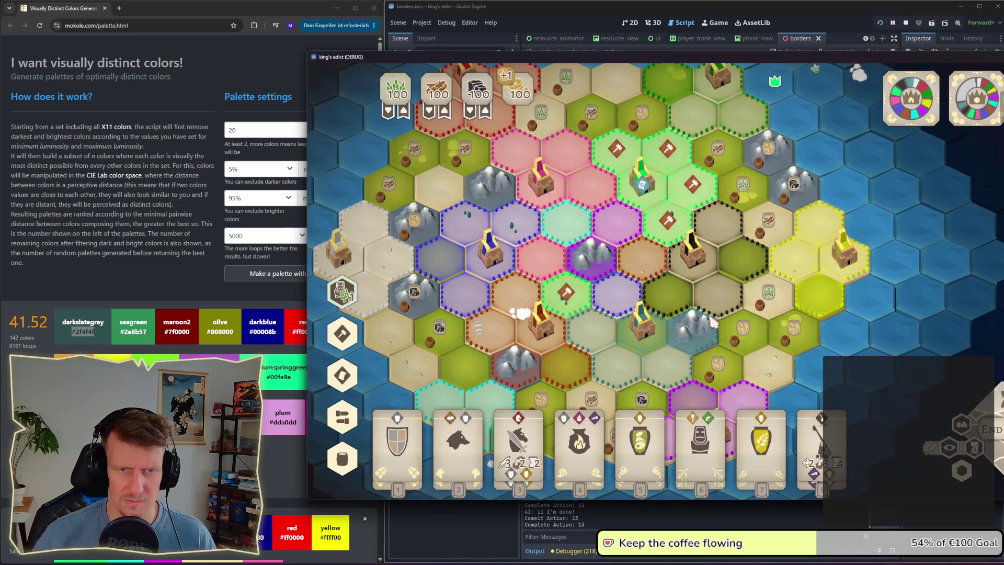
{"action": "scroll", "coordinate": [617, 281], "scroll_direction": "down", "scroll_amount": 1}
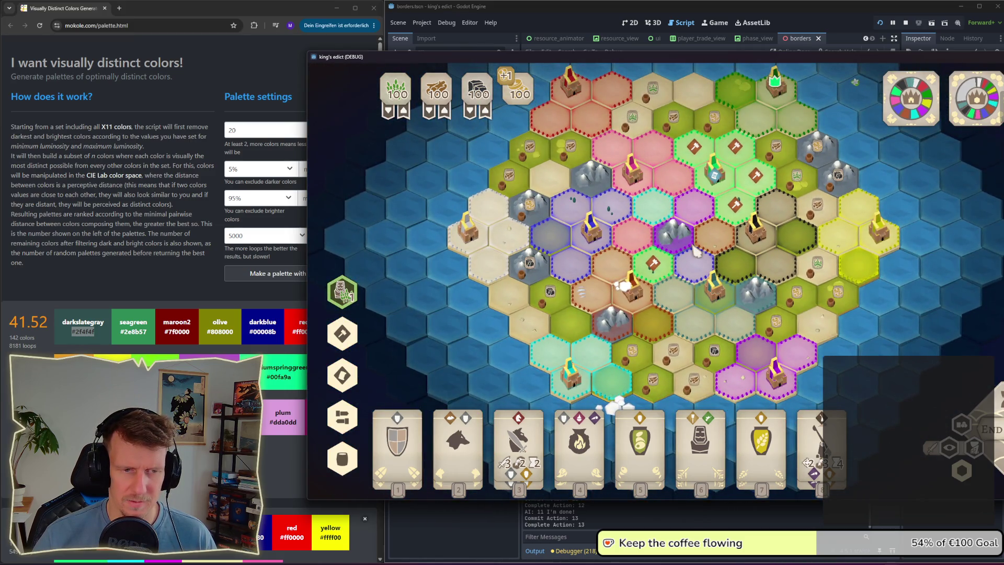
{"action": "left_click_drag", "start_coordinate": [695, 251], "coordinate": [683, 254]}
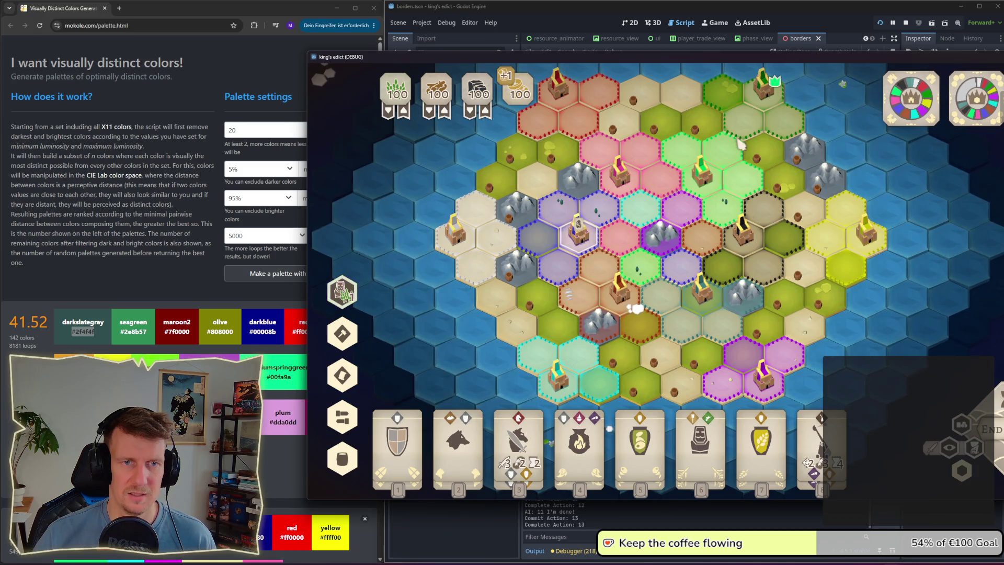
Step: Brighten the green player colour in player_colors.gd and review line 5's red
{"action": "left_click", "coordinate": [894, 519]}
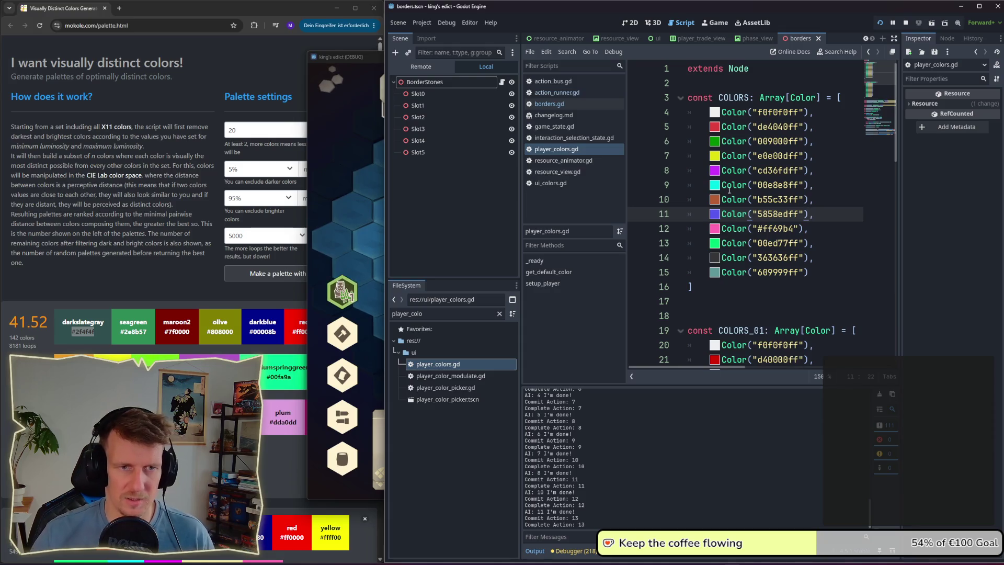
{"action": "left_click", "coordinate": [716, 143]}
{"action": "left_click_drag", "start_coordinate": [766, 323], "coordinate": [777, 323]}
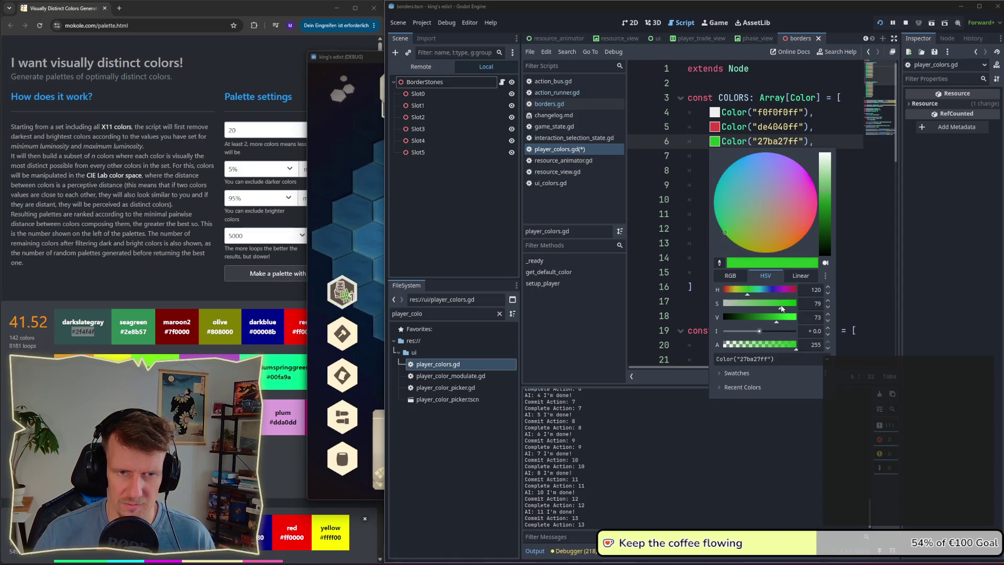
{"action": "left_click", "coordinate": [873, 273]}
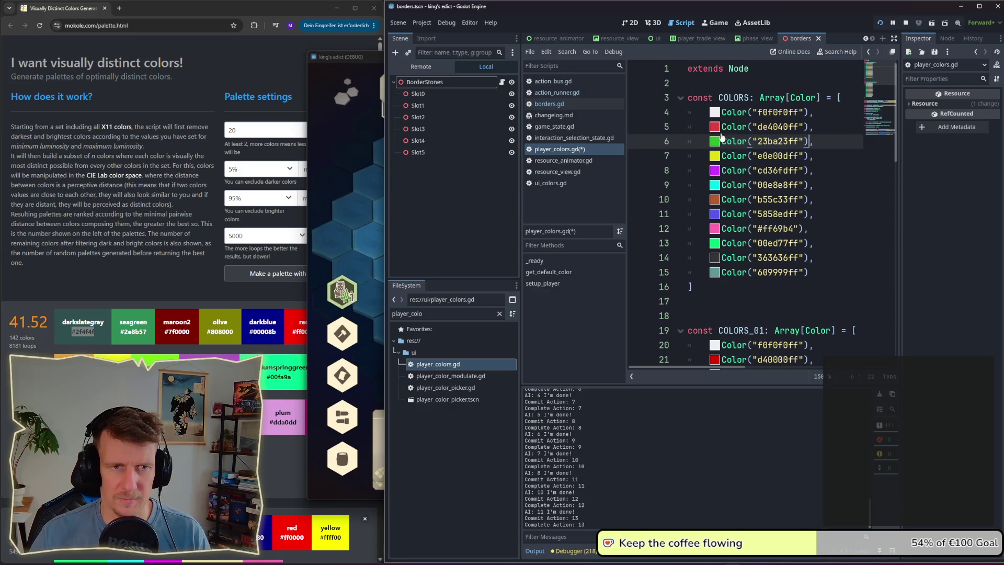
{"action": "left_click", "coordinate": [714, 126]}
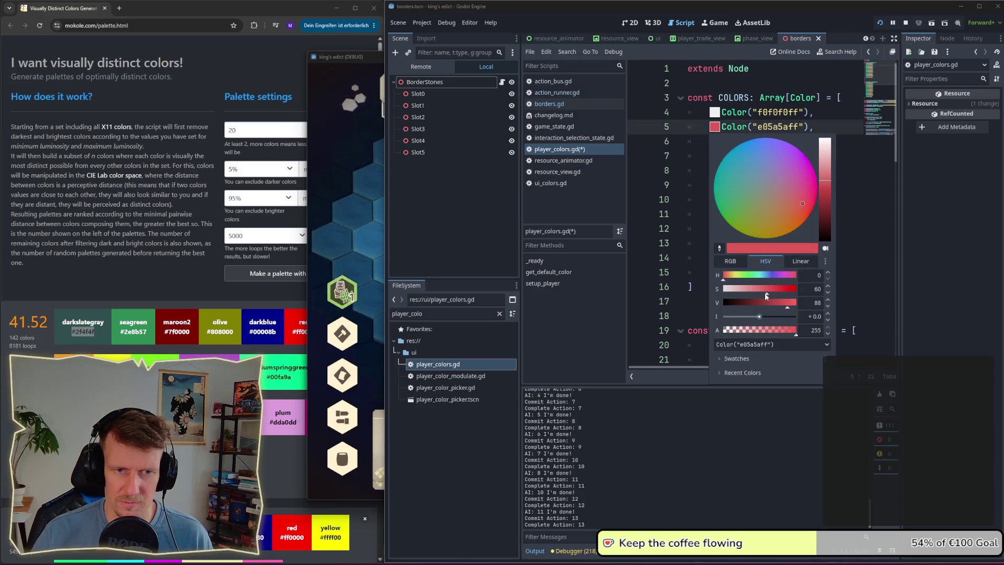
{"action": "left_click", "coordinate": [866, 259]}
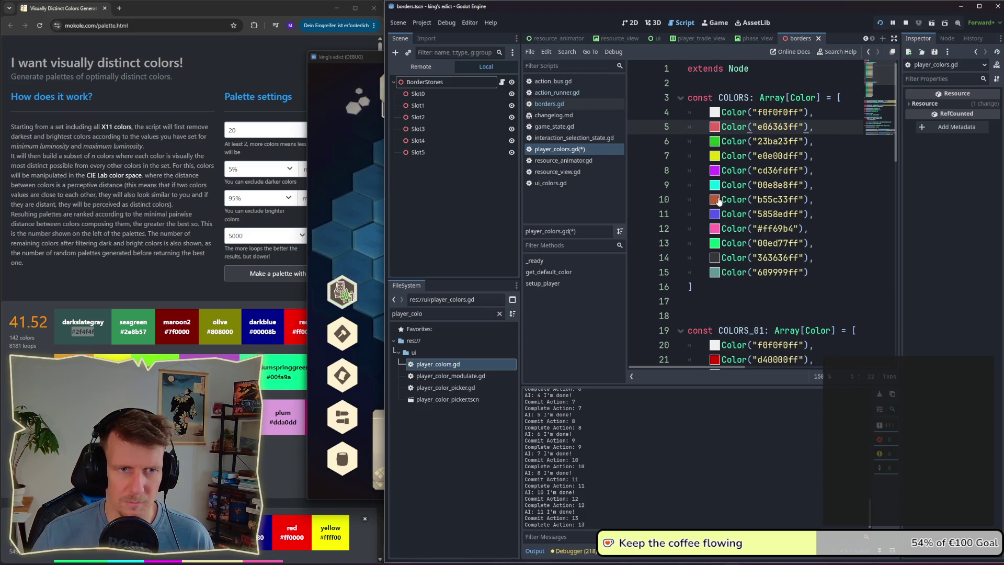
Step: Lower the saturation of line 11's blue and review line 9's cyan
{"action": "left_click", "coordinate": [715, 214]}
{"action": "left_click", "coordinate": [765, 376]}
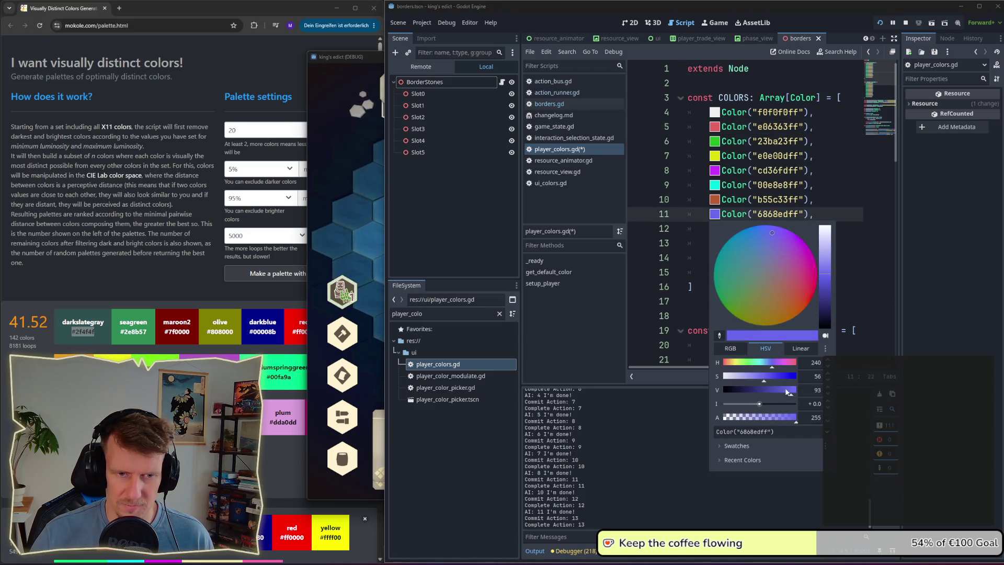
{"action": "left_click", "coordinate": [876, 260]}
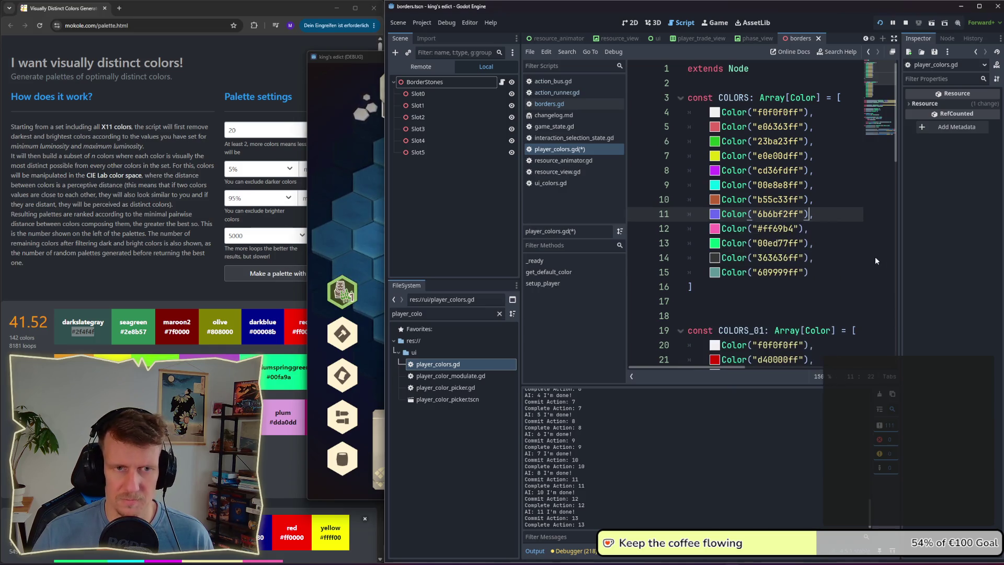
{"action": "mouse_move", "coordinate": [717, 216]}
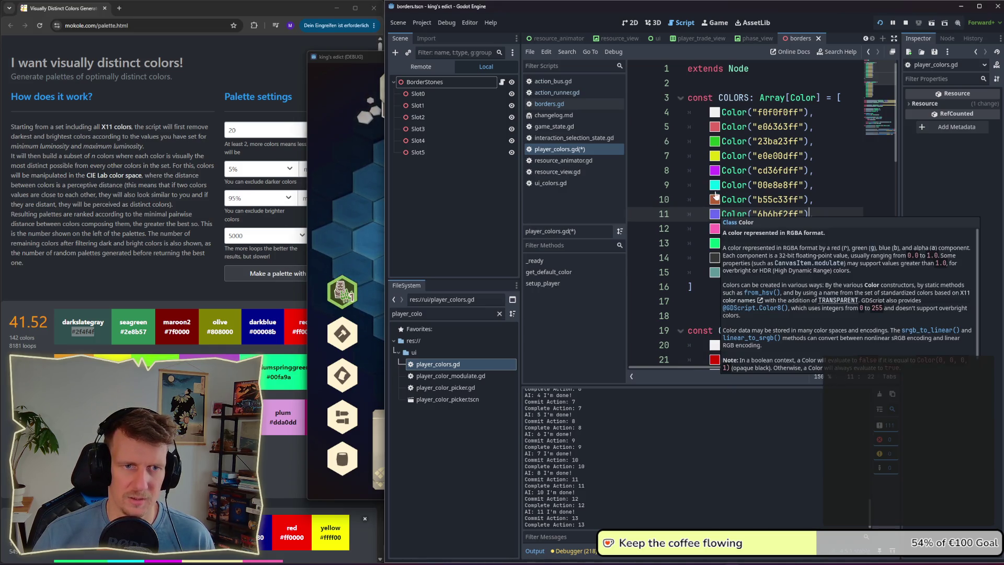
{"action": "left_click", "coordinate": [715, 185]}
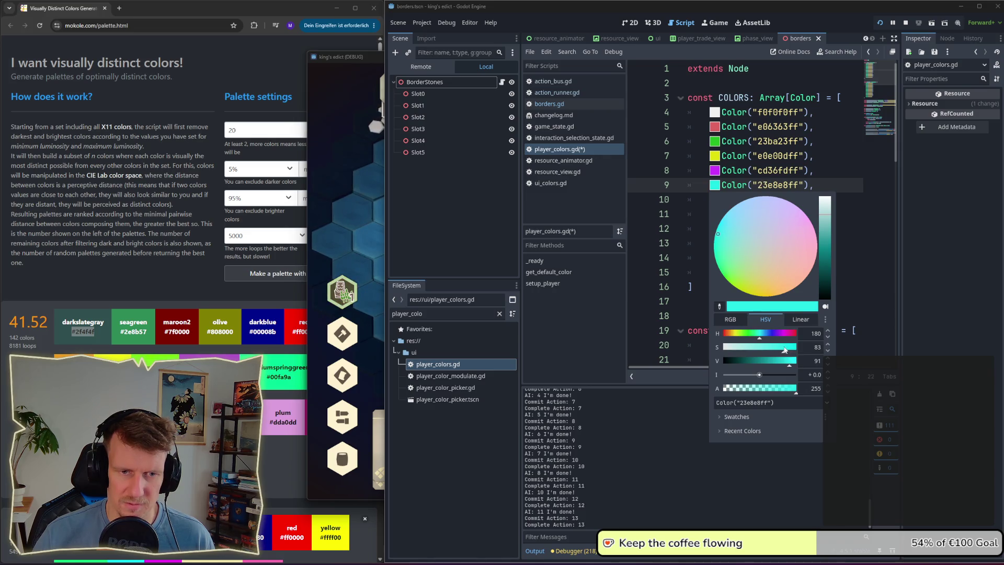
{"action": "left_click", "coordinate": [883, 323]}
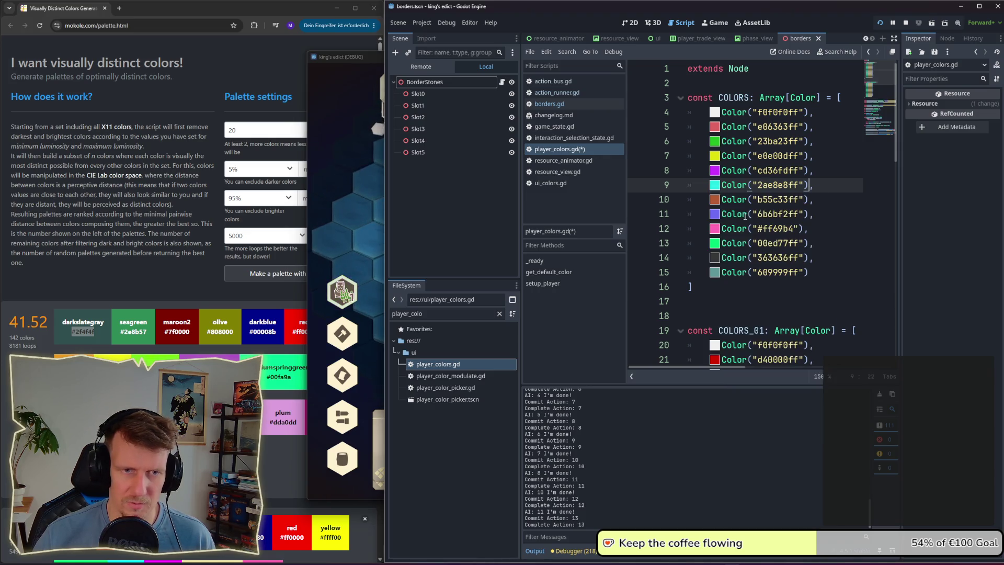
Step: Brighten line 7's yellow and reduce the saturation of line 13's green
{"action": "left_click", "coordinate": [715, 157]}
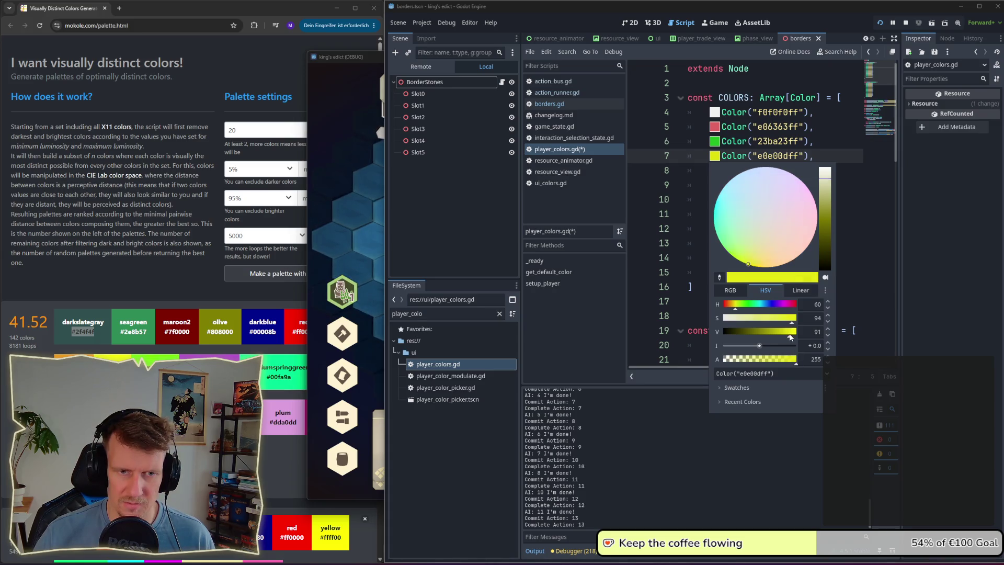
{"action": "left_click_drag", "start_coordinate": [790, 337], "coordinate": [794, 339]}
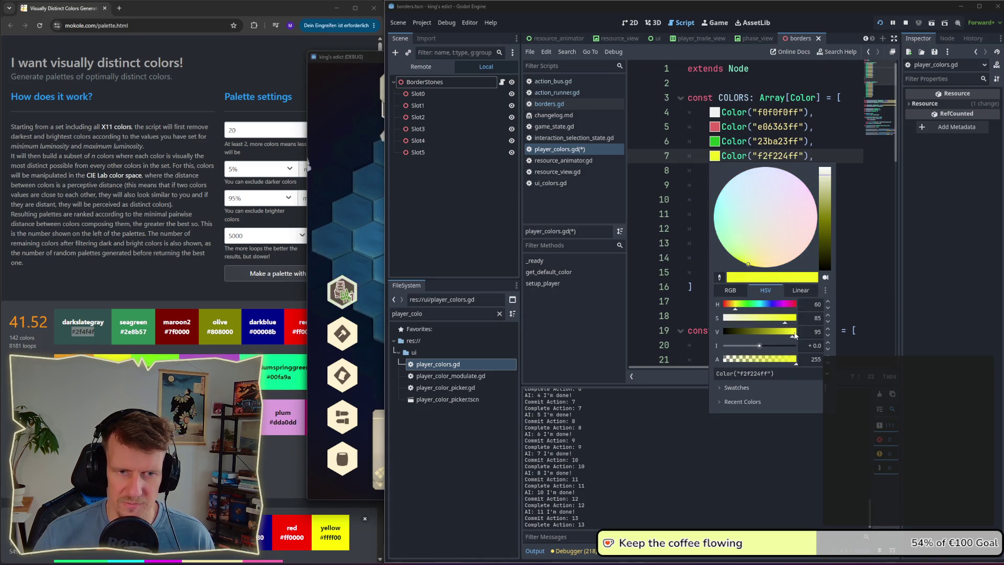
{"action": "left_click", "coordinate": [866, 280]}
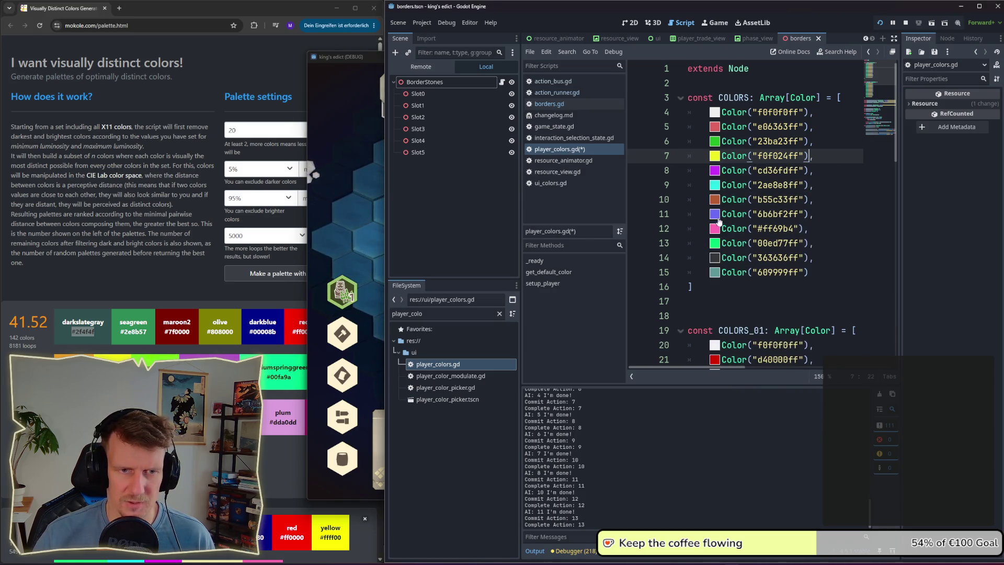
{"action": "left_click", "coordinate": [714, 244]}
{"action": "left_click_drag", "start_coordinate": [785, 409], "coordinate": [784, 408]}
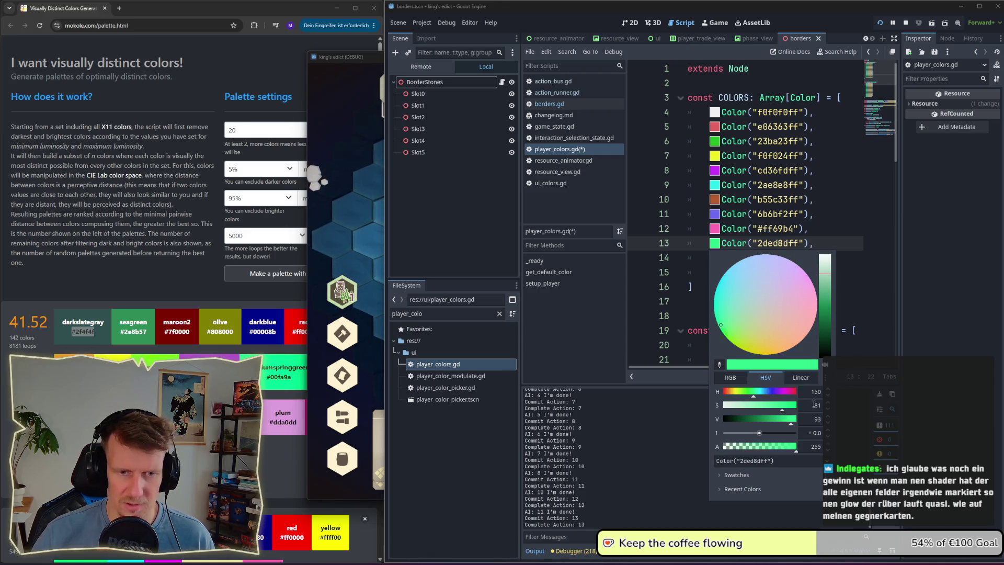
{"action": "left_click", "coordinate": [871, 302]}
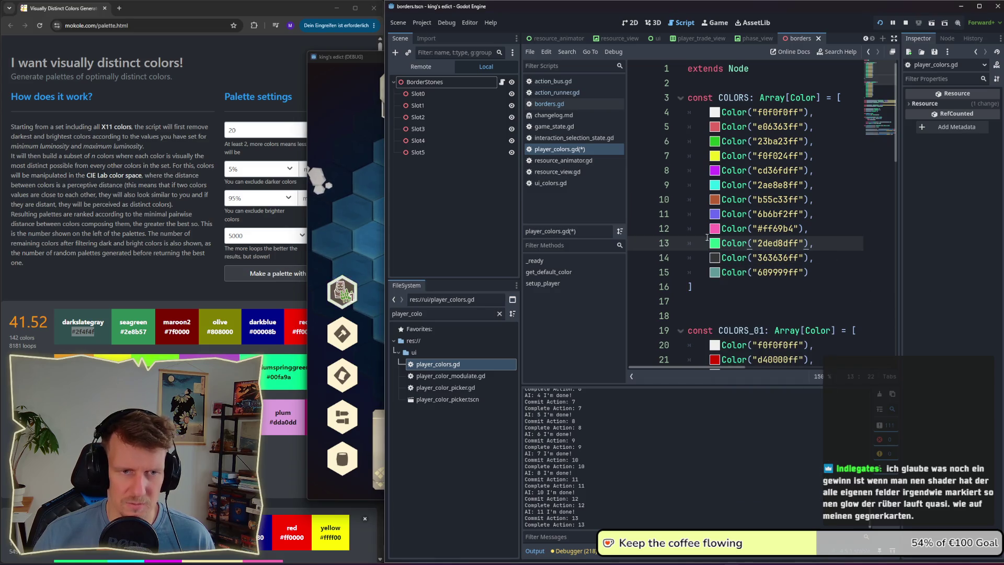
Step: Brighten line 15's teal-grey to 65b5b5ff, lighten line 14's dark grey, and run the game
{"action": "left_click", "coordinate": [714, 272]}
{"action": "left_click_drag", "start_coordinate": [768, 448], "coordinate": [775, 450]}
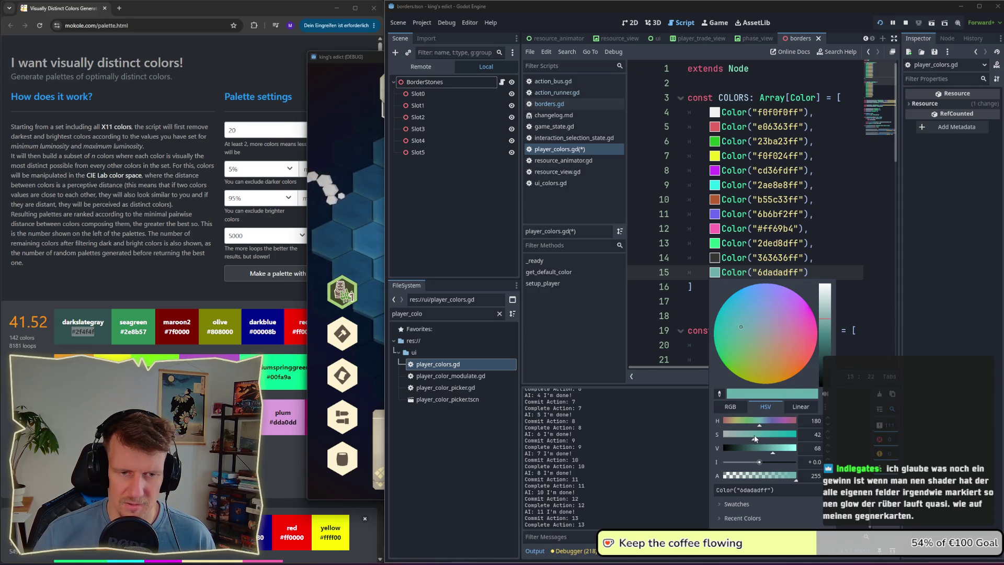
{"action": "left_click_drag", "start_coordinate": [772, 450], "coordinate": [776, 451]}
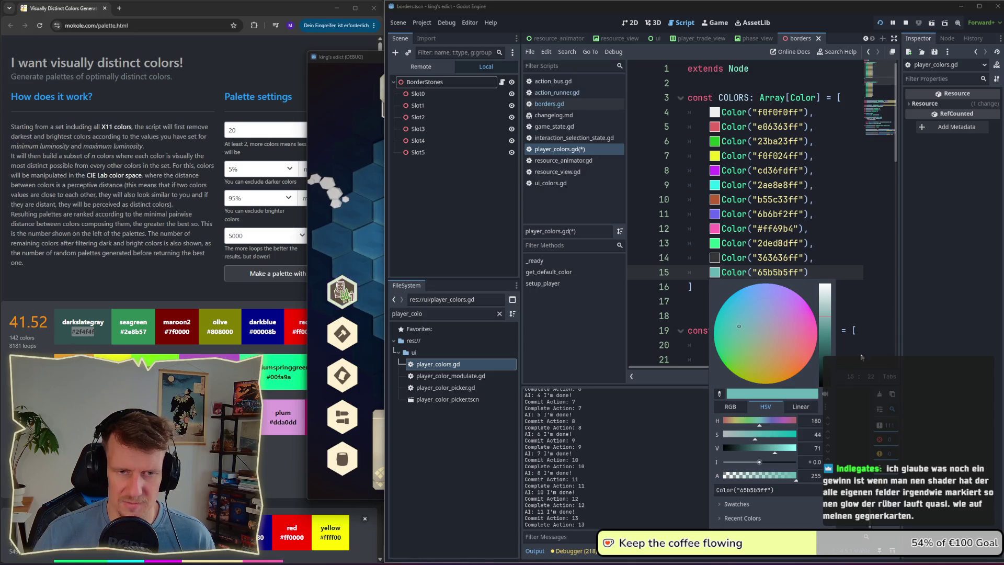
{"action": "left_click", "coordinate": [874, 266]}
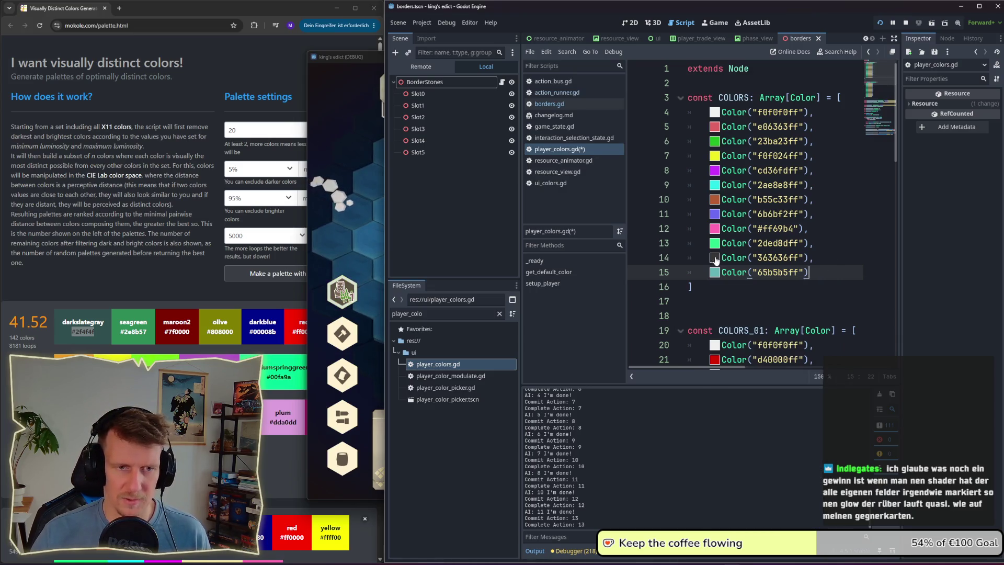
{"action": "left_click", "coordinate": [715, 258]}
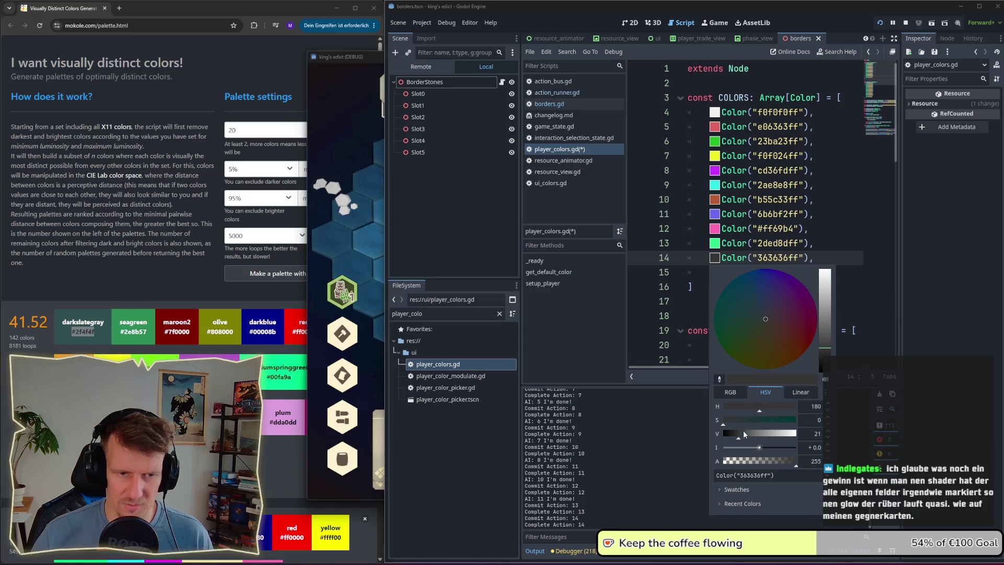
{"action": "left_click_drag", "start_coordinate": [740, 436], "coordinate": [744, 437]}
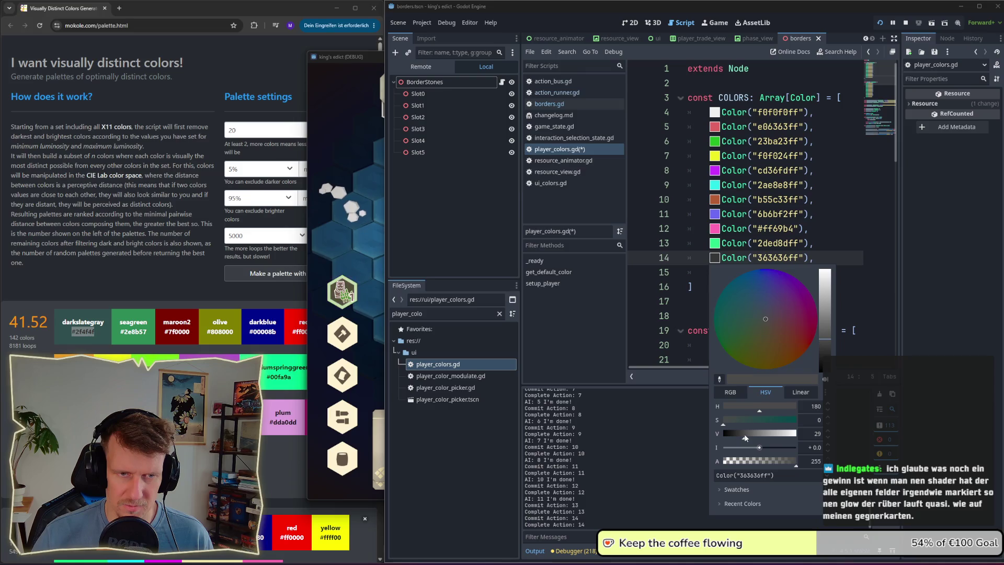
{"action": "key", "text": "F5"}
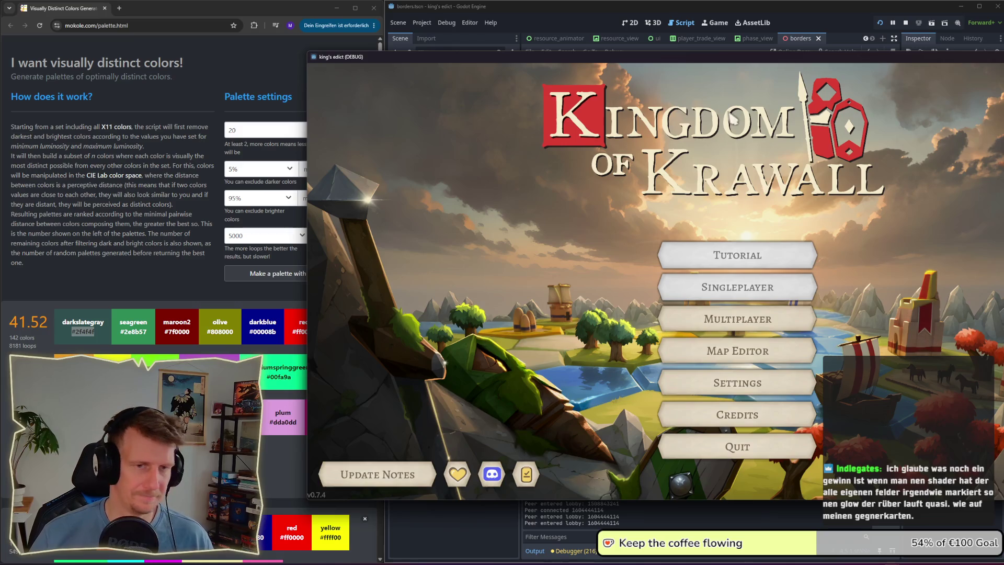
Step: Move the game window left, create a multiplayer room, and load the Colors (Custom) map
{"action": "left_click_drag", "start_coordinate": [709, 64], "coordinate": [562, 62]}
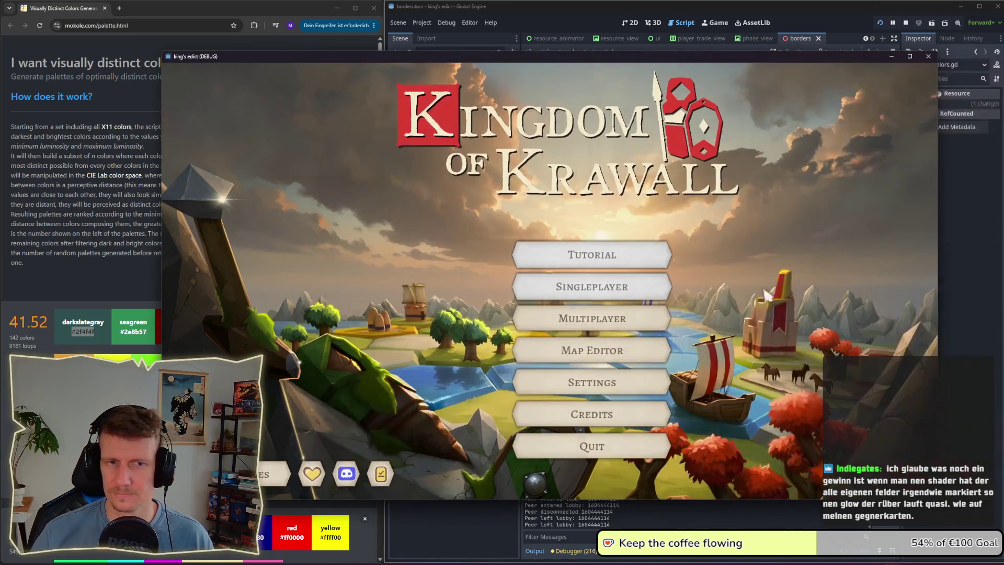
{"action": "left_click", "coordinate": [592, 319]}
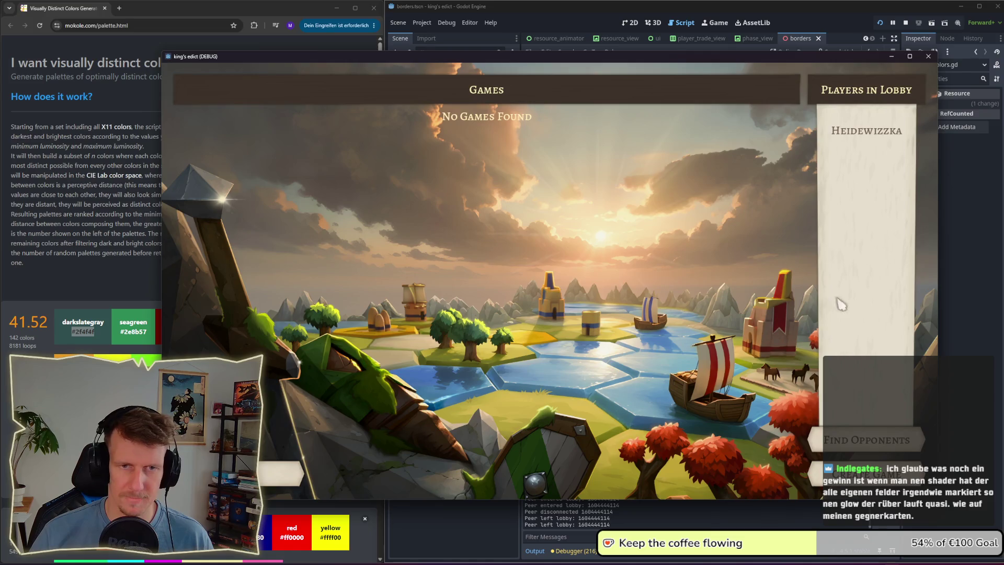
{"action": "left_click", "coordinate": [859, 441]}
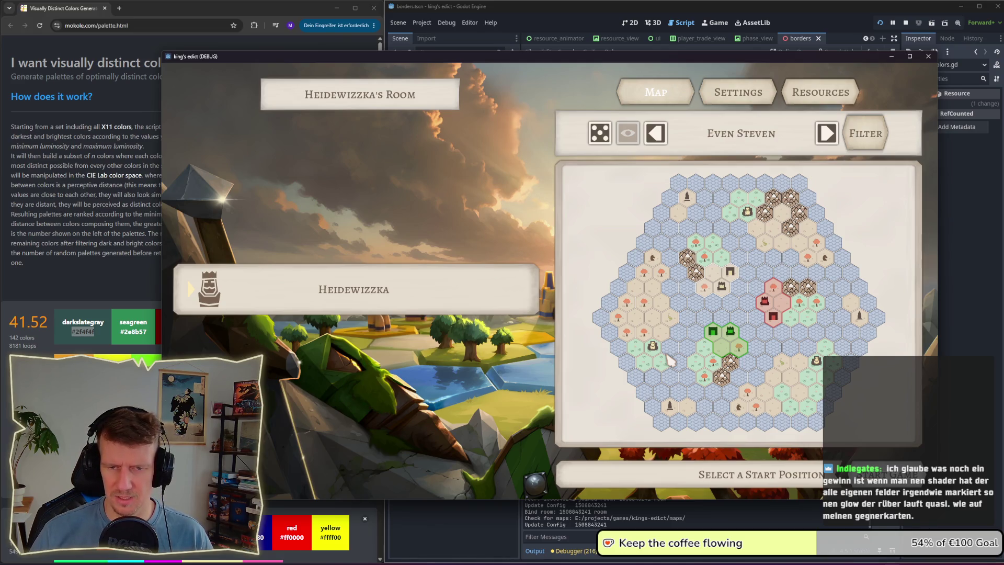
{"action": "left_click", "coordinate": [738, 140]}
{"action": "scroll", "coordinate": [738, 360], "scroll_direction": "down", "scroll_amount": 1}
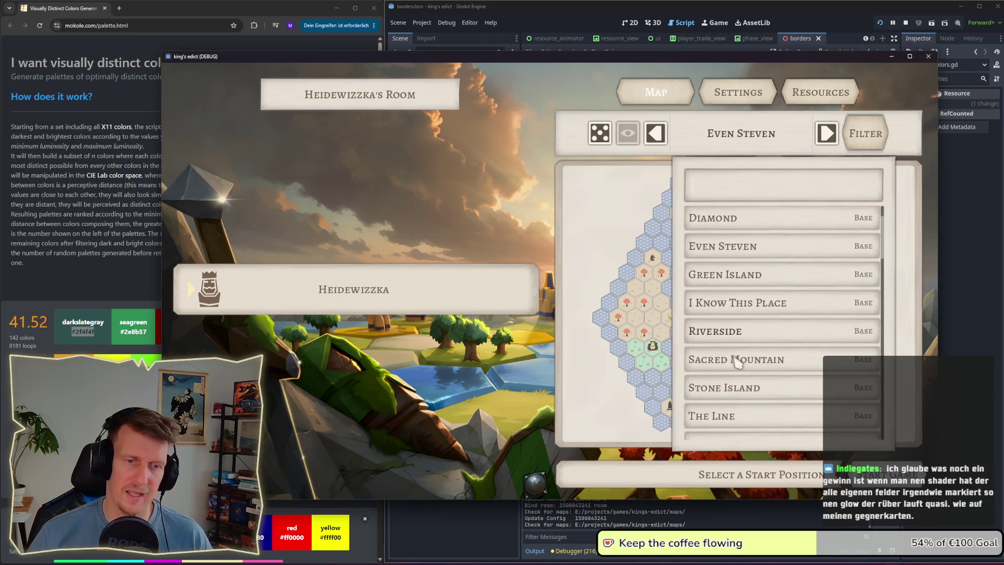
{"action": "scroll", "coordinate": [741, 334], "scroll_direction": "up", "scroll_amount": 2}
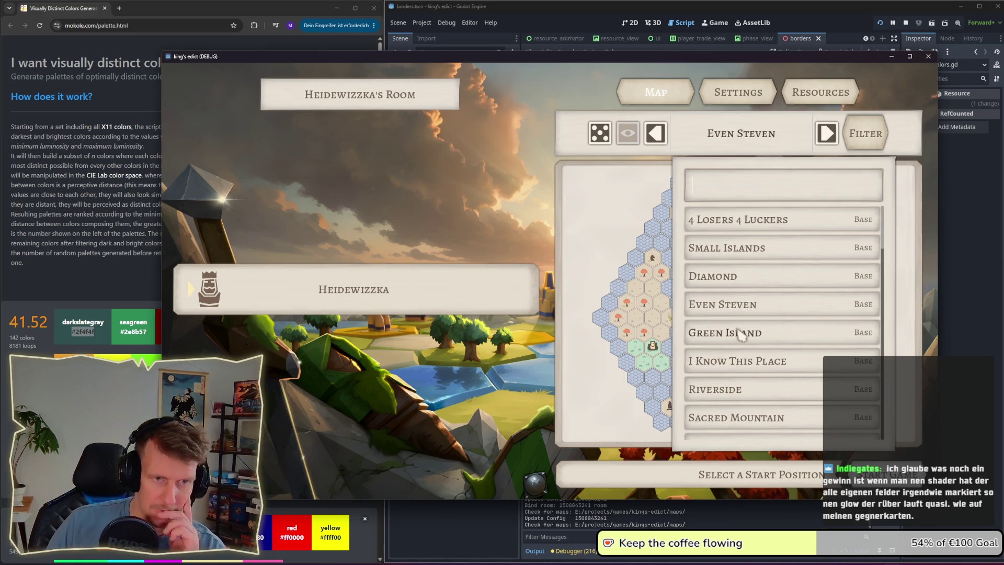
{"action": "type", "text": "color"}
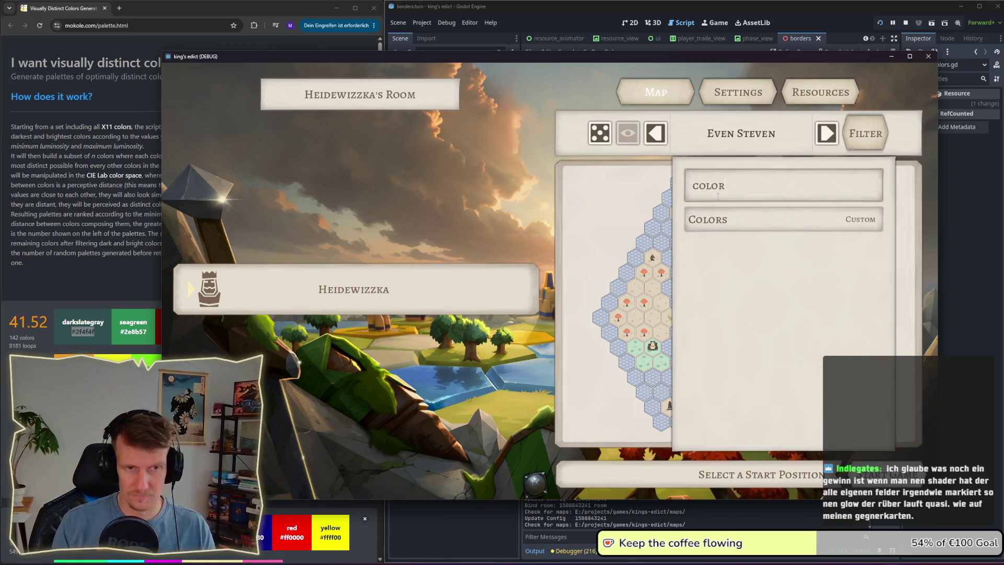
{"action": "left_click", "coordinate": [738, 230]}
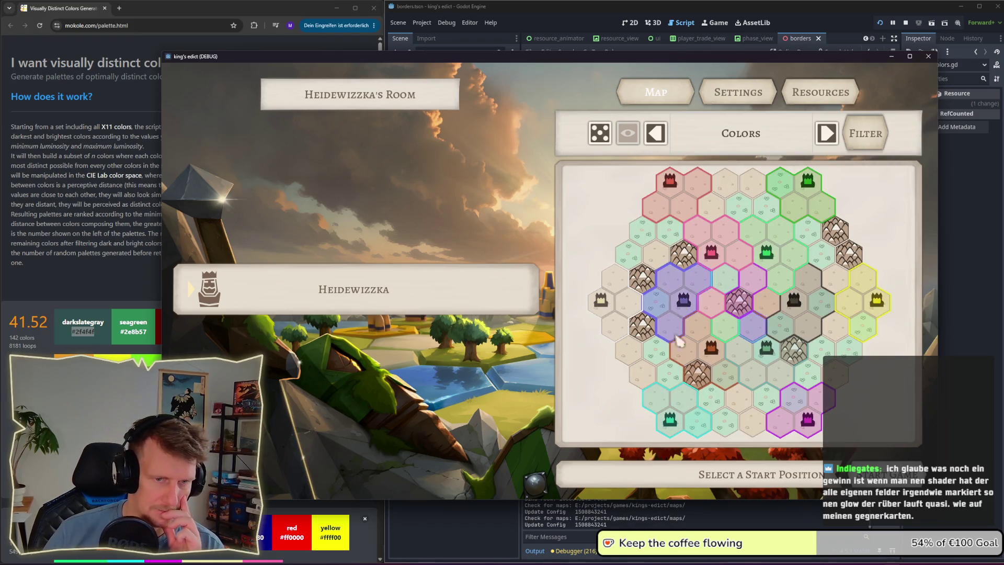
Step: Begin the Colors map match from a start hex and pan to view the player borders
{"action": "left_click", "coordinate": [701, 351]}
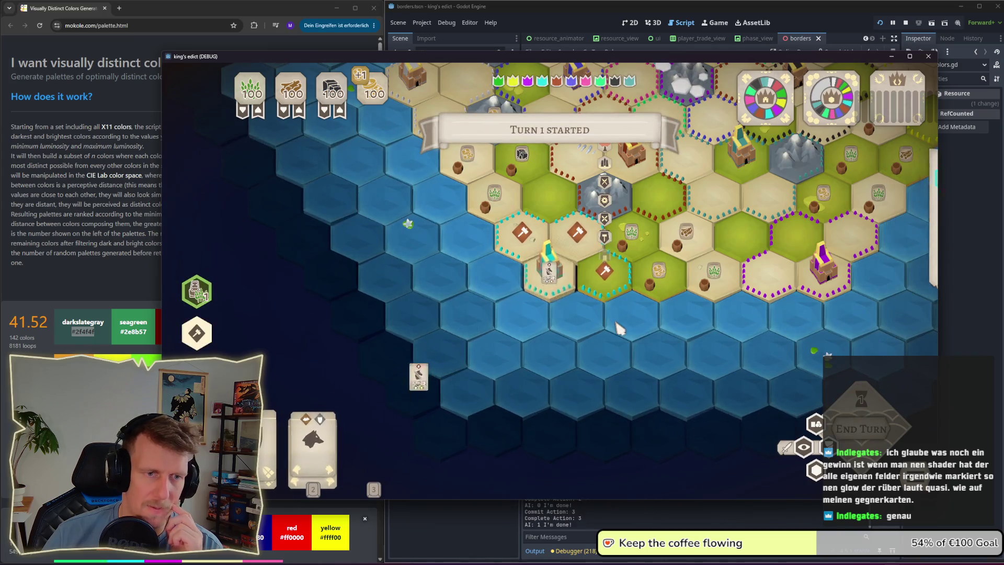
{"action": "left_click_drag", "start_coordinate": [666, 284], "coordinate": [605, 344]}
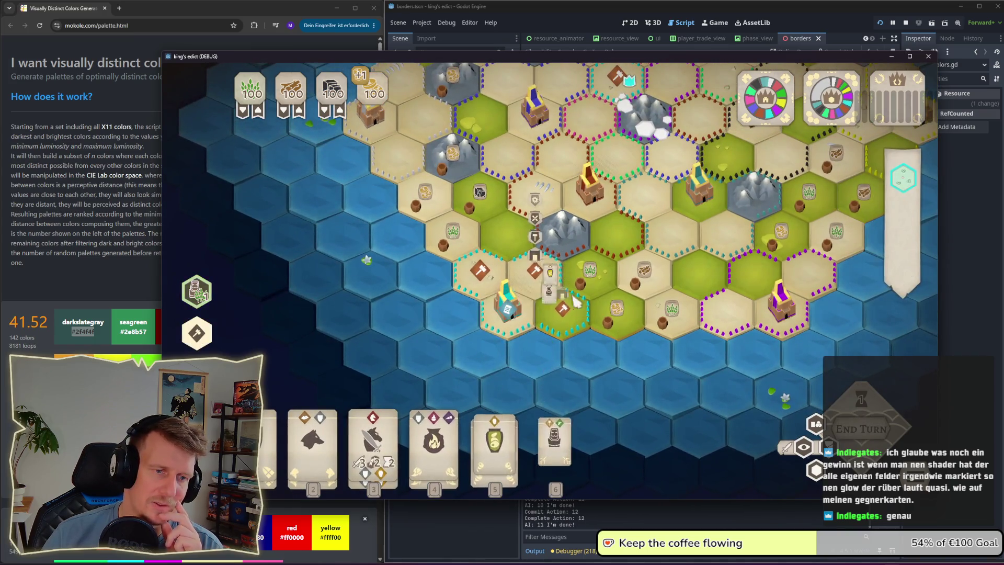
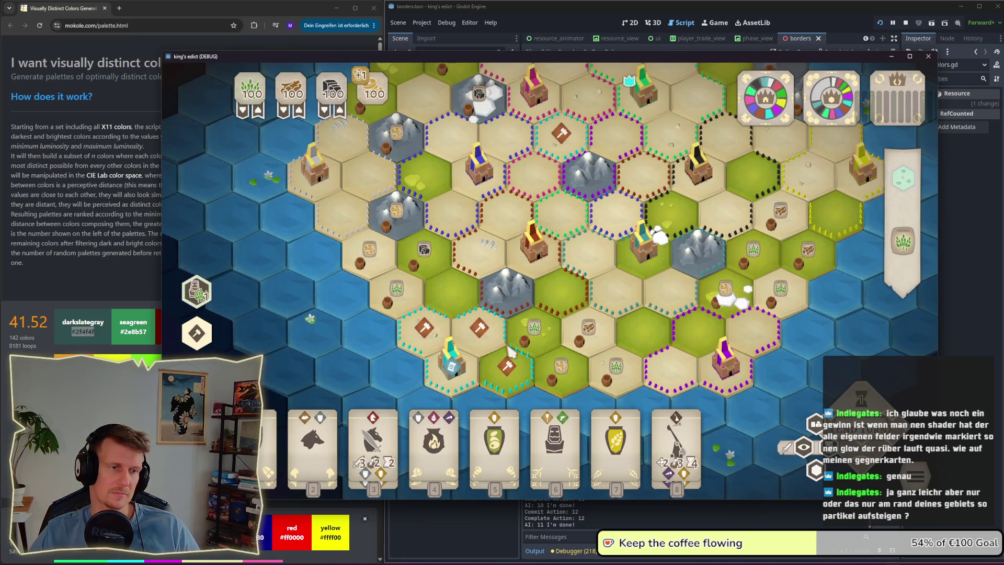
Step: Toggle the faction-colour territory fills on and off while zooming around the map
{"action": "scroll", "coordinate": [511, 351], "scroll_direction": "down", "scroll_amount": 2}
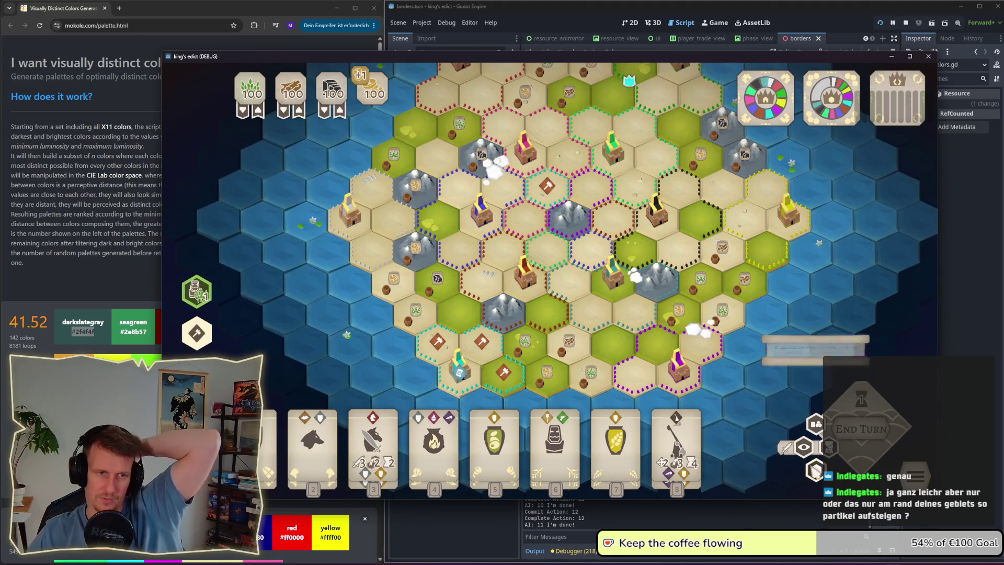
{"action": "left_click", "coordinate": [815, 470]}
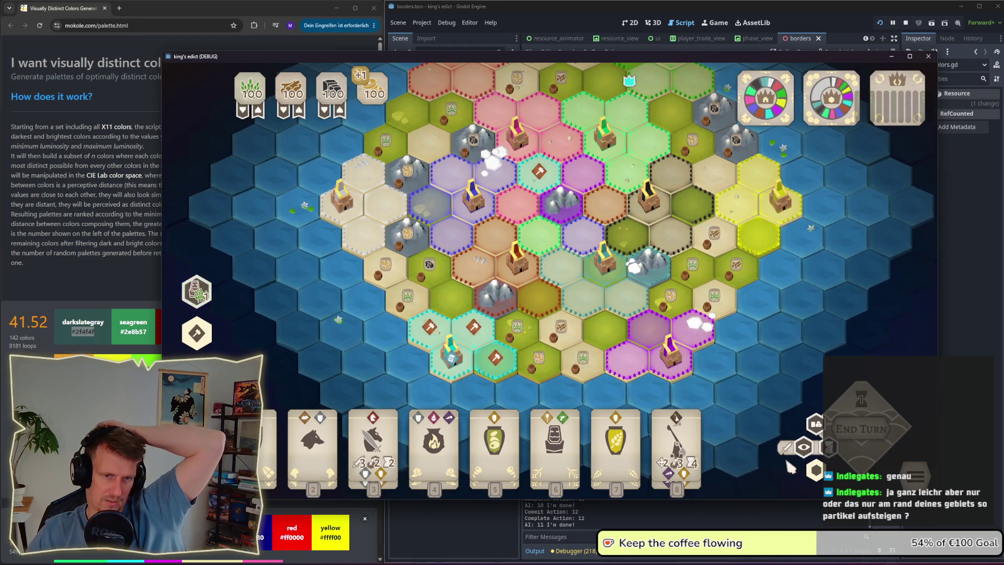
{"action": "left_click", "coordinate": [815, 470]}
{"action": "left_click", "coordinate": [816, 471]}
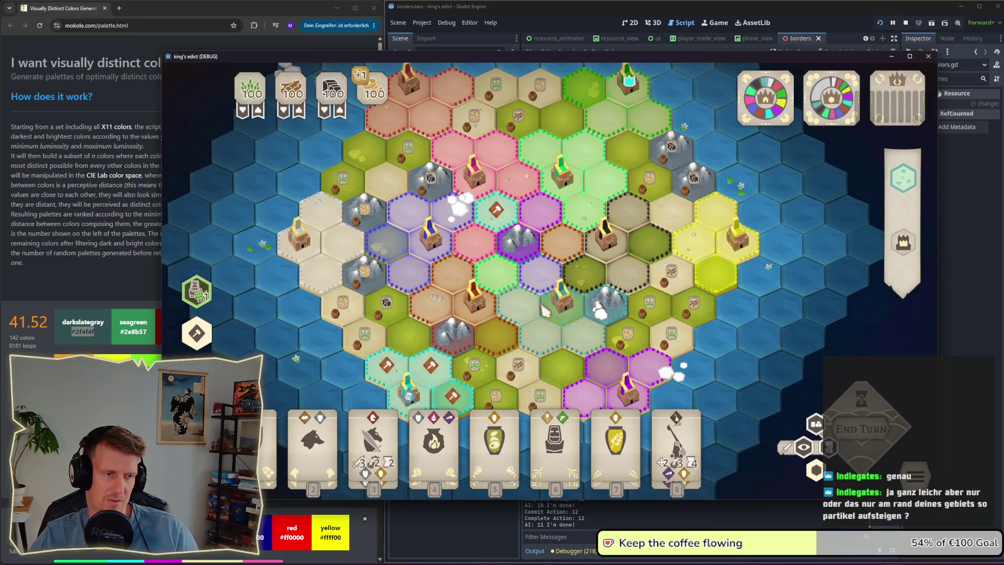
{"action": "key", "text": "f"}
{"action": "key", "text": "f"}
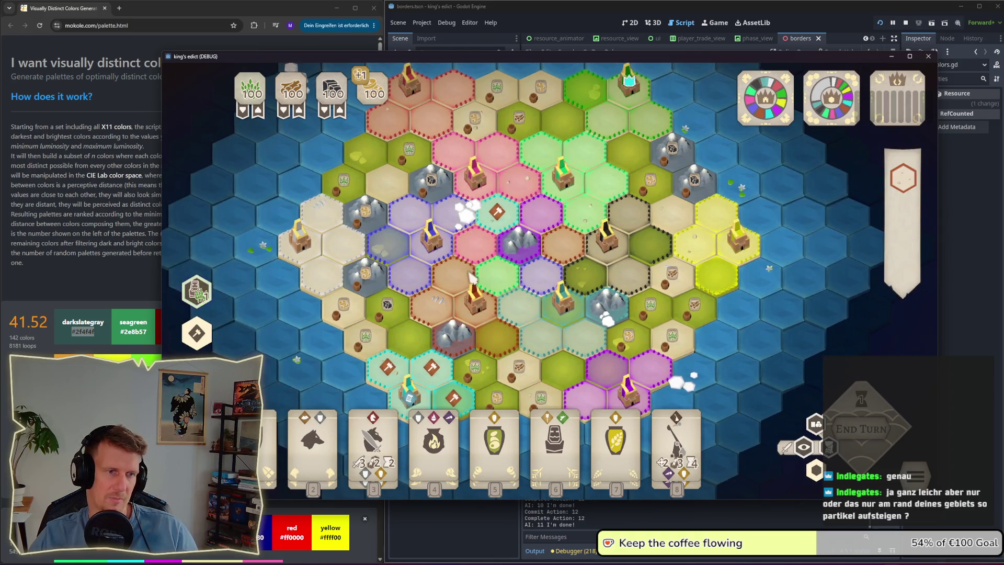
{"action": "scroll", "coordinate": [471, 277], "scroll_direction": "up", "scroll_amount": 2}
{"action": "key", "text": "f"}
Step: Select the unit on the green hex, deselect it, show faction fills, and pick up servant card 6
{"action": "left_click", "coordinate": [429, 352]}
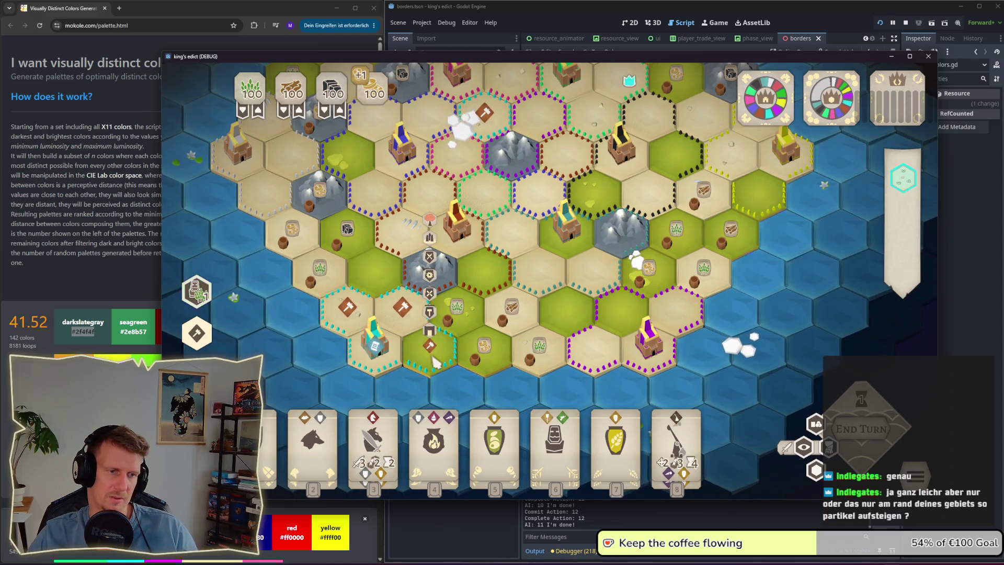
{"action": "key", "text": "Escape"}
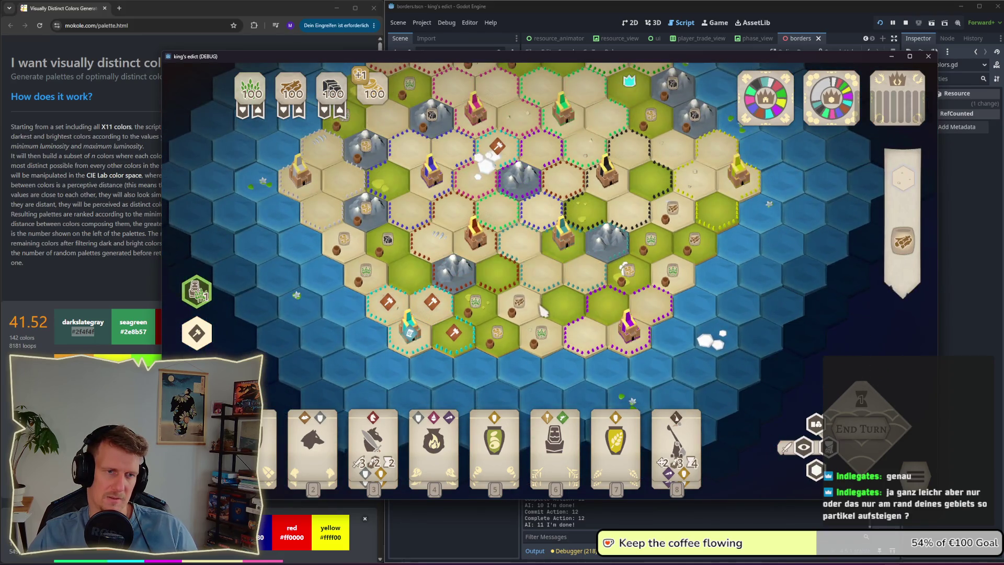
{"action": "scroll", "coordinate": [544, 325], "scroll_direction": "down", "scroll_amount": 2}
{"action": "key", "text": "alt"}
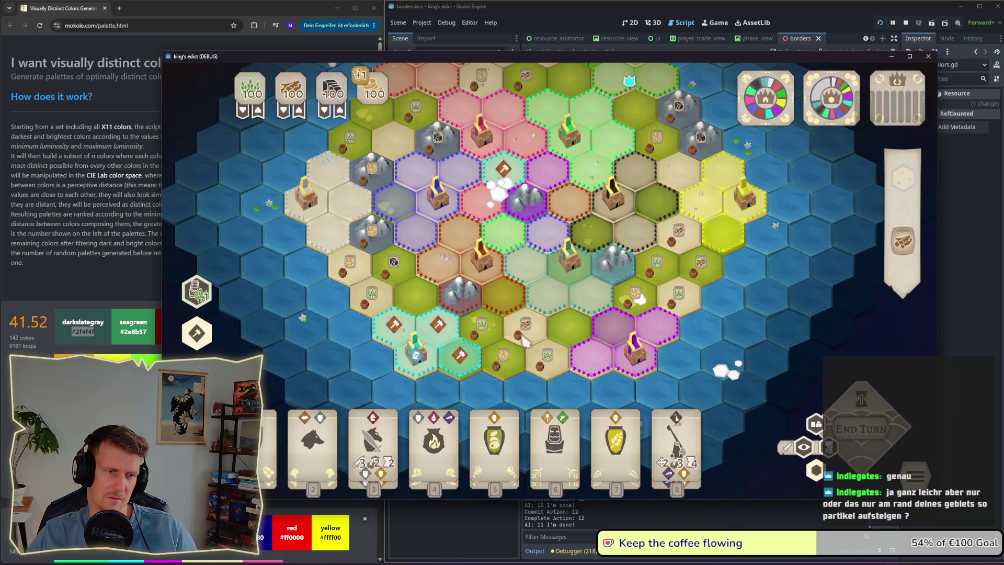
{"action": "left_click", "coordinate": [554, 439]}
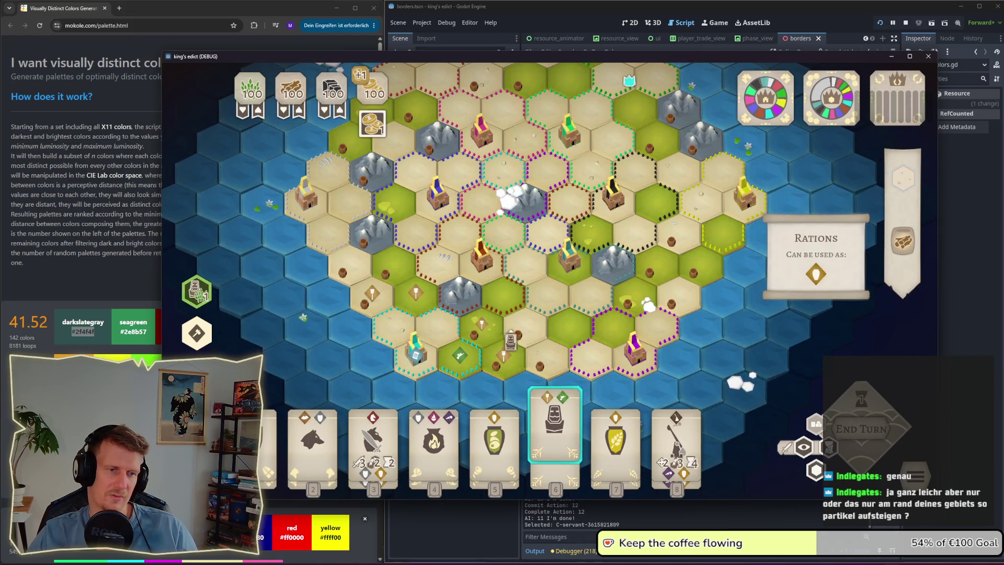
Step: Preview placement markers for servant card 6 and card 3, returning both cards to the hand
{"action": "left_click", "coordinate": [555, 439]}
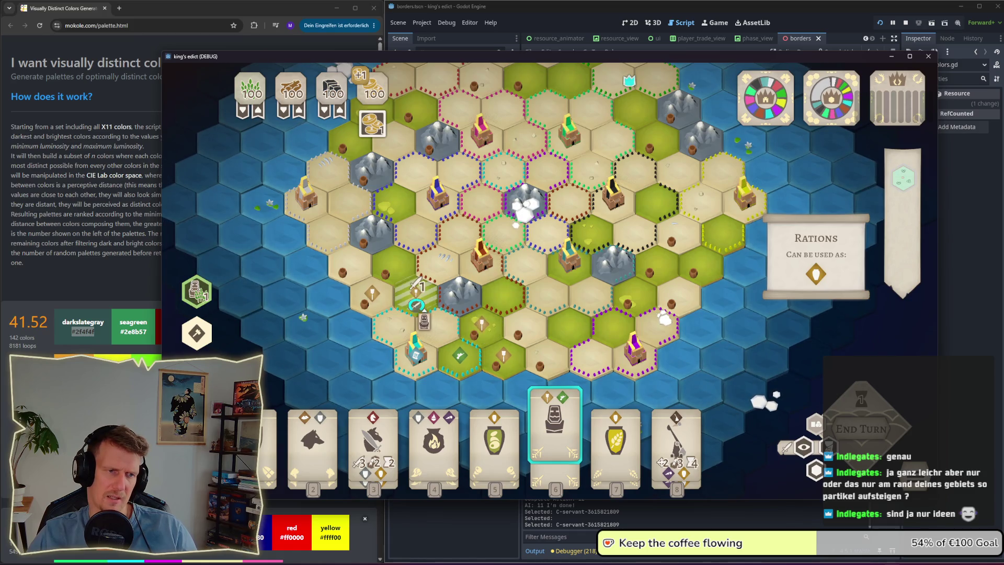
{"action": "right_click", "coordinate": [419, 309]}
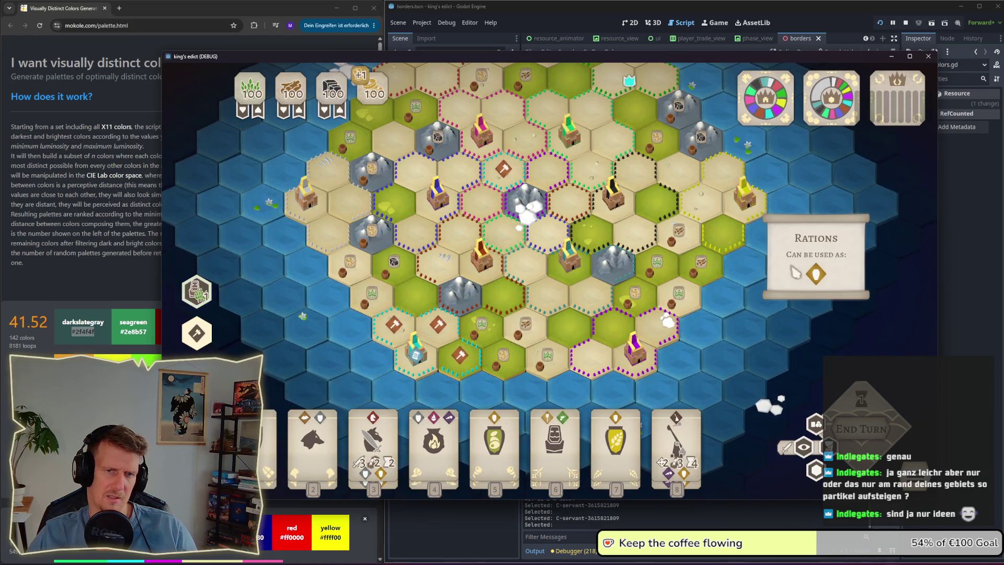
{"action": "left_click", "coordinate": [553, 443]}
{"action": "left_click", "coordinate": [389, 444]}
{"action": "right_click", "coordinate": [405, 444]}
{"action": "left_click", "coordinate": [392, 447]}
{"action": "right_click", "coordinate": [391, 448]}
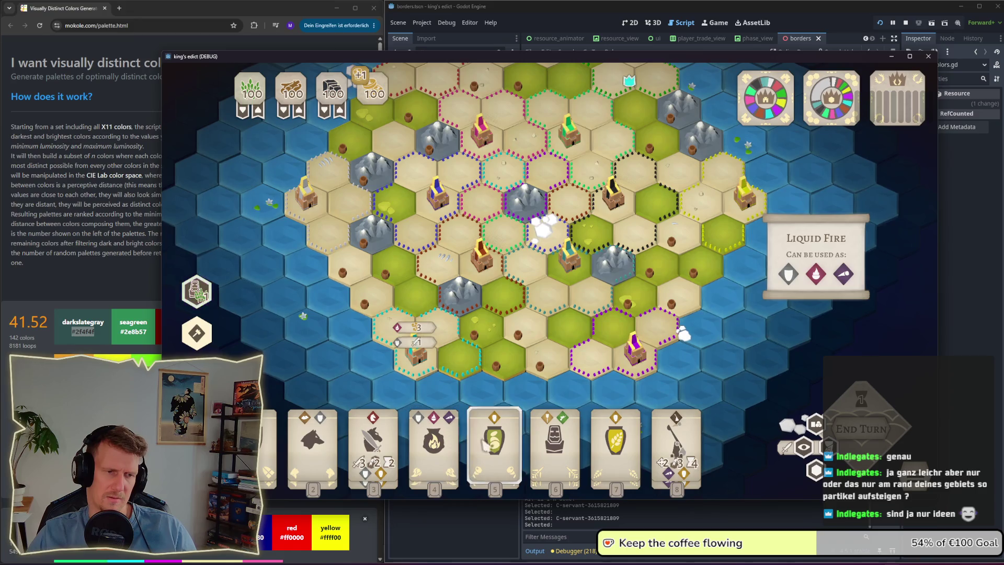
{"action": "left_click", "coordinate": [549, 447]}
{"action": "right_click", "coordinate": [551, 446]}
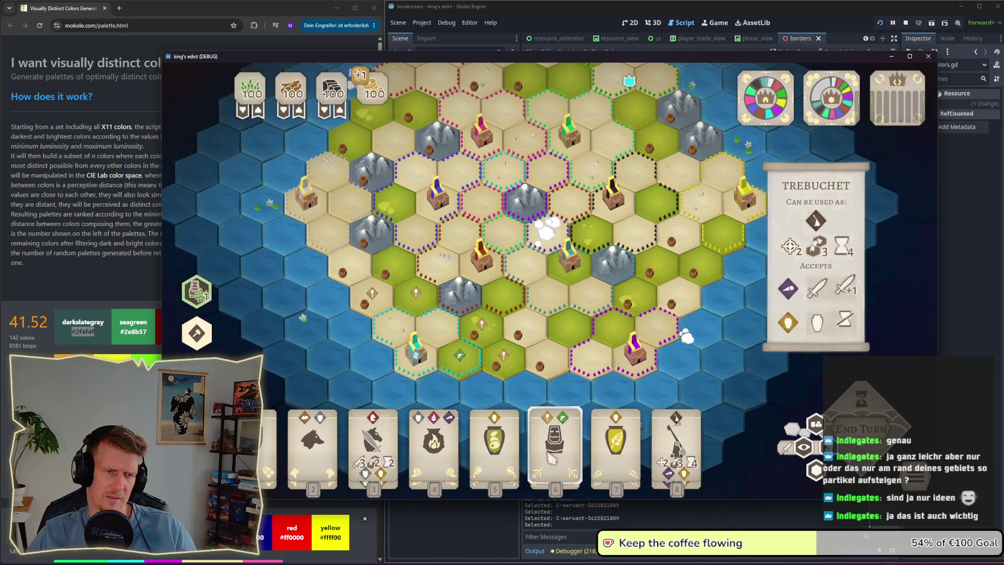
Step: View a hex's stats and House info, then show a mountain hex's details
{"action": "mouse_move", "coordinate": [529, 346]}
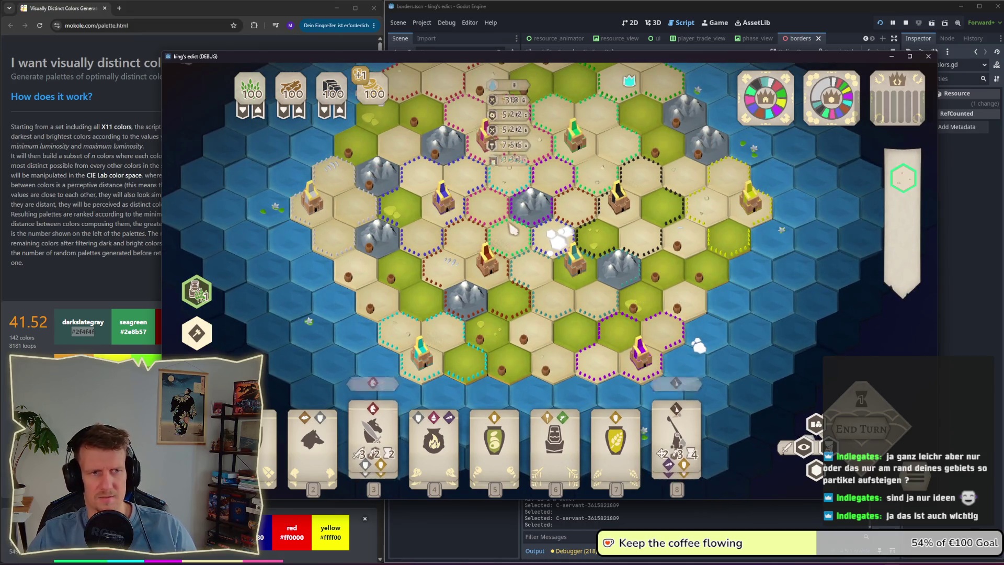
{"action": "left_click", "coordinate": [514, 197]}
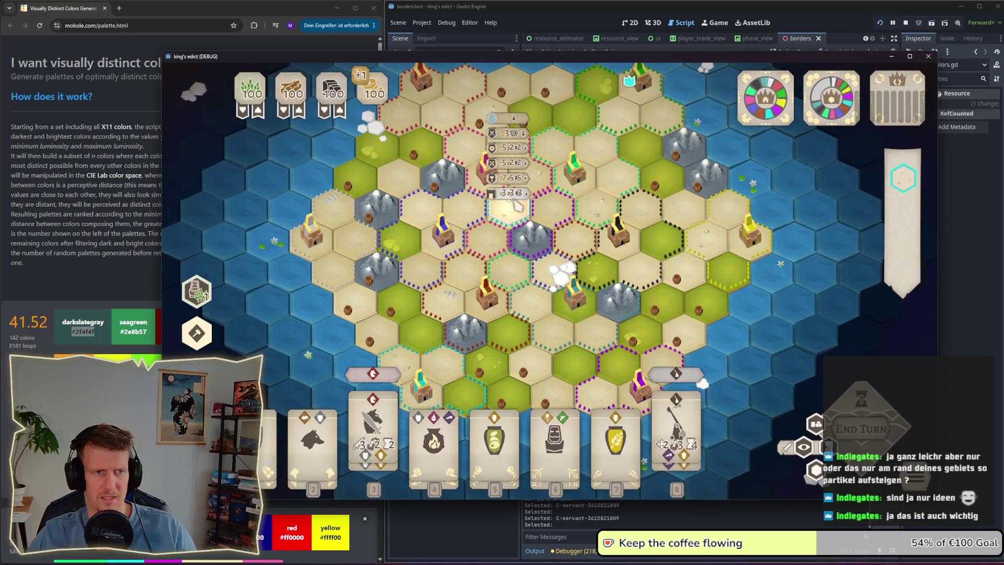
{"action": "left_click", "coordinate": [515, 177]}
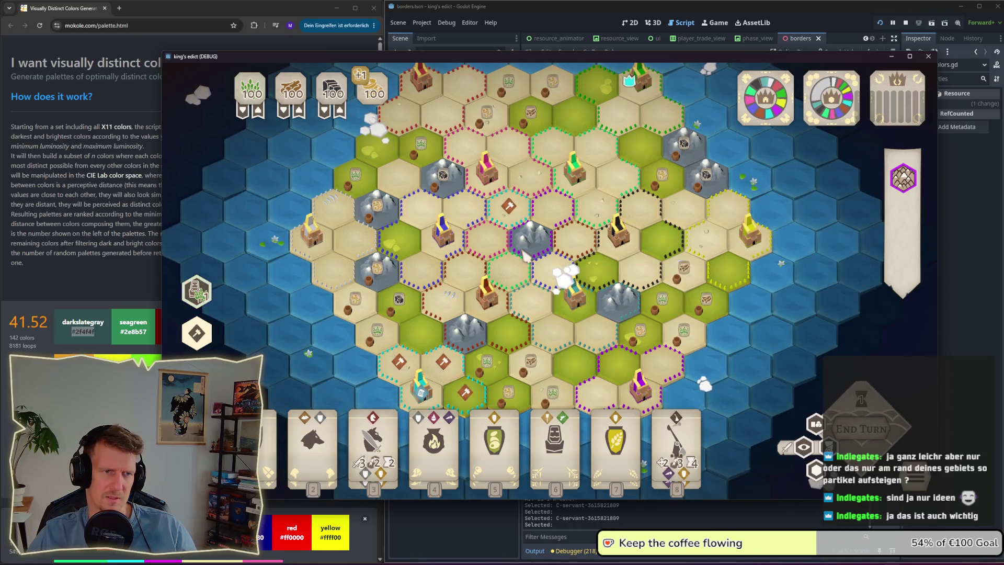
{"action": "left_click", "coordinate": [422, 387]}
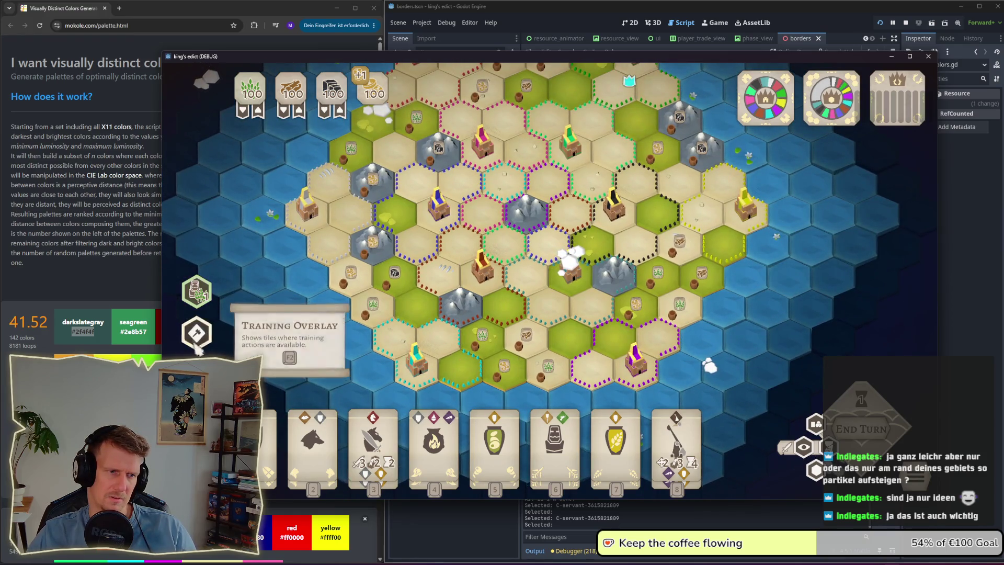
Step: Show hexes with available training actions and check a land hex's info
{"action": "left_click", "coordinate": [196, 333]}
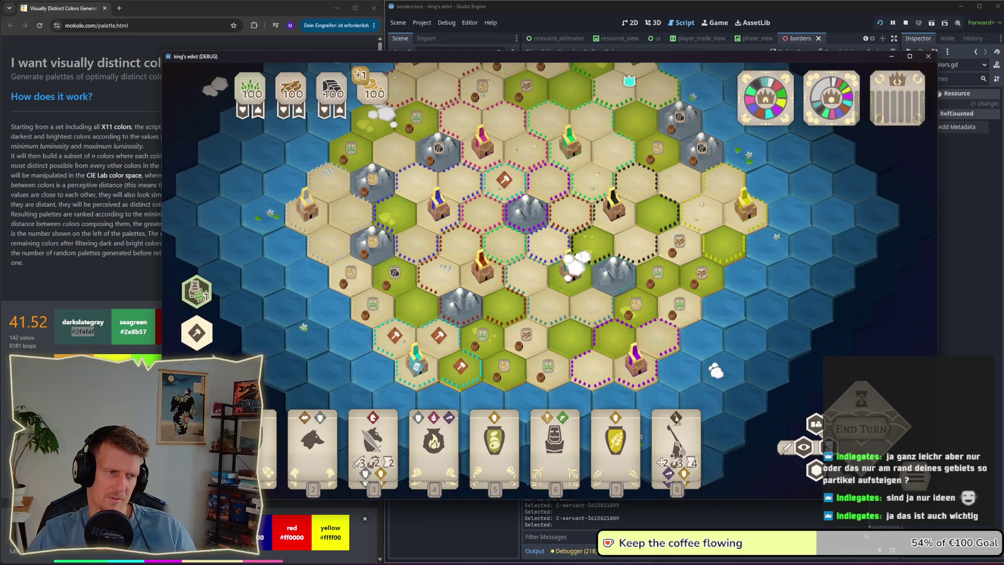
{"action": "left_click", "coordinate": [313, 341]}
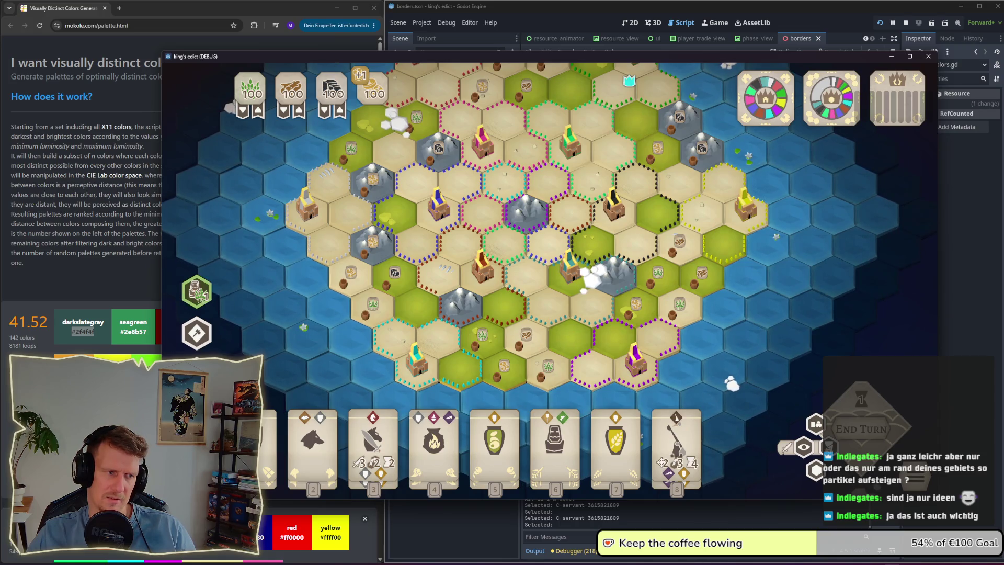
{"action": "left_click", "coordinate": [408, 367]}
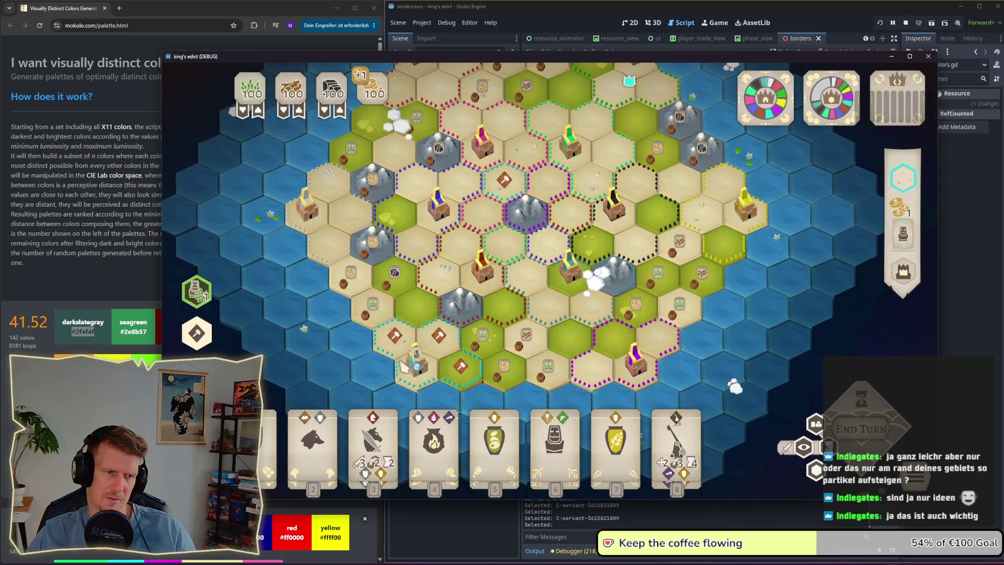
Step: Choose a card, place a build on the target hex, cancel the pending action, then commit
{"action": "left_click", "coordinate": [438, 358]}
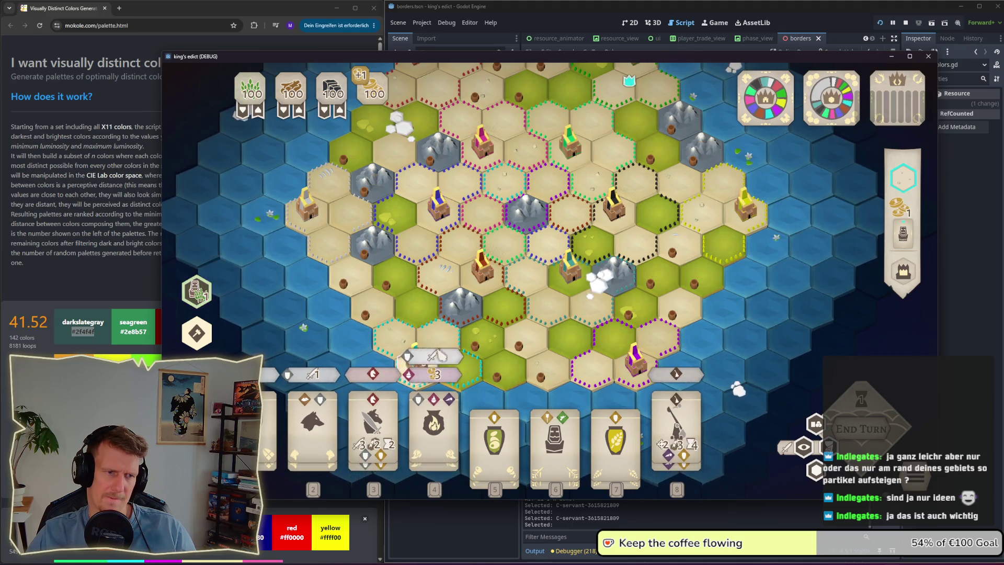
{"action": "left_click", "coordinate": [477, 314]}
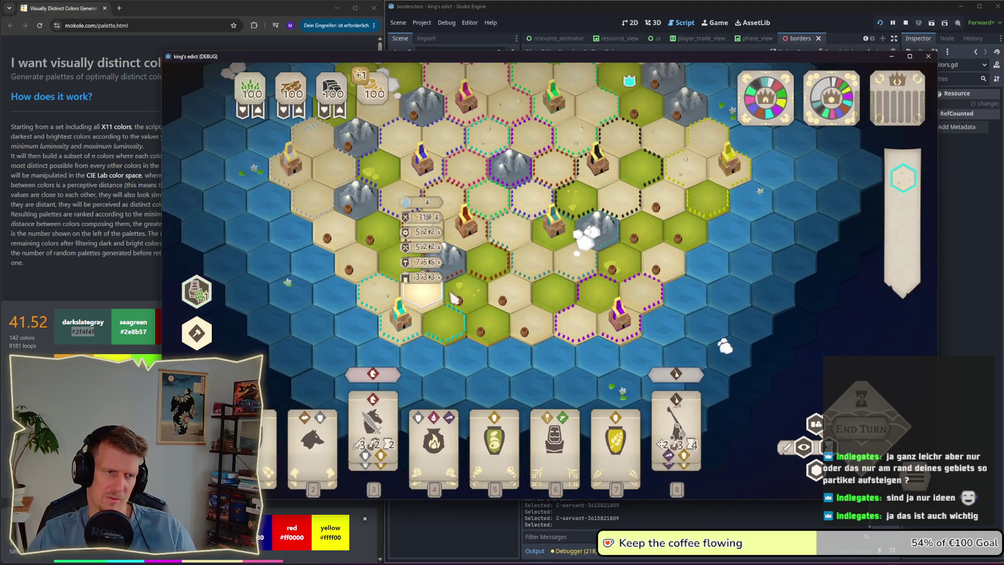
{"action": "left_click", "coordinate": [453, 299]}
{"action": "right_click", "coordinate": [514, 281]}
{"action": "left_click", "coordinate": [804, 447]}
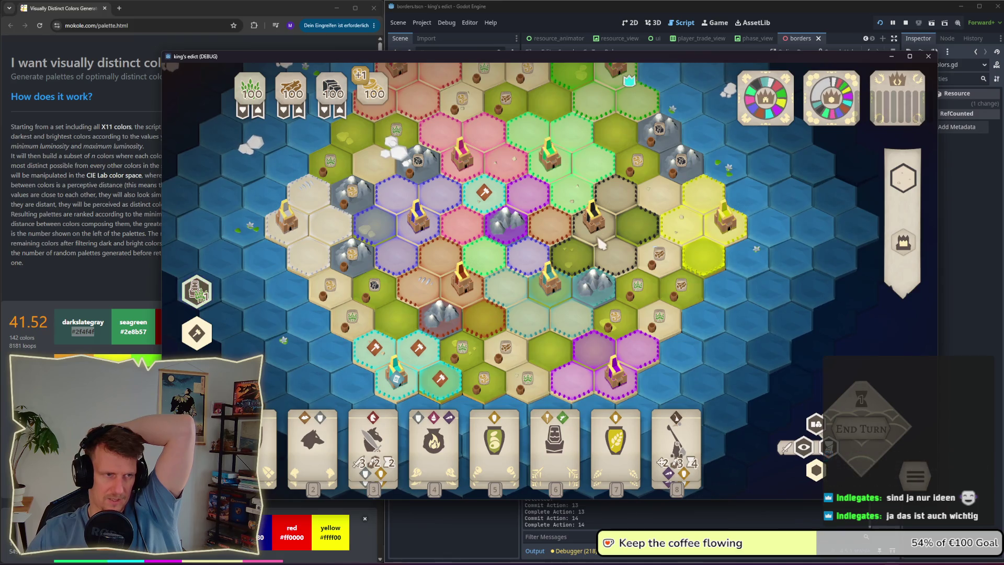
Step: Select the settlement hex near the map centre and pan around the island
{"action": "scroll", "coordinate": [599, 240], "scroll_direction": "up", "scroll_amount": 3}
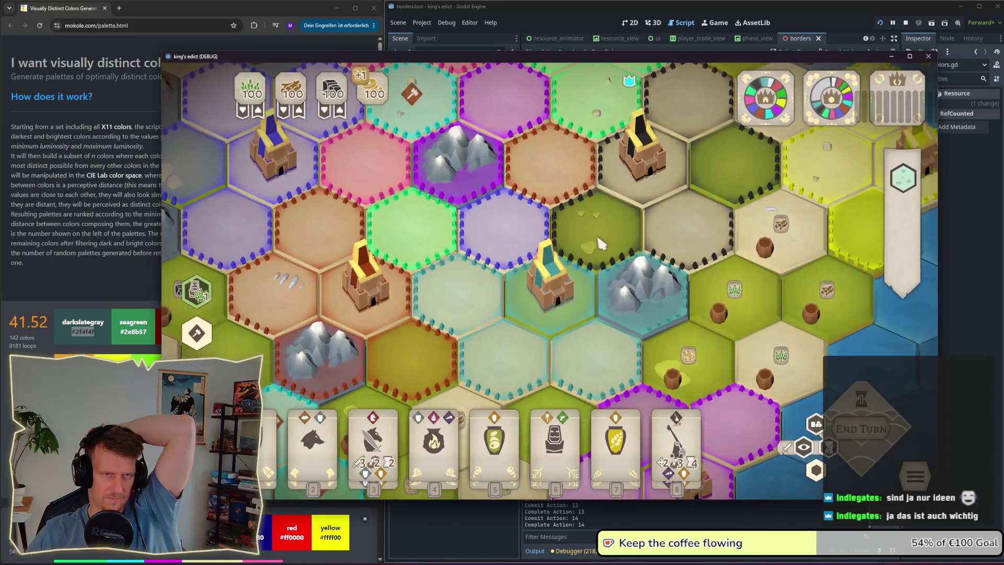
{"action": "scroll", "coordinate": [598, 237], "scroll_direction": "up", "scroll_amount": 3}
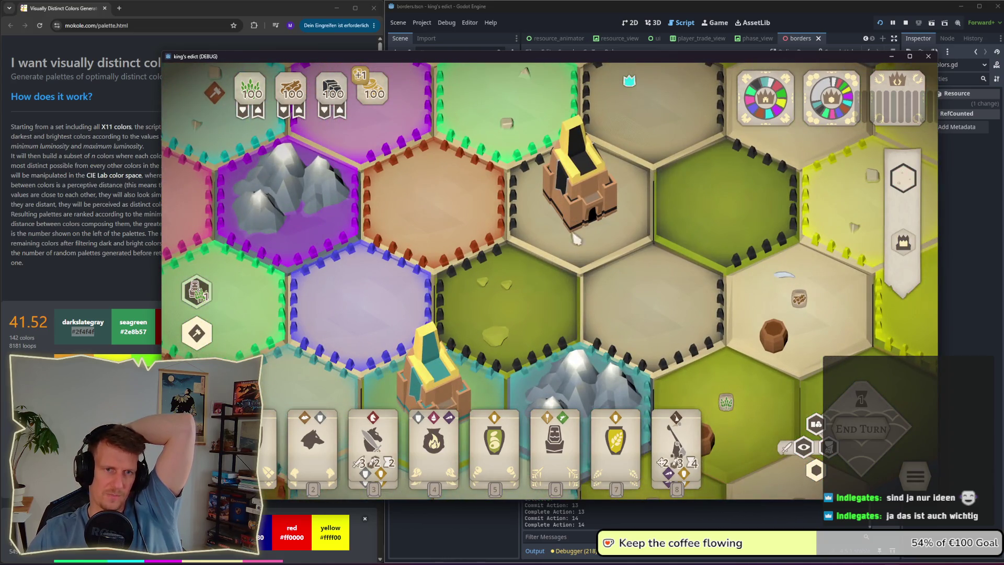
{"action": "scroll", "coordinate": [578, 246], "scroll_direction": "down", "scroll_amount": 6}
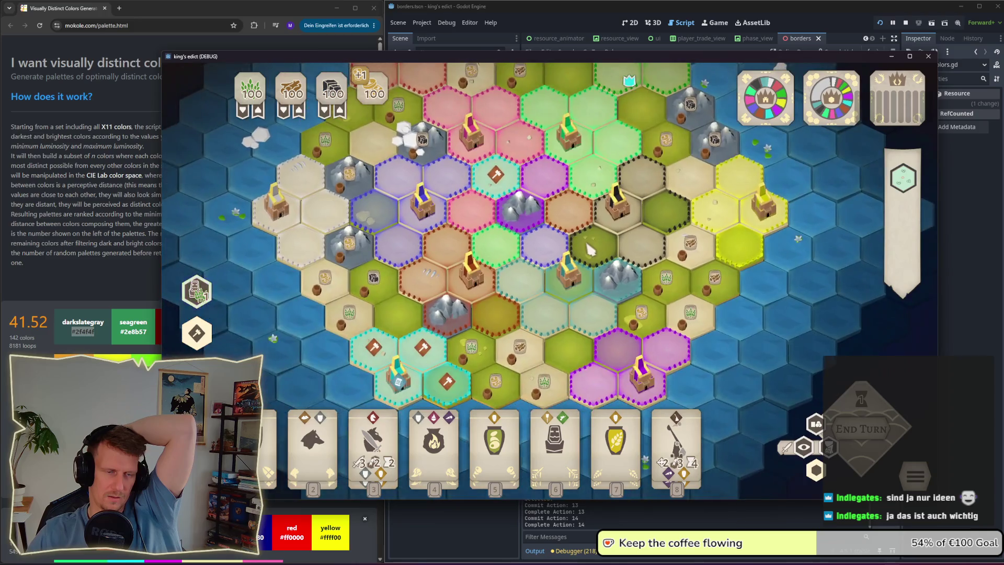
{"action": "left_click", "coordinate": [569, 278]}
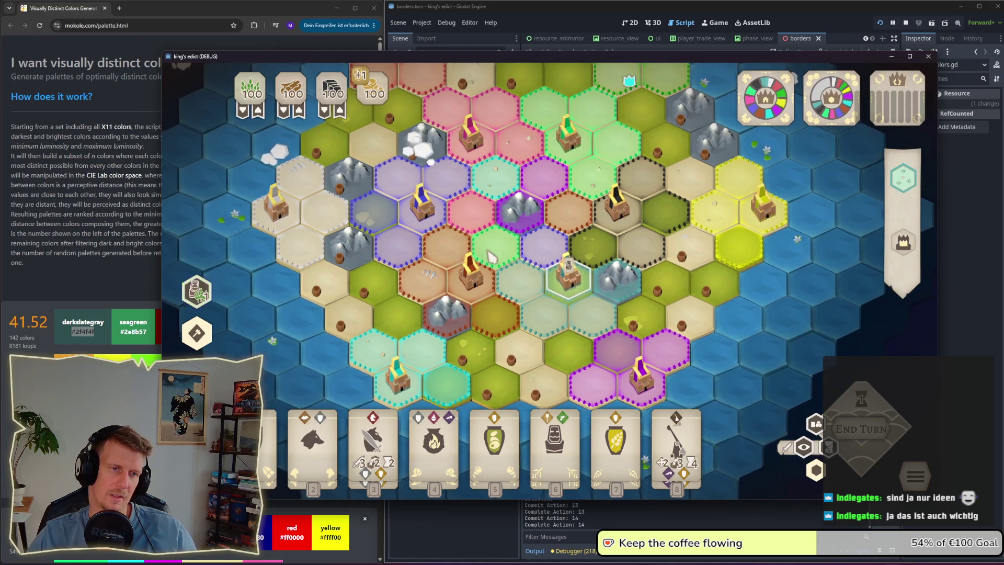
{"action": "left_click_drag", "start_coordinate": [424, 209], "coordinate": [408, 254]}
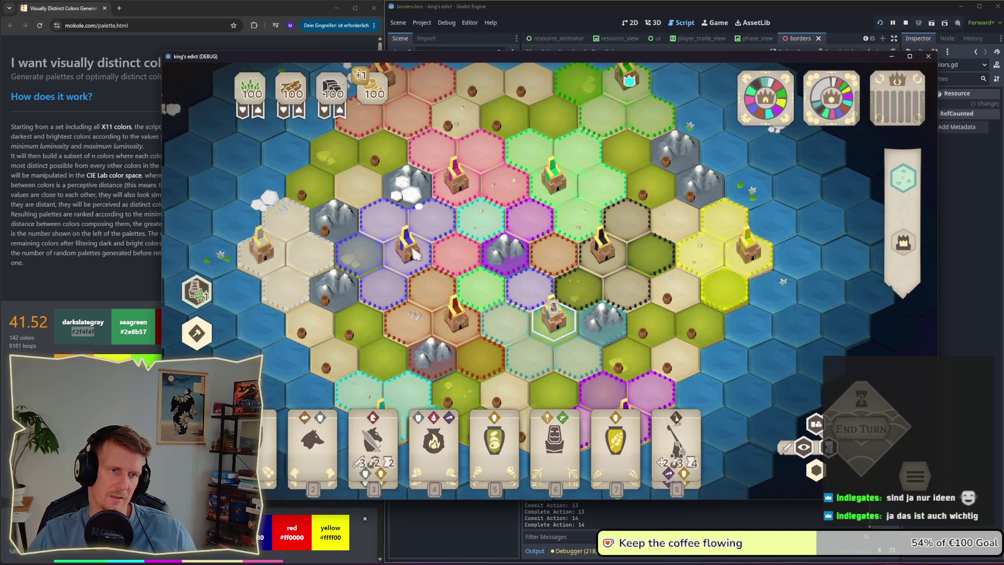
{"action": "scroll", "coordinate": [414, 253], "scroll_direction": "down", "scroll_amount": 3}
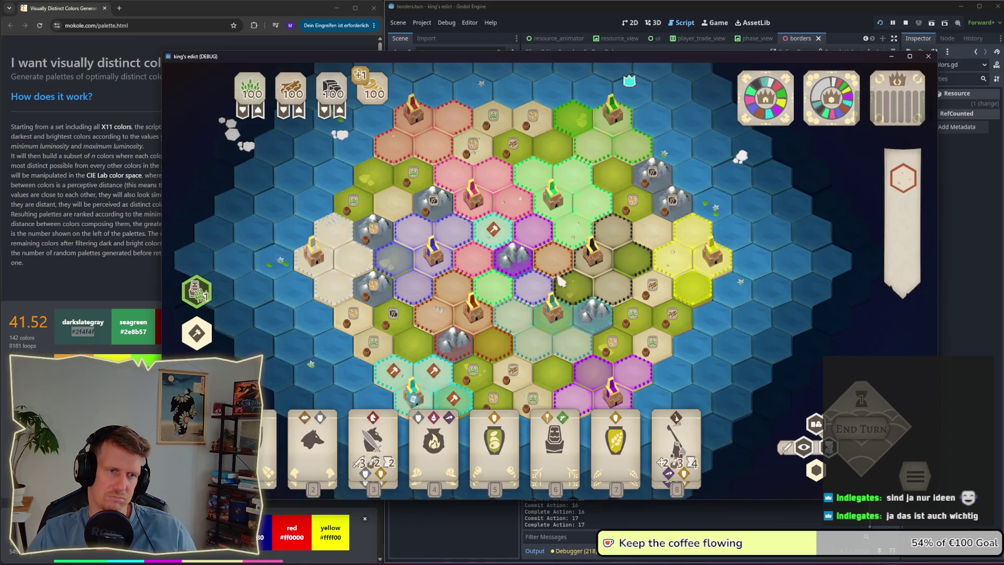
{"action": "left_click_drag", "start_coordinate": [558, 262], "coordinate": [534, 207]}
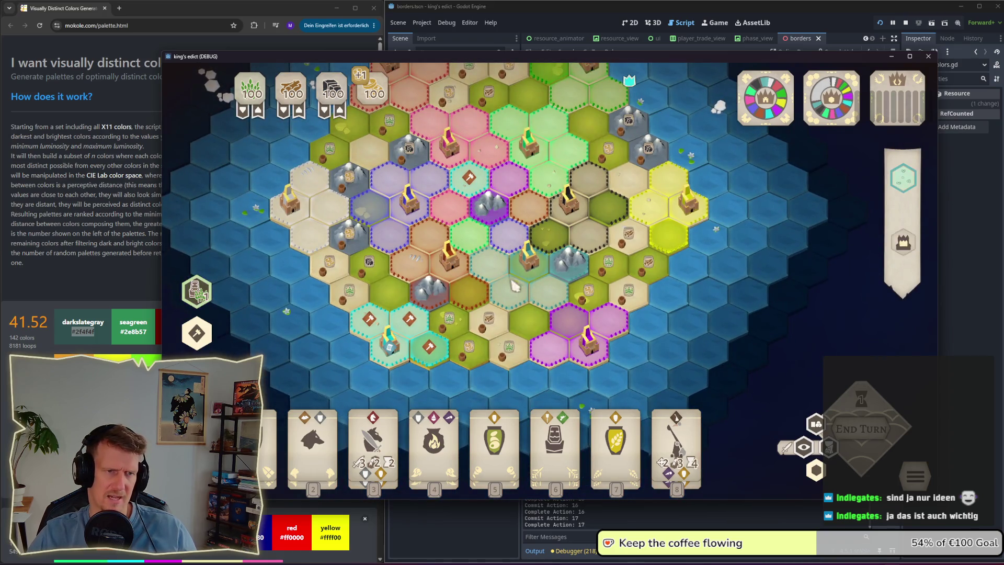
{"action": "scroll", "coordinate": [540, 283], "scroll_direction": "up", "scroll_amount": 1}
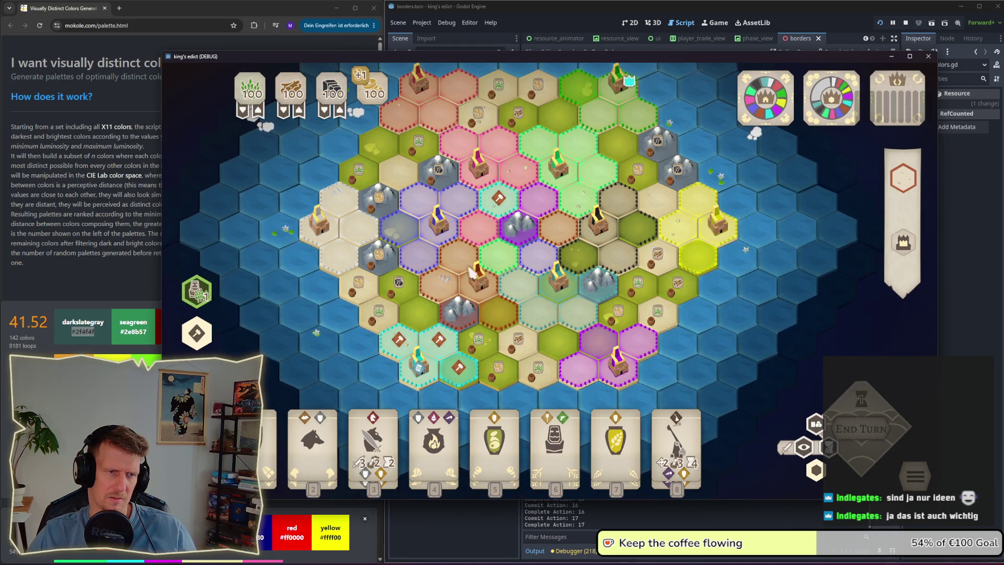
{"action": "scroll", "coordinate": [475, 277], "scroll_direction": "up", "scroll_amount": 2}
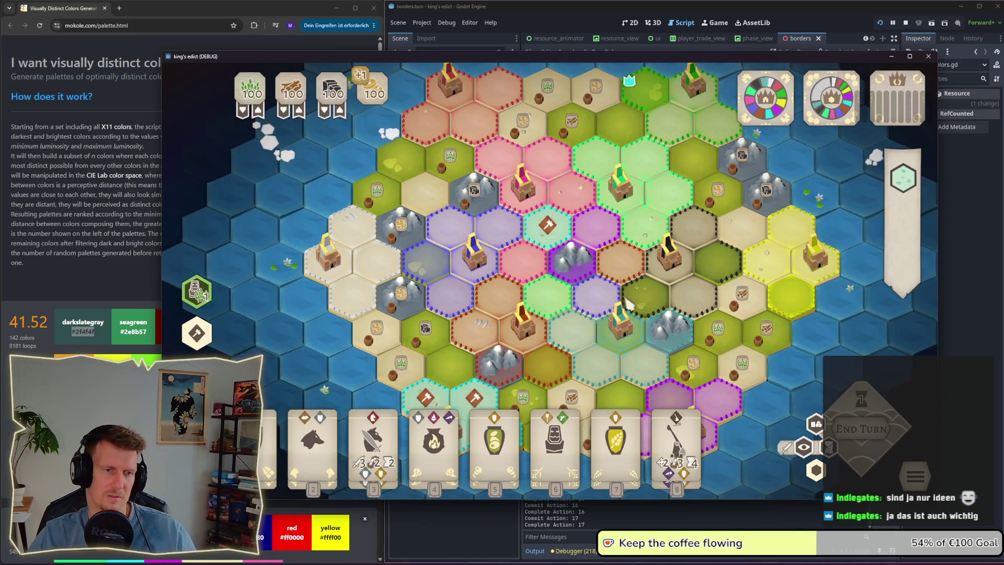
Step: Select the castle and its neighbouring pale hex, then bring up the colour palette web page
{"action": "left_click", "coordinate": [620, 316]}
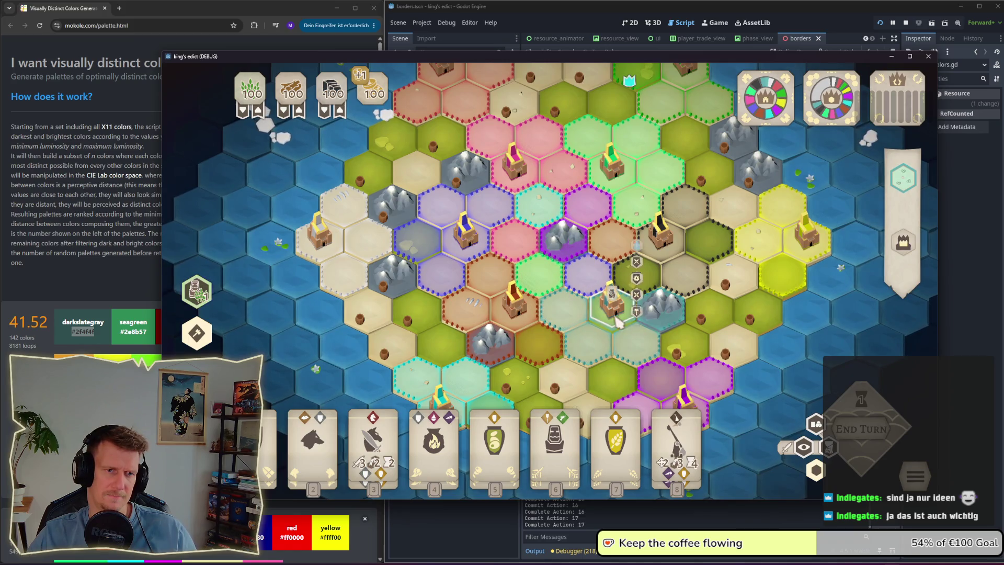
{"action": "left_click", "coordinate": [568, 324]}
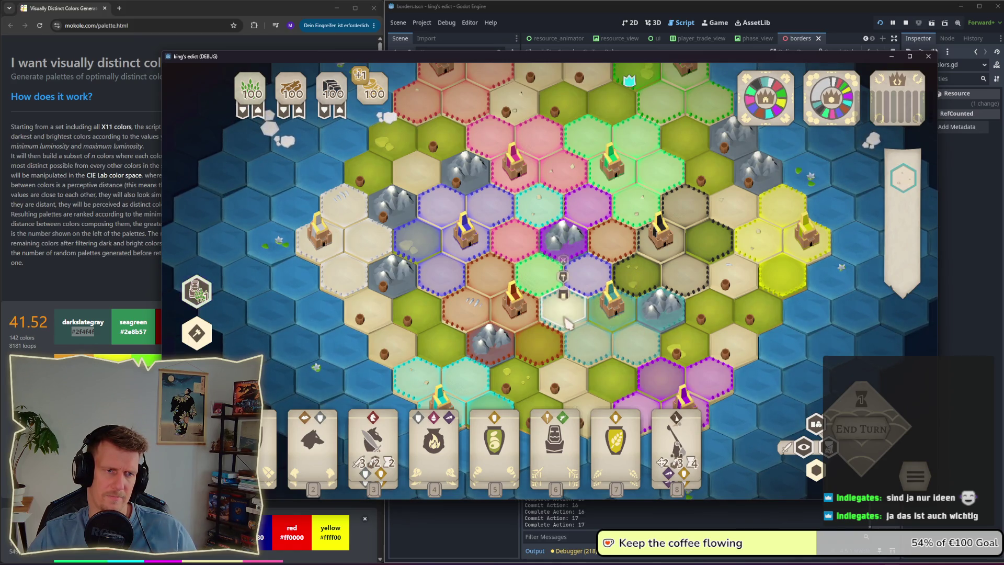
{"action": "left_click", "coordinate": [564, 295]}
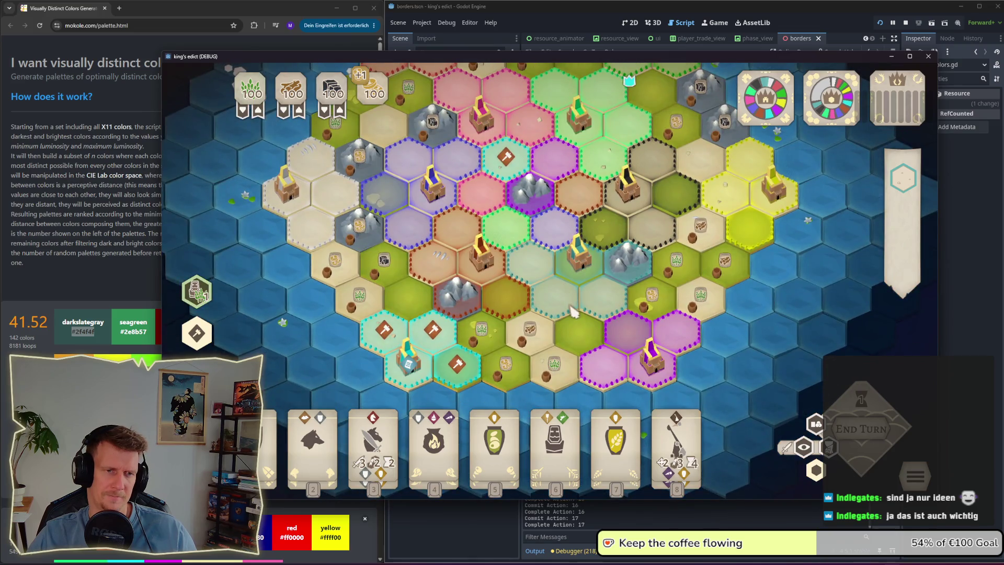
{"action": "left_click", "coordinate": [575, 272]}
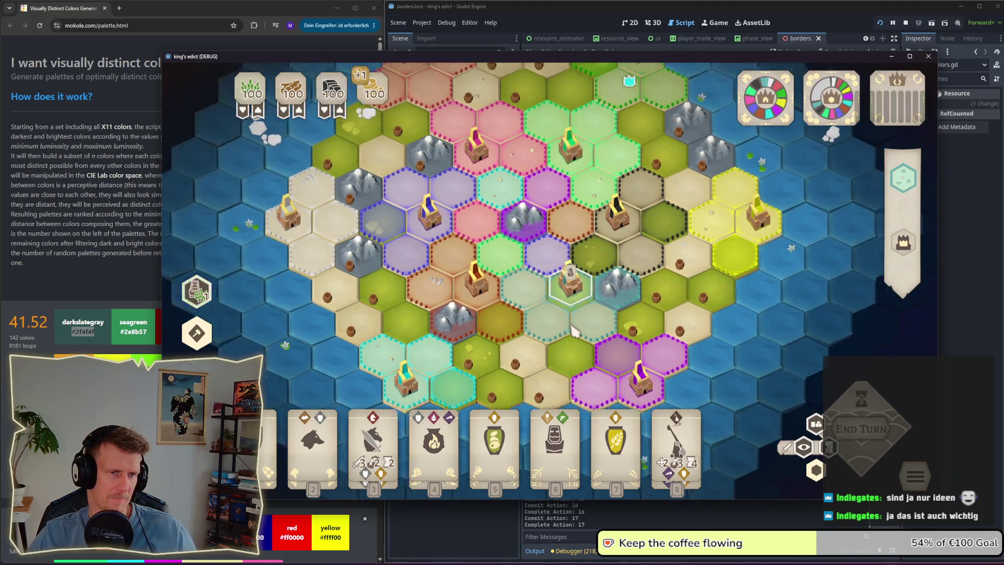
{"action": "key", "text": "alt+Tab"}
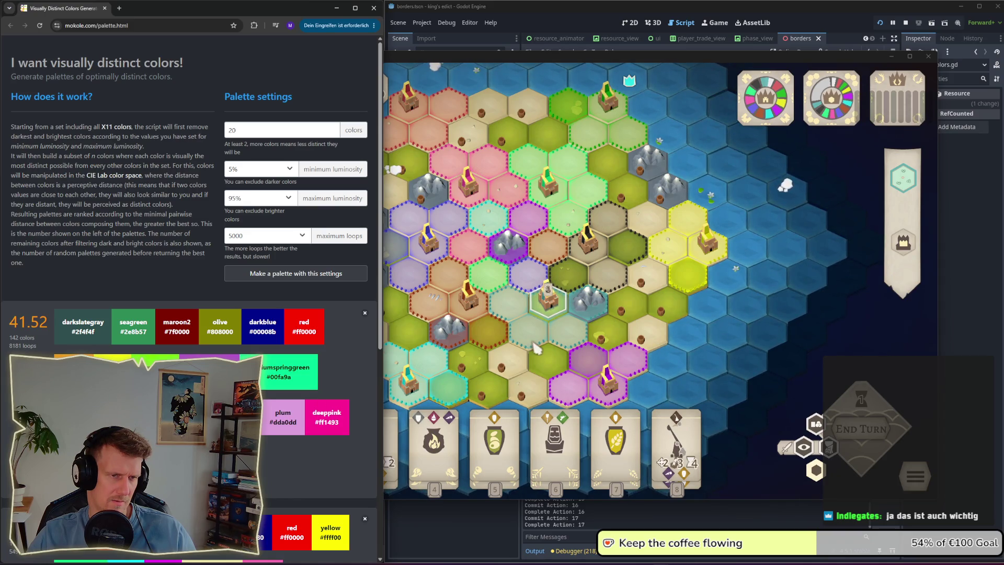
Step: Raise line 15's colour V to 83 in player_colors.gd, giving 77d4d4ff, then return to the game
{"action": "left_click", "coordinate": [507, 351]}
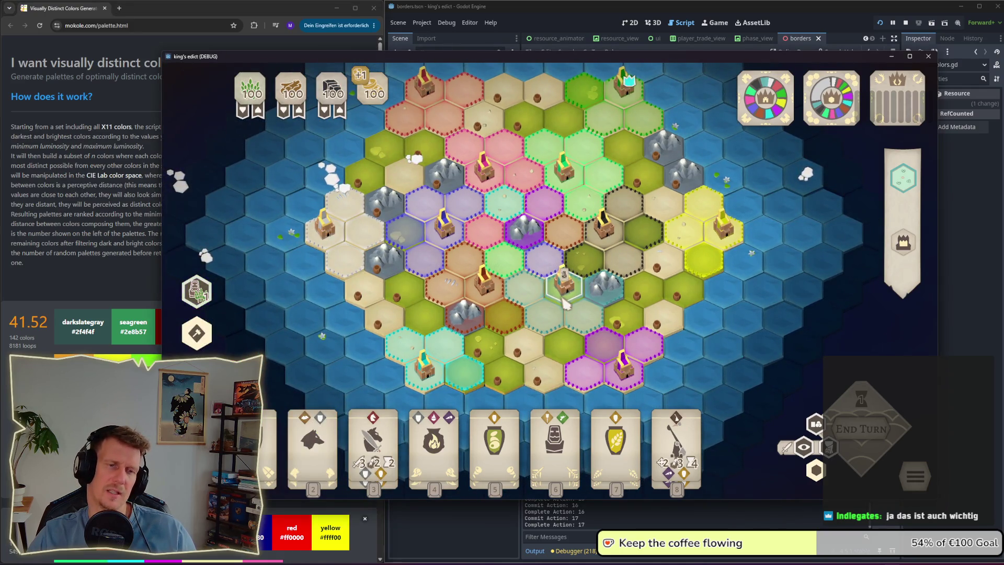
{"action": "key", "text": "alt+Tab"}
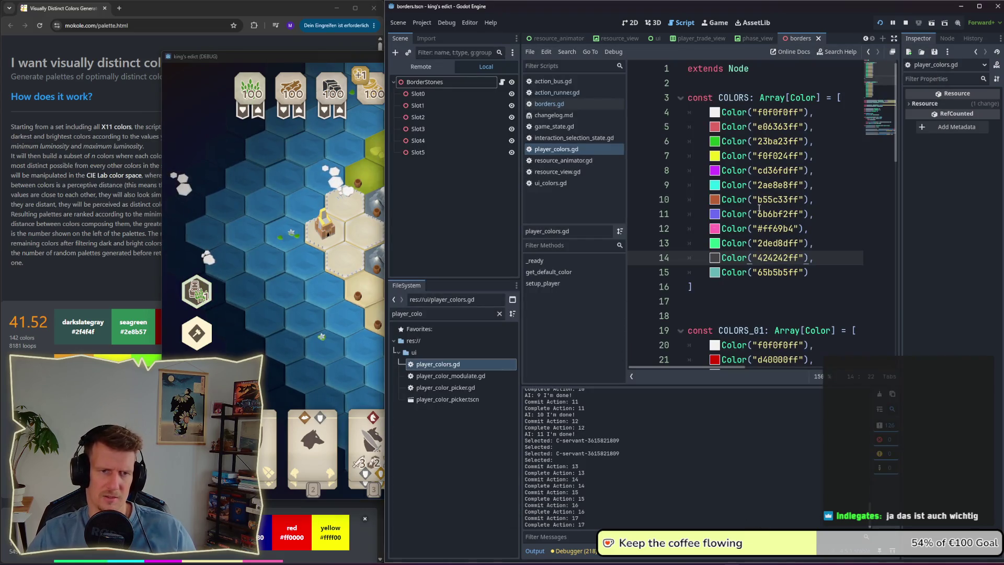
{"action": "left_click", "coordinate": [714, 273]}
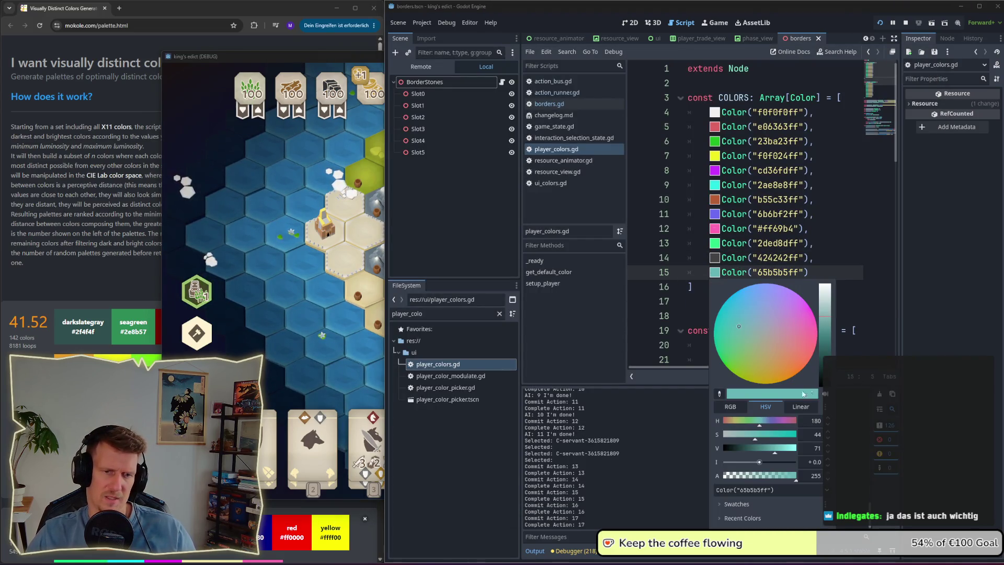
{"action": "left_click_drag", "start_coordinate": [774, 451], "coordinate": [784, 451]}
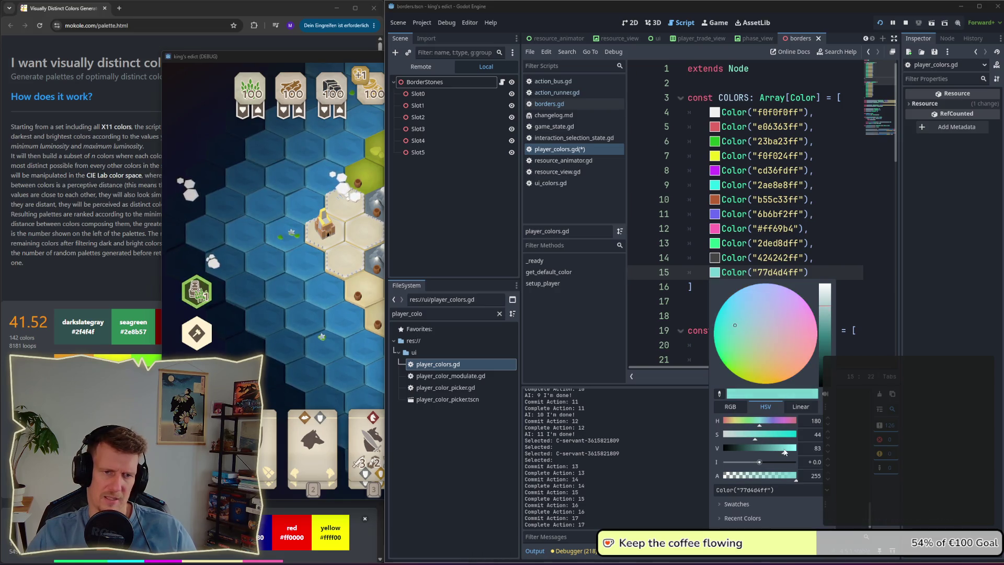
{"action": "left_click", "coordinate": [851, 462]}
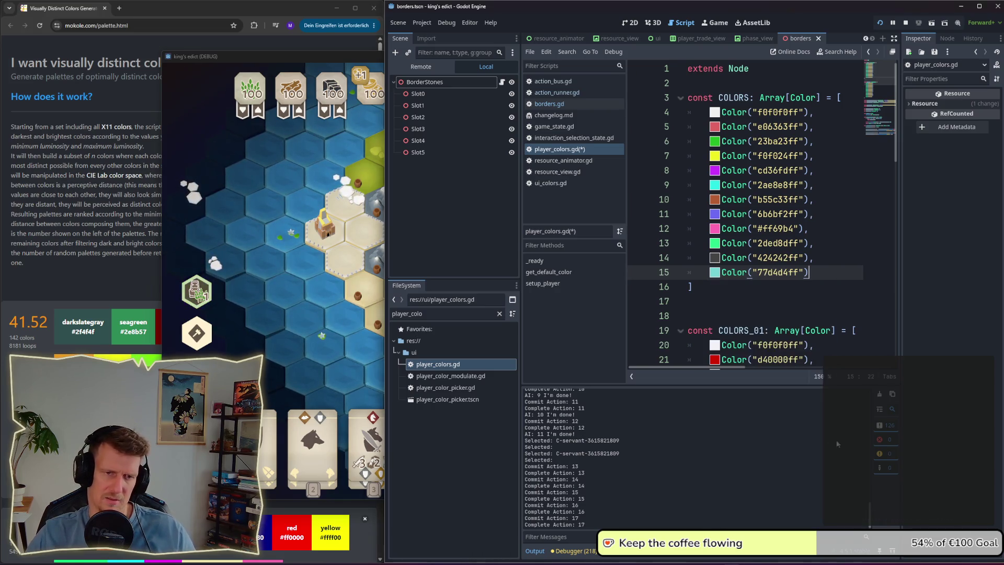
{"action": "left_click", "coordinate": [715, 273]}
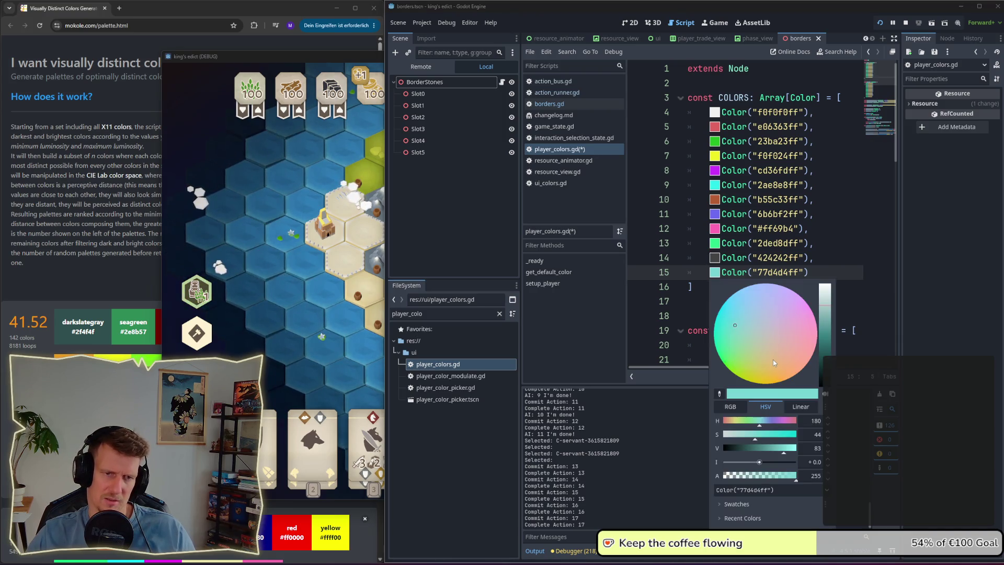
{"action": "key", "text": "alt+Tab"}
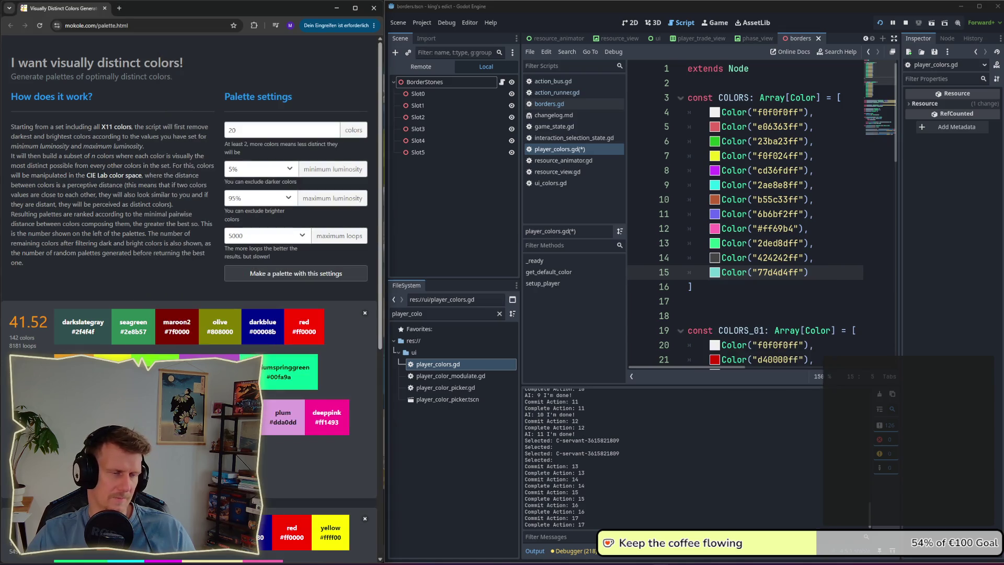
{"action": "key", "text": "alt+Tab"}
{"action": "key", "text": "alt+Tab"}
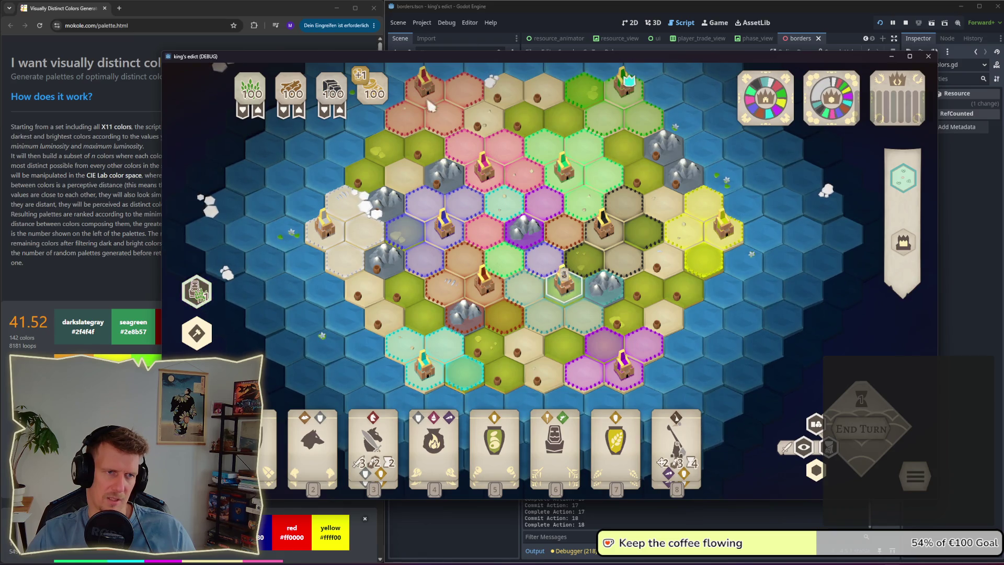
{"action": "scroll", "coordinate": [477, 219], "scroll_direction": "up", "scroll_amount": 2}
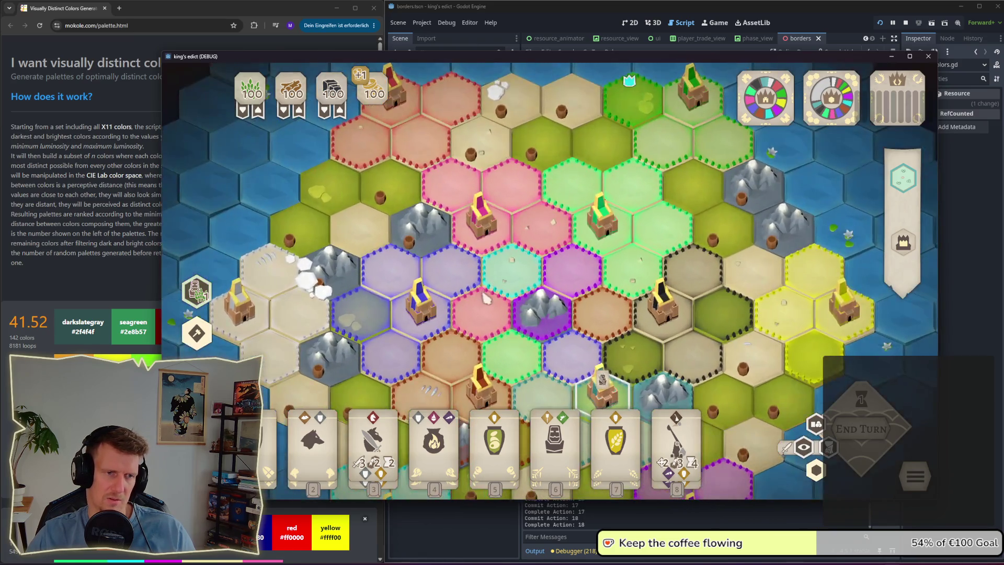
{"action": "scroll", "coordinate": [523, 324], "scroll_direction": "down", "scroll_amount": 2}
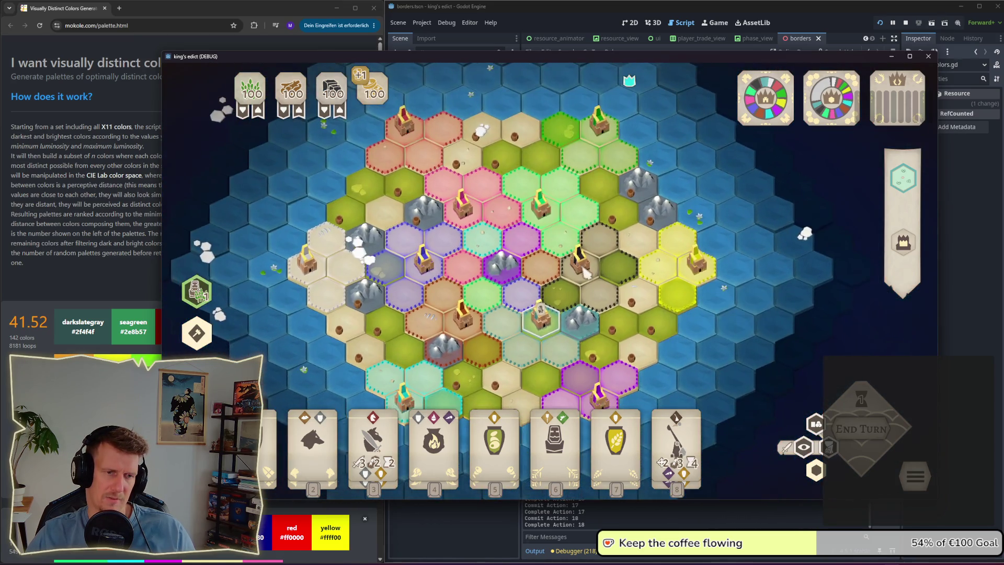
{"action": "left_click_drag", "start_coordinate": [589, 307], "coordinate": [539, 276]}
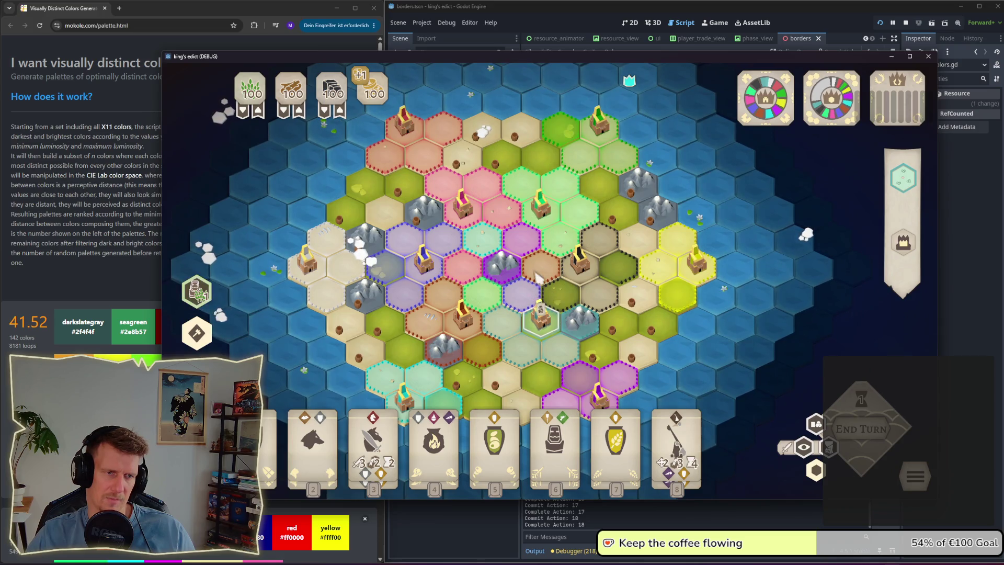
Step: Adjust line 10's hue, saturation and V until b55c33ff becomes d48142ff, then stop and relaunch the game
{"action": "key", "text": "alt+Tab"}
{"action": "key", "text": "alt+Tab"}
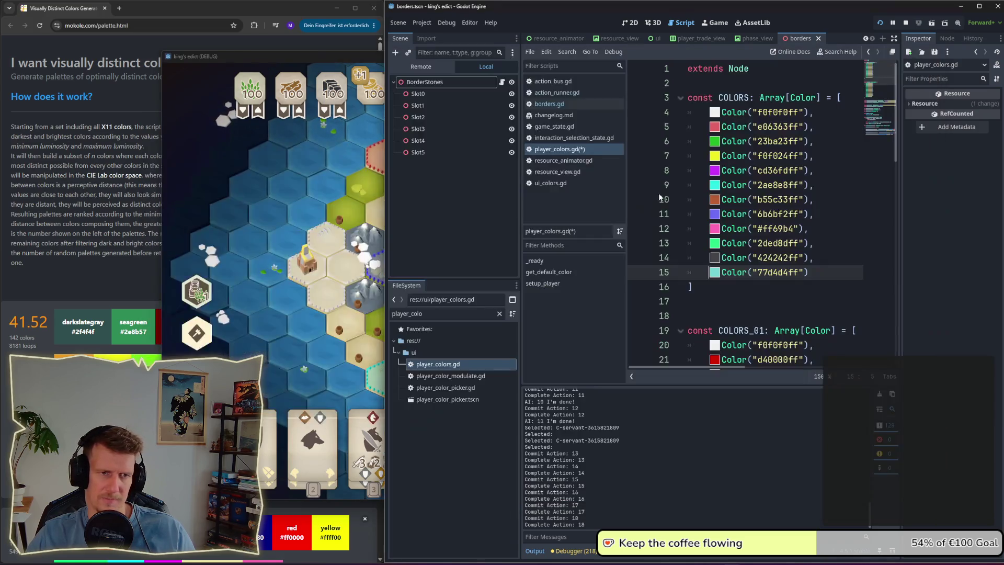
{"action": "left_click", "coordinate": [714, 200]}
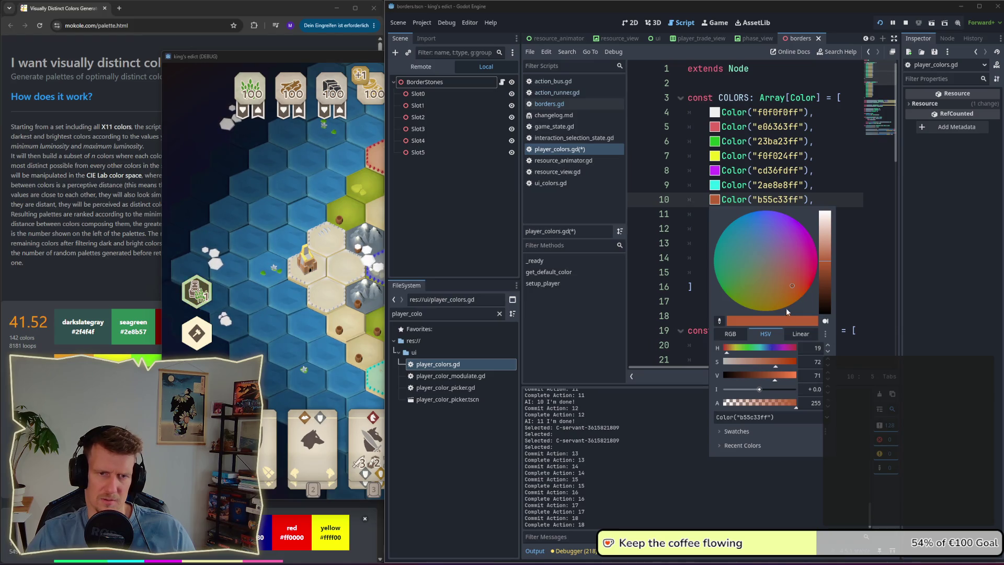
{"action": "left_click", "coordinate": [786, 289]}
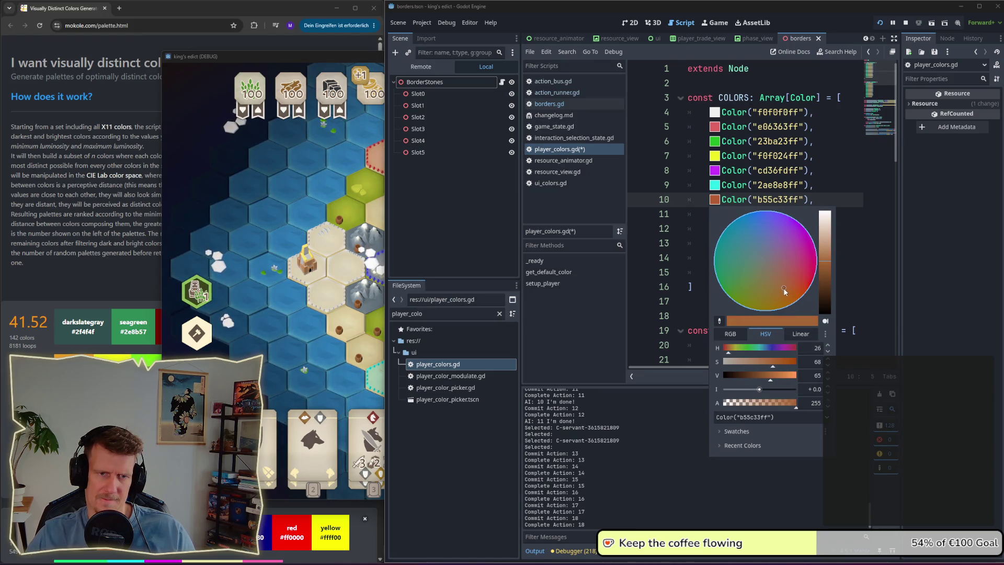
{"action": "left_click_drag", "start_coordinate": [783, 288], "coordinate": [790, 295]}
{"action": "left_click", "coordinate": [784, 288]}
{"action": "left_click_drag", "start_coordinate": [776, 379], "coordinate": [782, 381]}
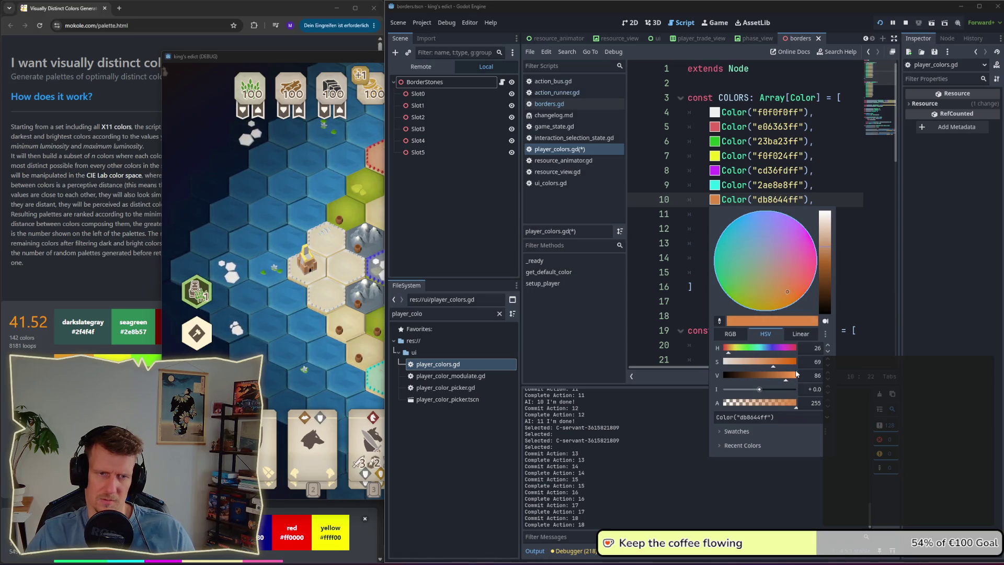
{"action": "left_click_drag", "start_coordinate": [790, 380], "coordinate": [785, 378]}
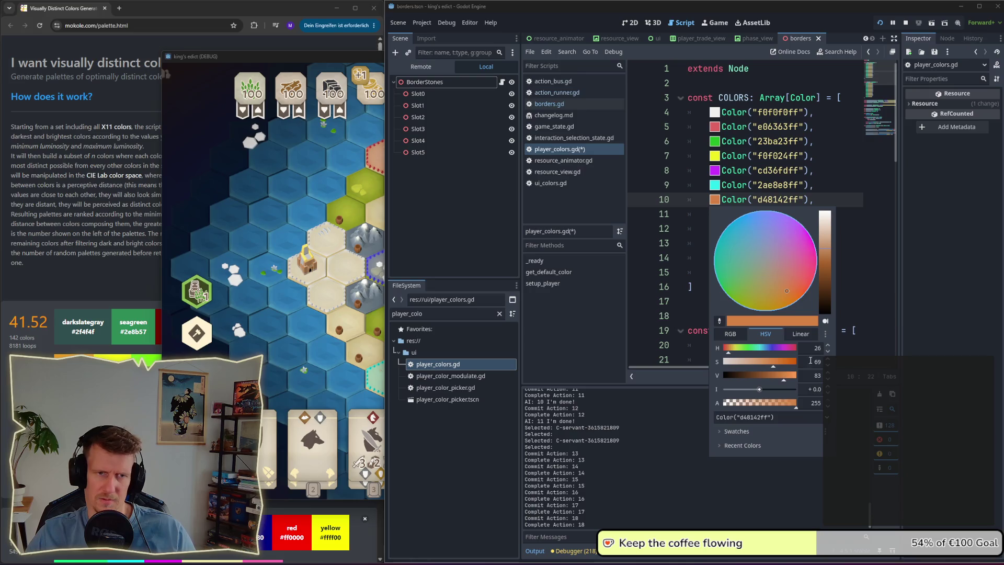
{"action": "left_click", "coordinate": [878, 312]}
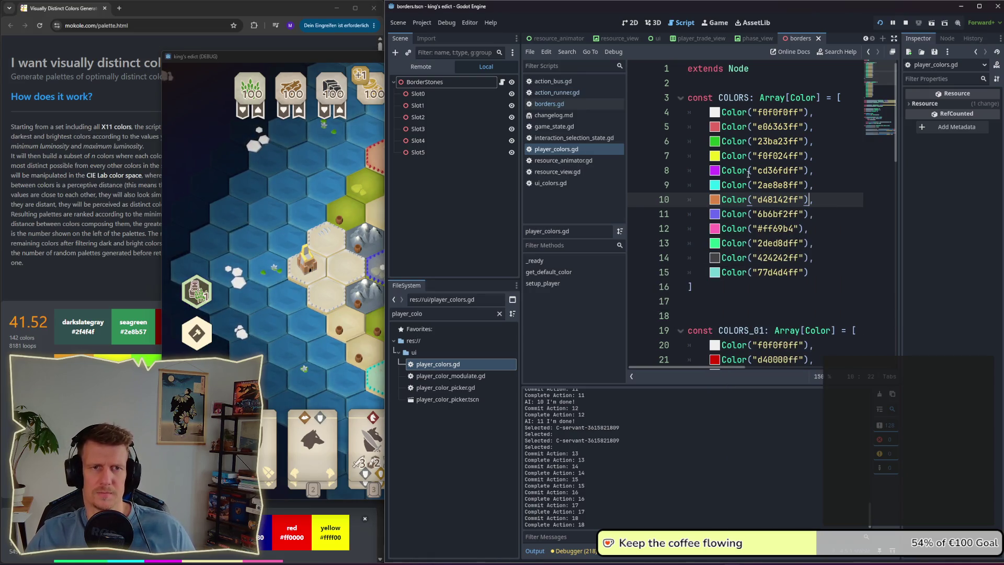
{"action": "left_click", "coordinate": [881, 24]}
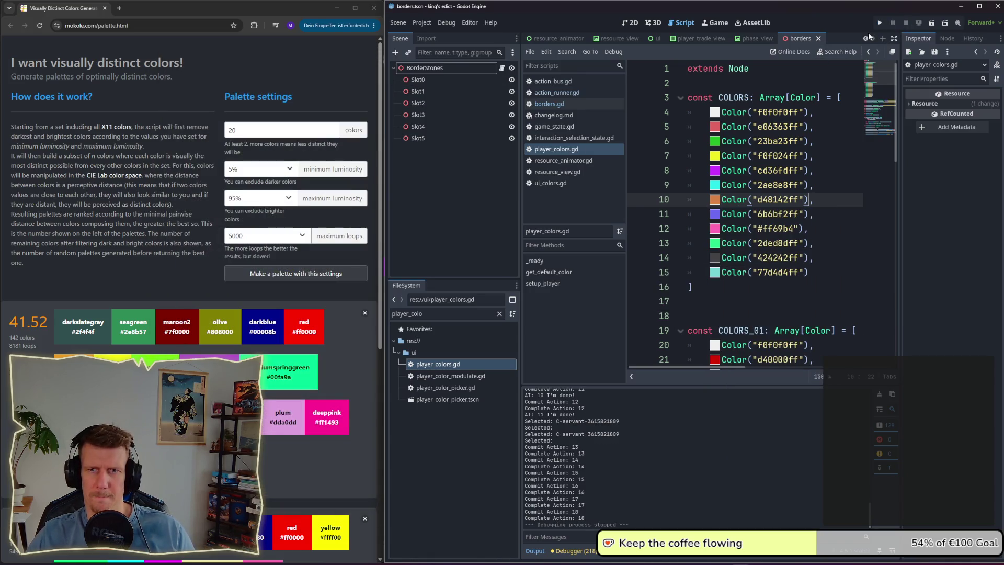
{"action": "left_click", "coordinate": [879, 23]}
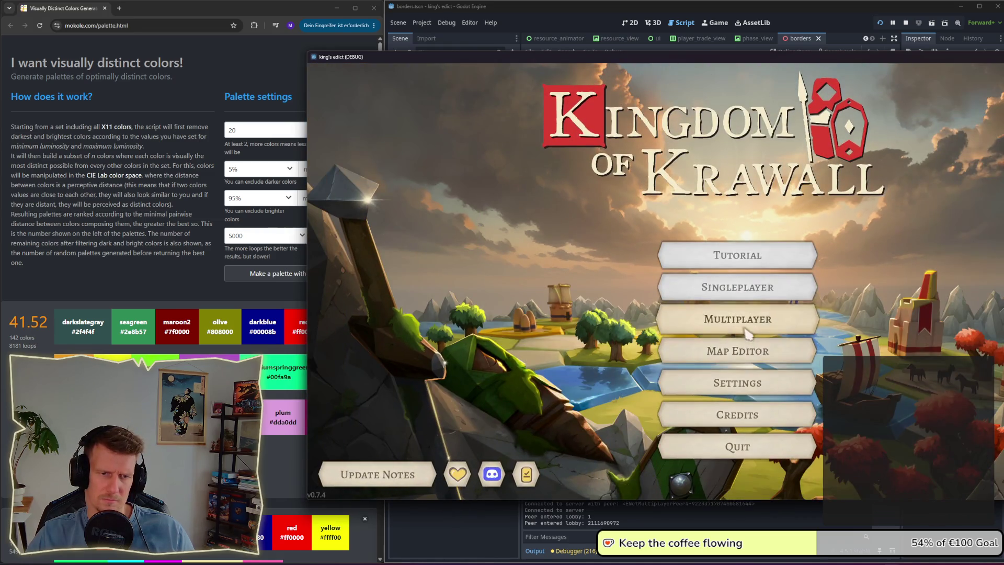
Step: Open a multiplayer room on the Colors map, found by typing 'colors', and claim start position 6
{"action": "left_click", "coordinate": [748, 334]}
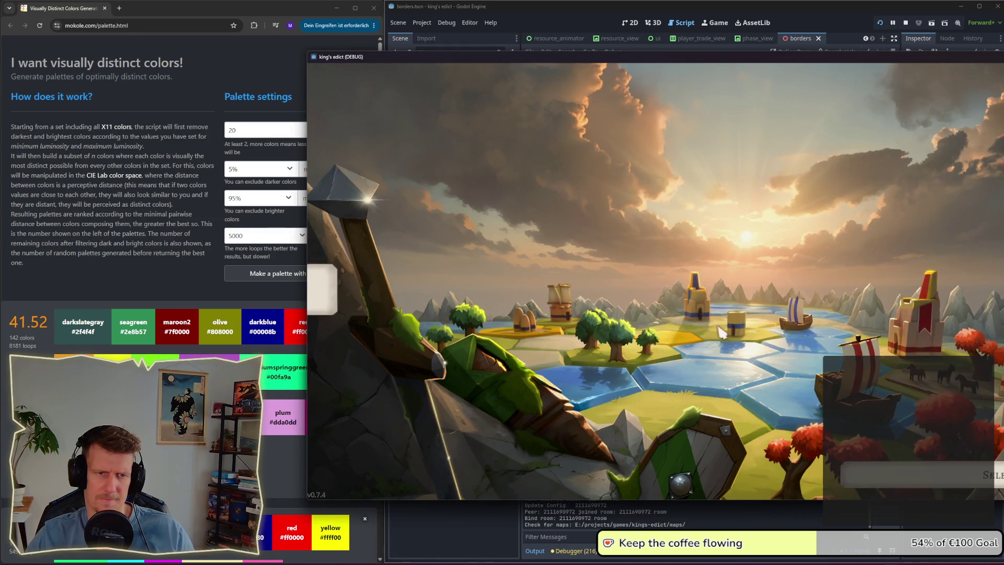
{"action": "left_click", "coordinate": [878, 137]}
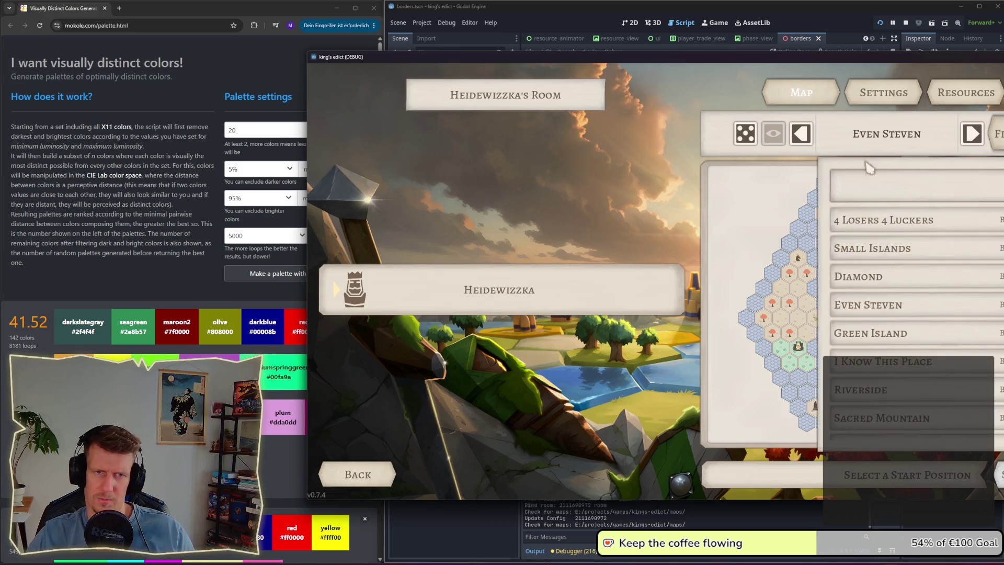
{"action": "type", "text": "colors"}
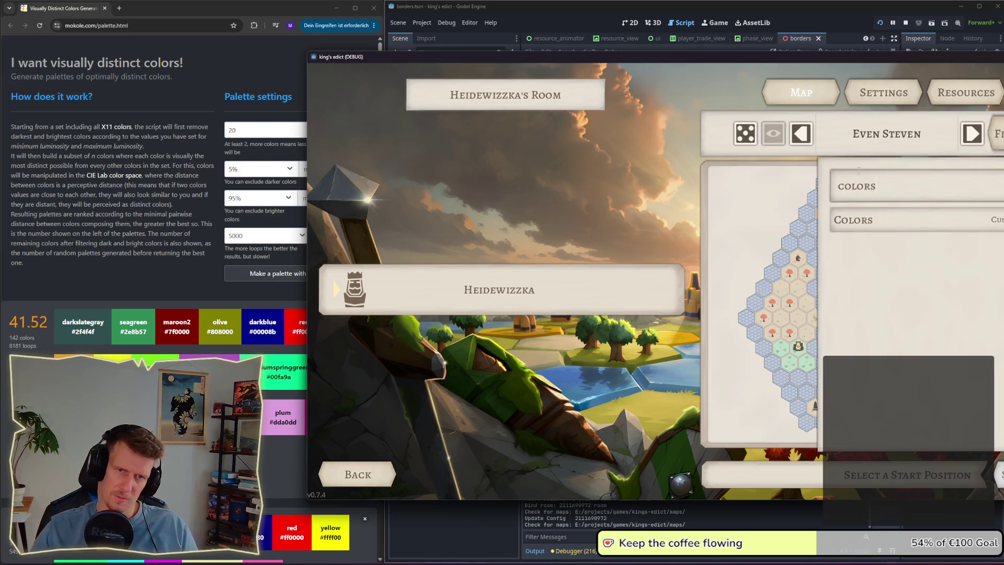
{"action": "left_click", "coordinate": [878, 223]}
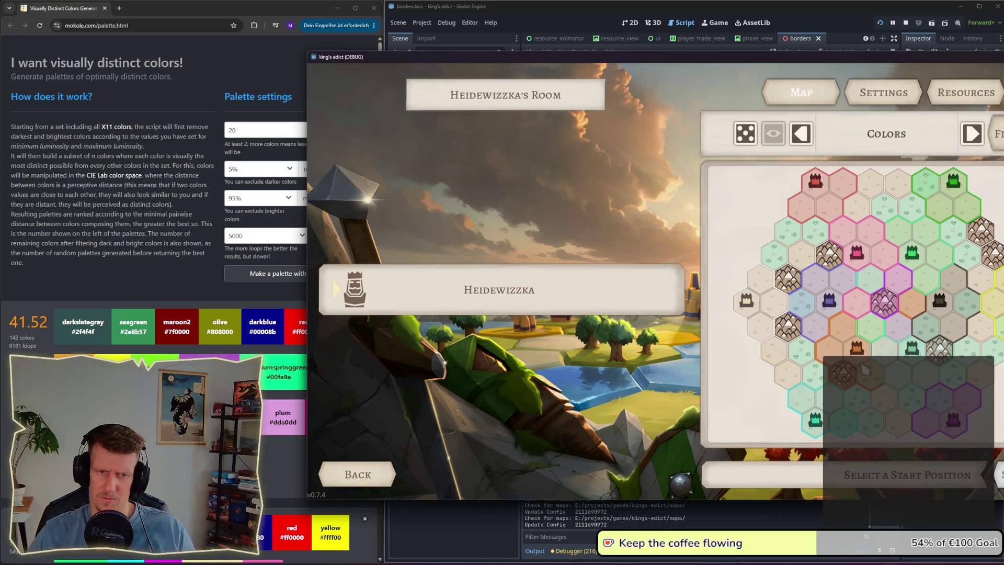
{"action": "left_click", "coordinate": [857, 348]}
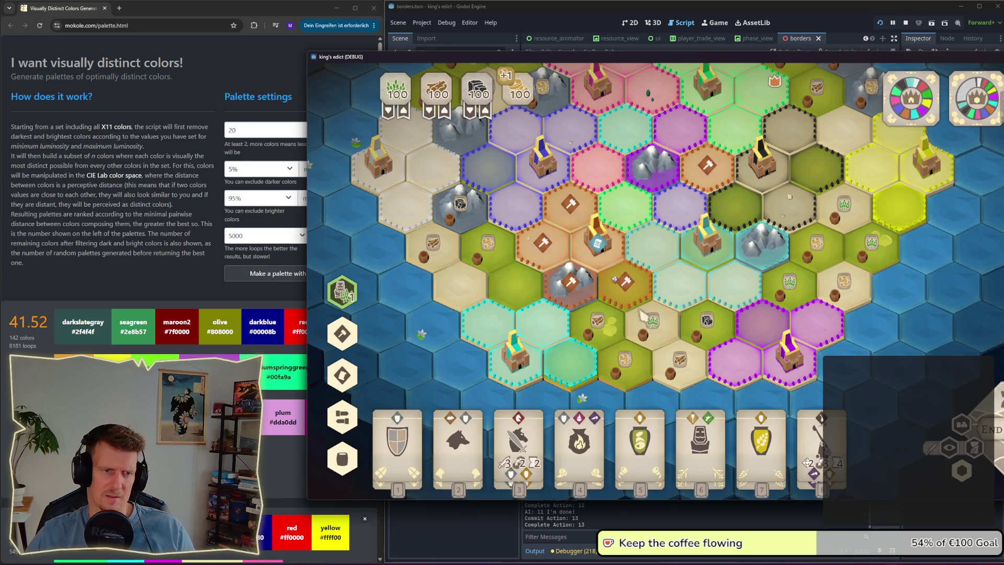
Step: Select two castle hexes to compare territory colours, then go back to the Godot editor
{"action": "left_click", "coordinate": [705, 268]}
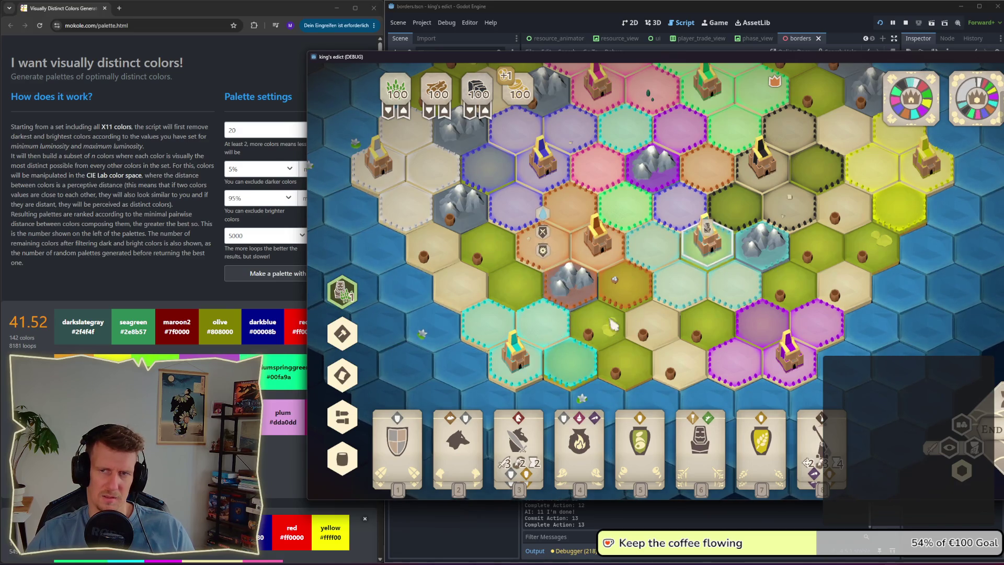
{"action": "left_click", "coordinate": [520, 349]}
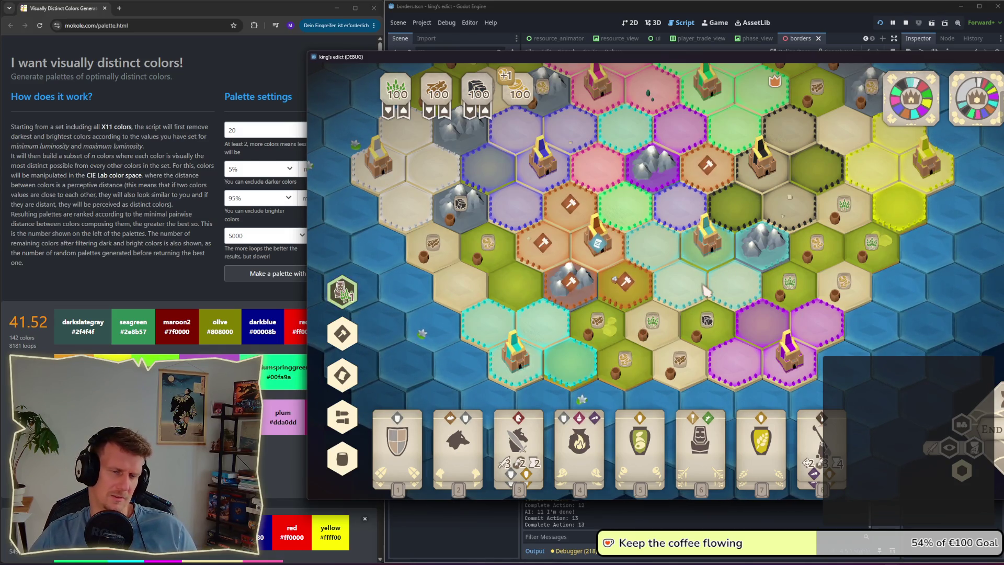
{"action": "key", "text": "alt+Tab"}
{"action": "left_click", "coordinate": [654, 269]}
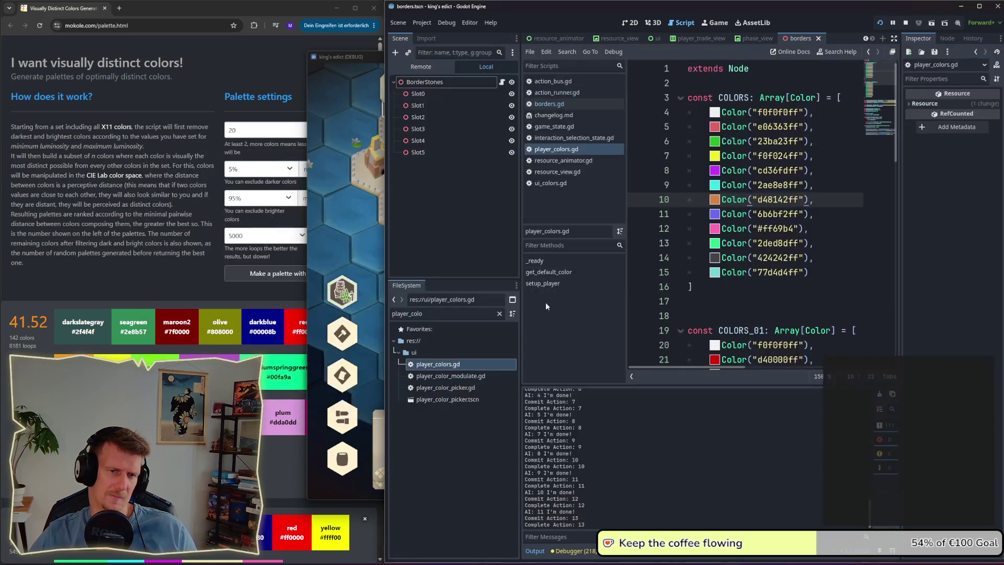
Step: Leave the last colour unchanged and compare the zoomed-out hex map with the palette page
{"action": "left_click", "coordinate": [715, 273]}
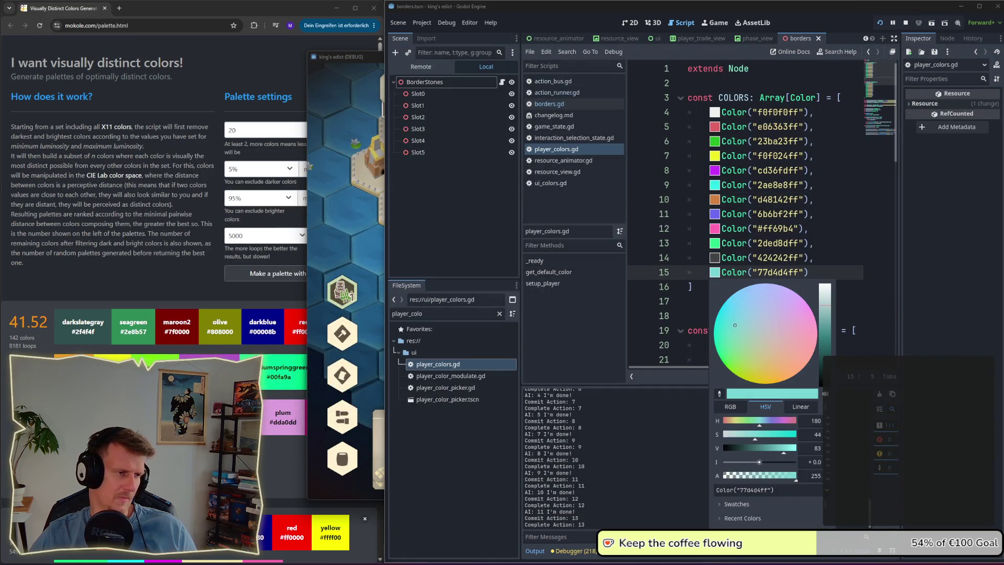
{"action": "key", "text": "alt+Tab"}
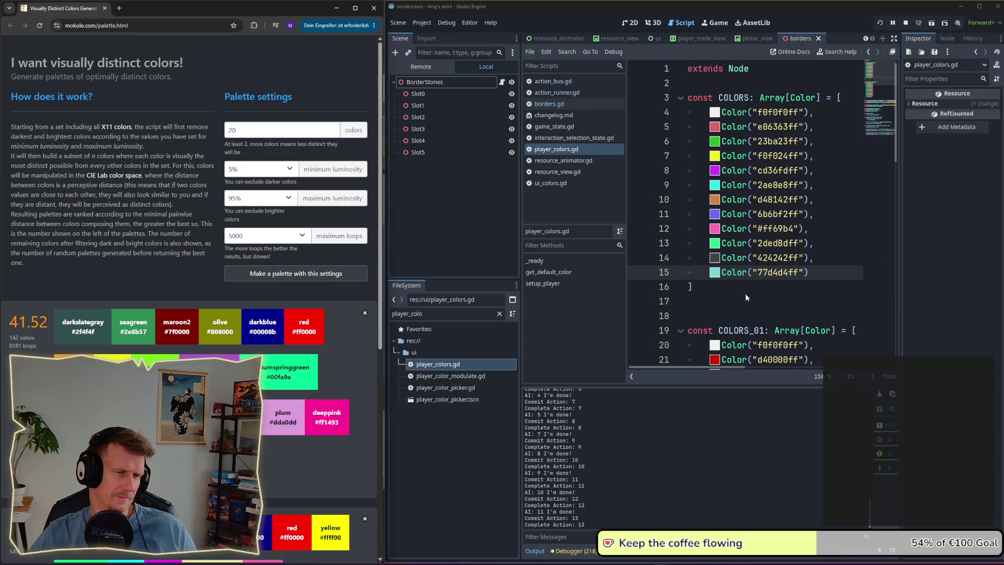
{"action": "key", "text": "alt+Tab"}
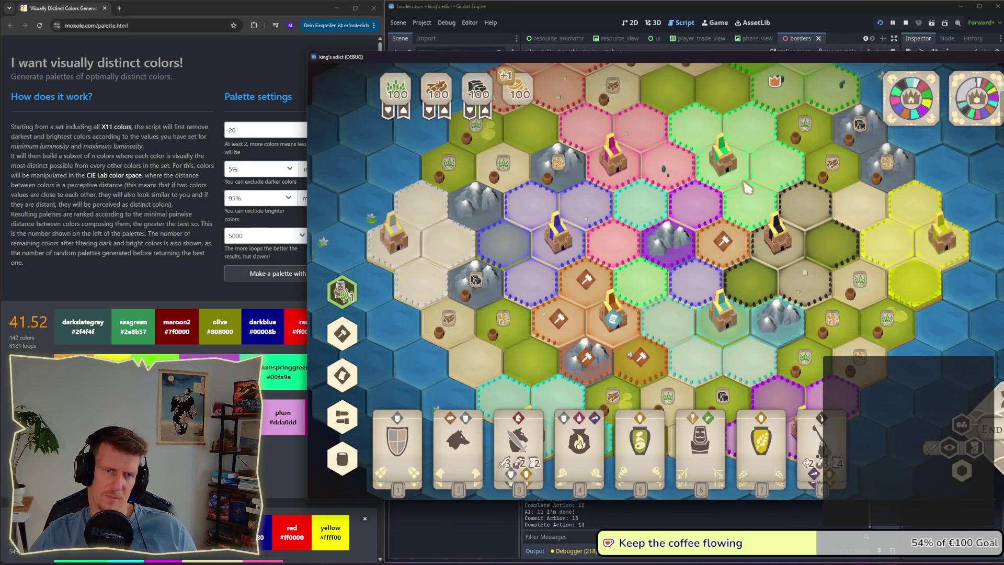
{"action": "scroll", "coordinate": [748, 188], "scroll_direction": "down", "scroll_amount": 2}
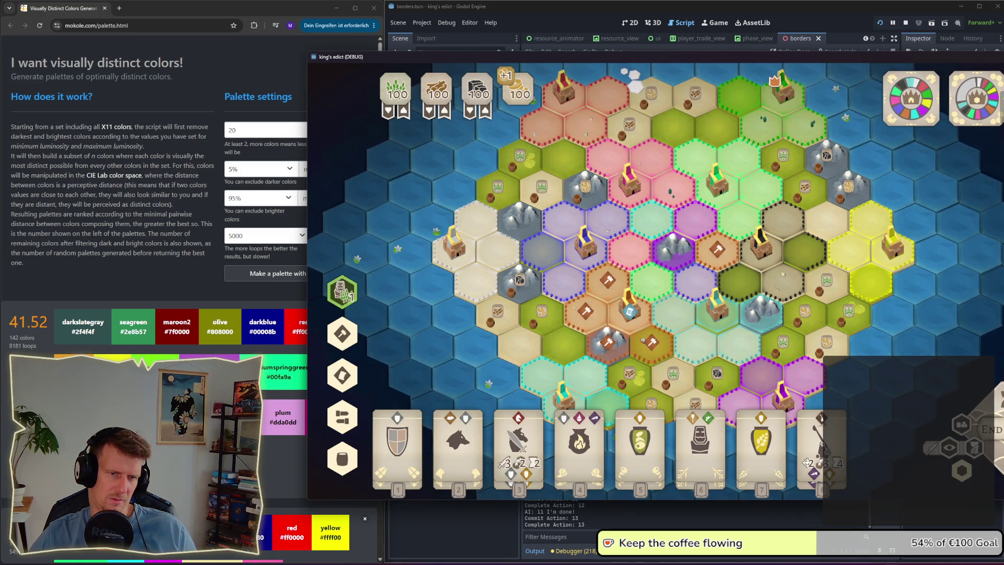
{"action": "left_click", "coordinate": [229, 354]}
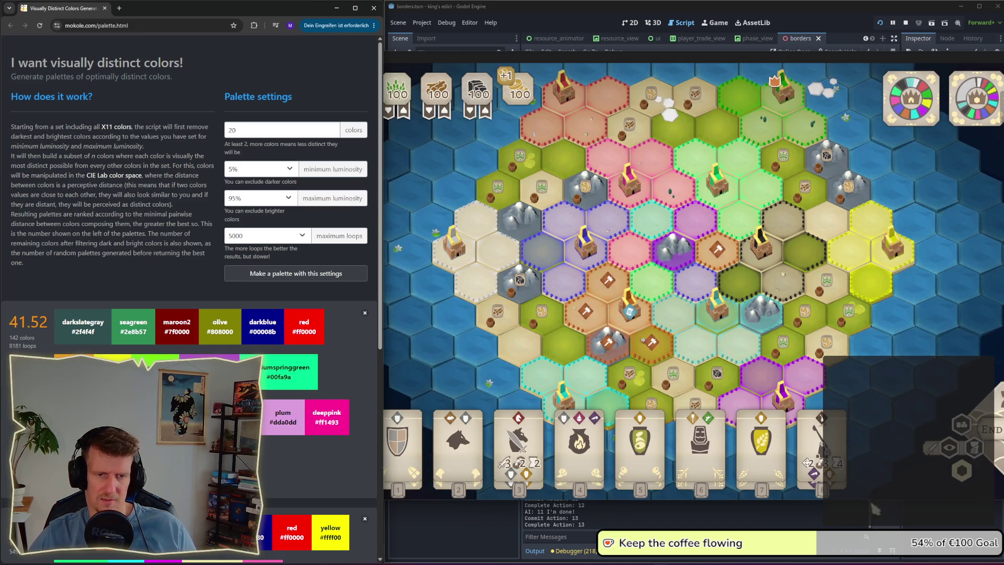
Step: Stop the game, paste #87cefa over line 15's colour value, and run the project again
{"action": "key", "text": "F8"}
{"action": "left_click", "coordinate": [715, 272]}
{"action": "left_click", "coordinate": [764, 271]}
{"action": "double_click", "coordinate": [785, 272]}
{"action": "type", "text": "#87cefa"}
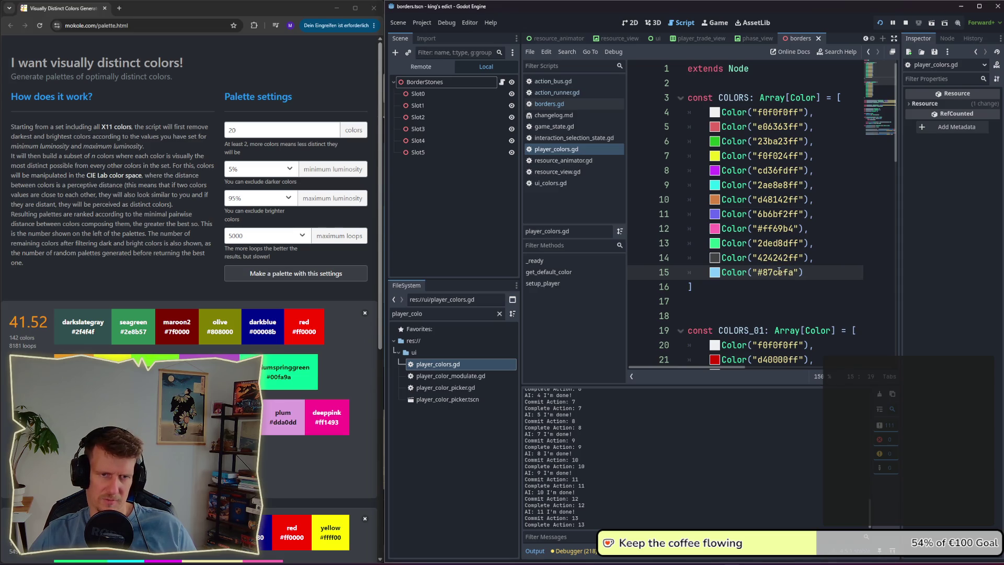
{"action": "left_click", "coordinate": [880, 24]}
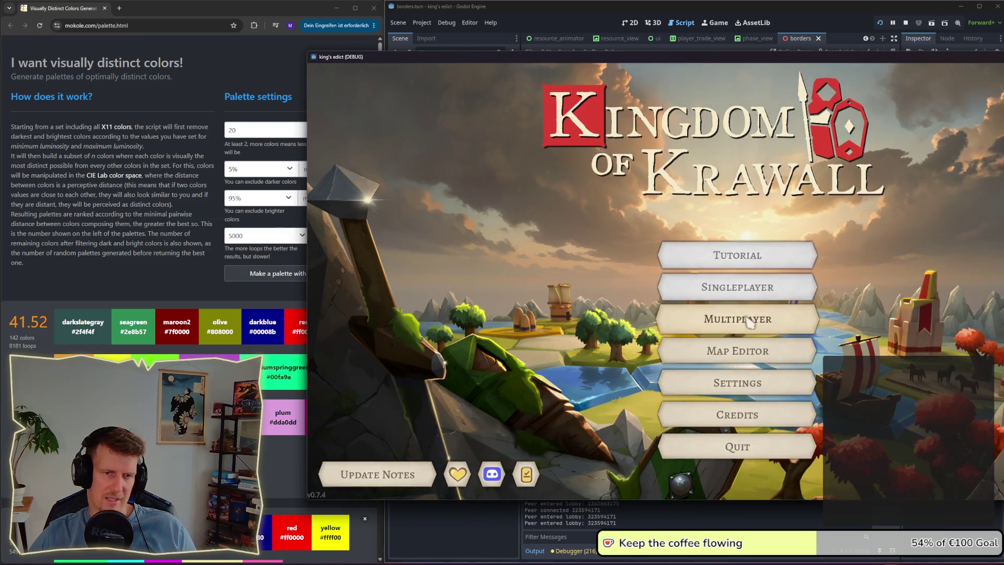
Step: Host a room, find the Colors map by searching 'color', claim the light-blue start and begin
{"action": "left_click", "coordinate": [749, 320]}
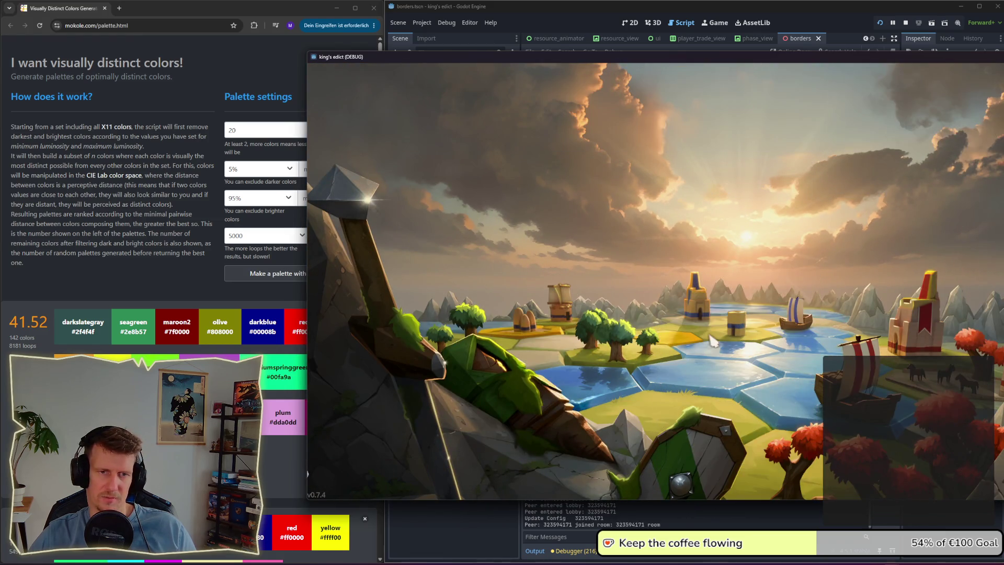
{"action": "left_click", "coordinate": [865, 139]}
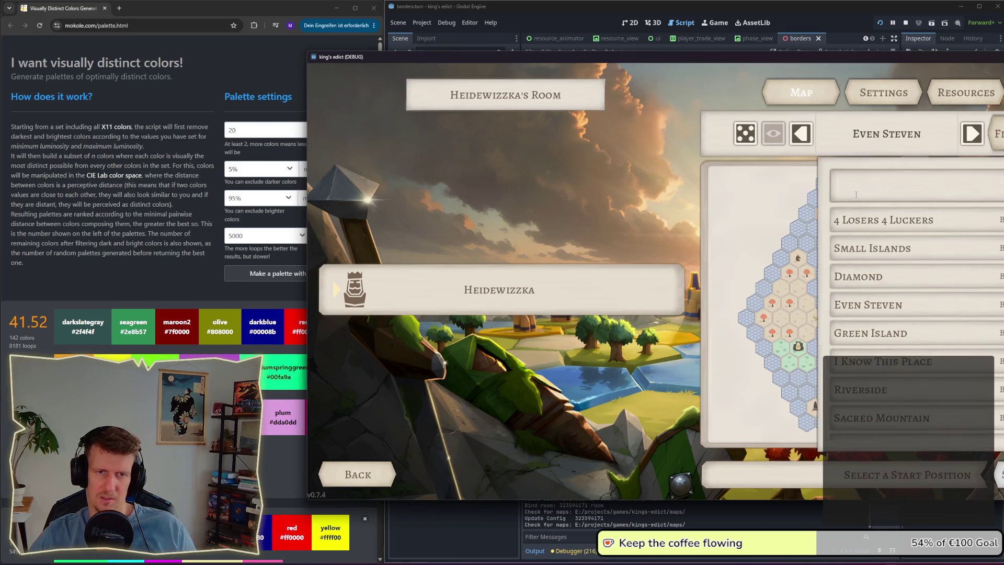
{"action": "type", "text": "color"}
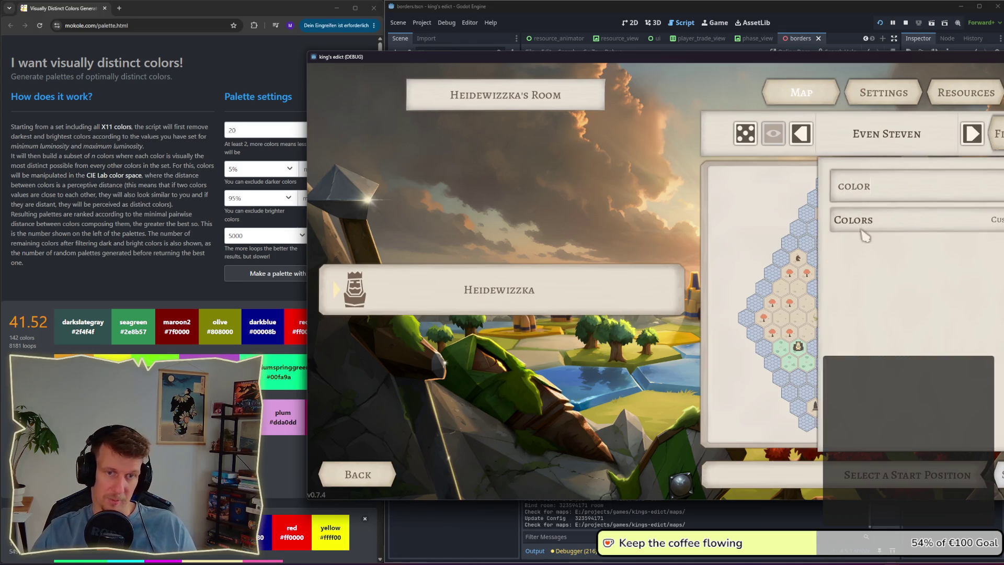
{"action": "left_click", "coordinate": [861, 229]}
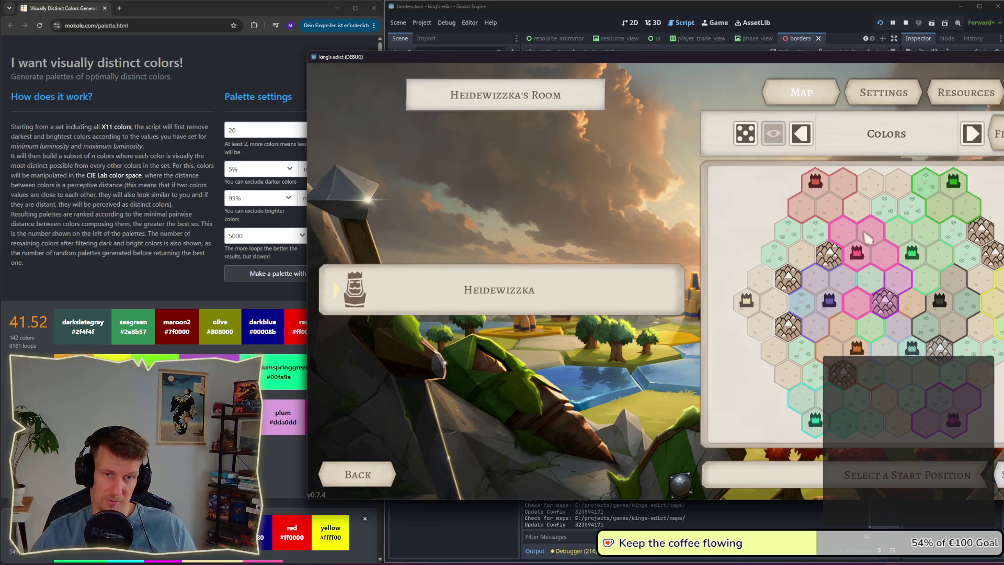
{"action": "left_click", "coordinate": [913, 368]}
{"action": "left_click", "coordinate": [999, 474]}
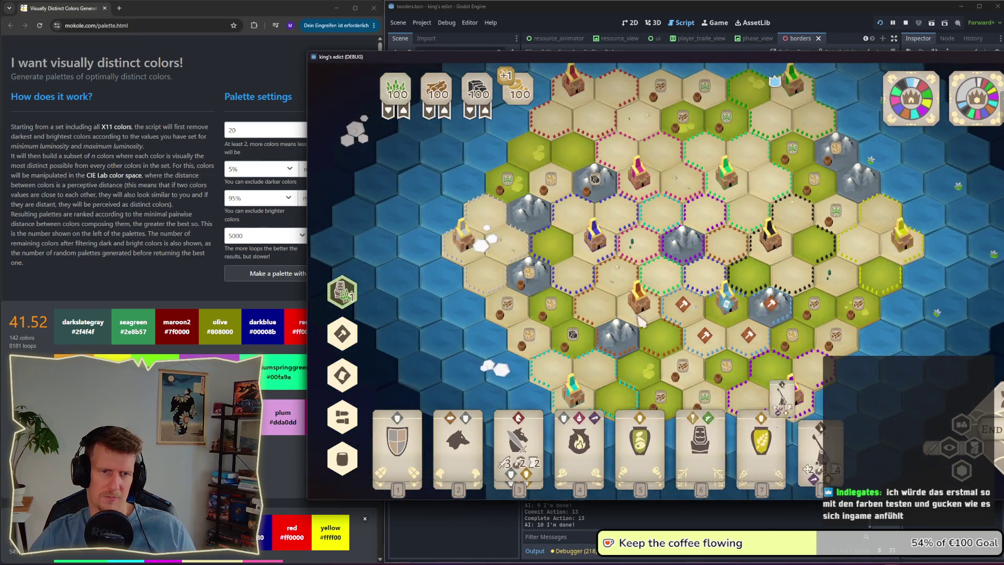
Step: Turn on Faction Colors, zoom over the Colors map territories, then go back to player_colors.gd
{"action": "left_click", "coordinate": [961, 471]}
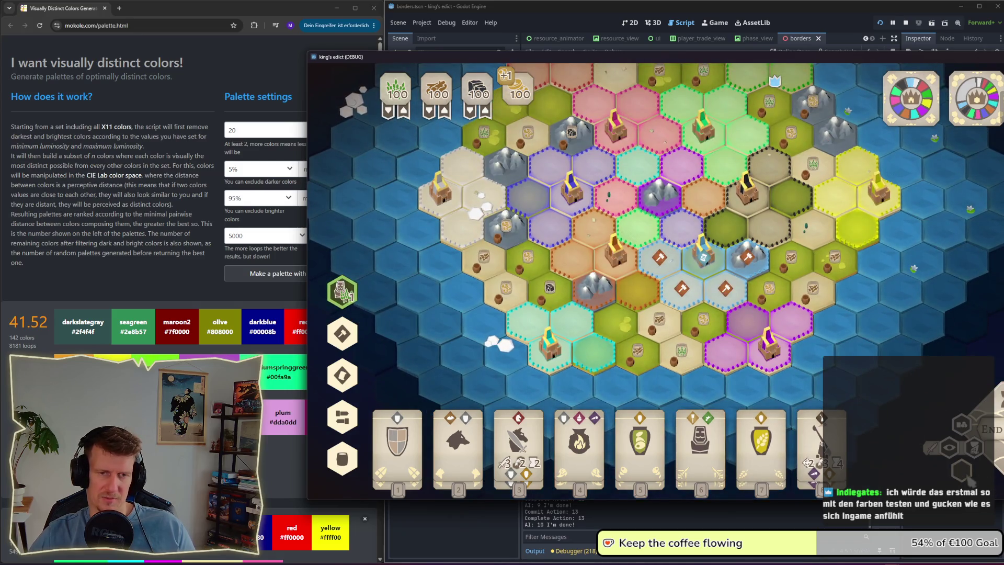
{"action": "scroll", "coordinate": [640, 322], "scroll_direction": "up", "scroll_amount": 2}
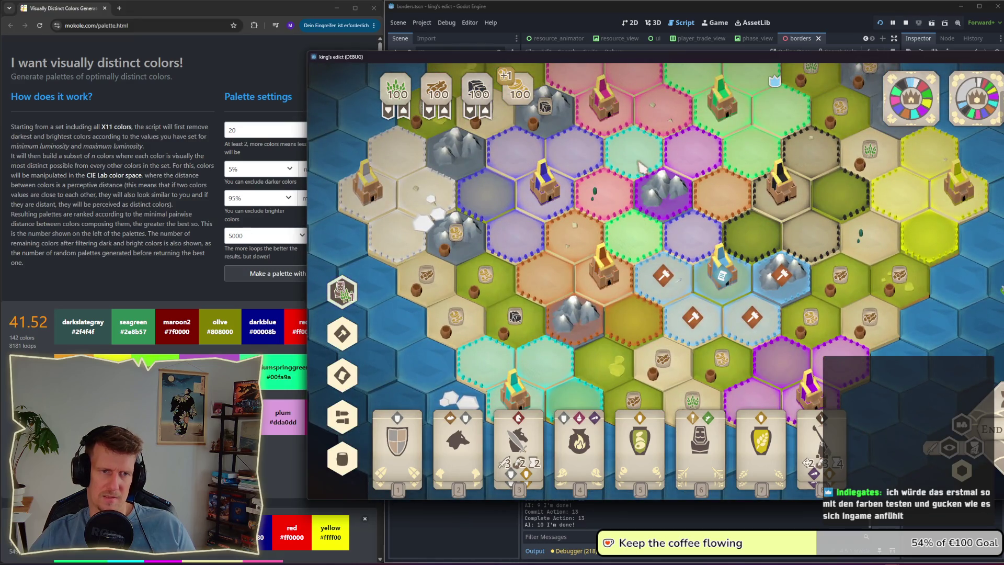
{"action": "scroll", "coordinate": [625, 279], "scroll_direction": "down", "scroll_amount": 1}
{"action": "scroll", "coordinate": [626, 279], "scroll_direction": "down", "scroll_amount": 1}
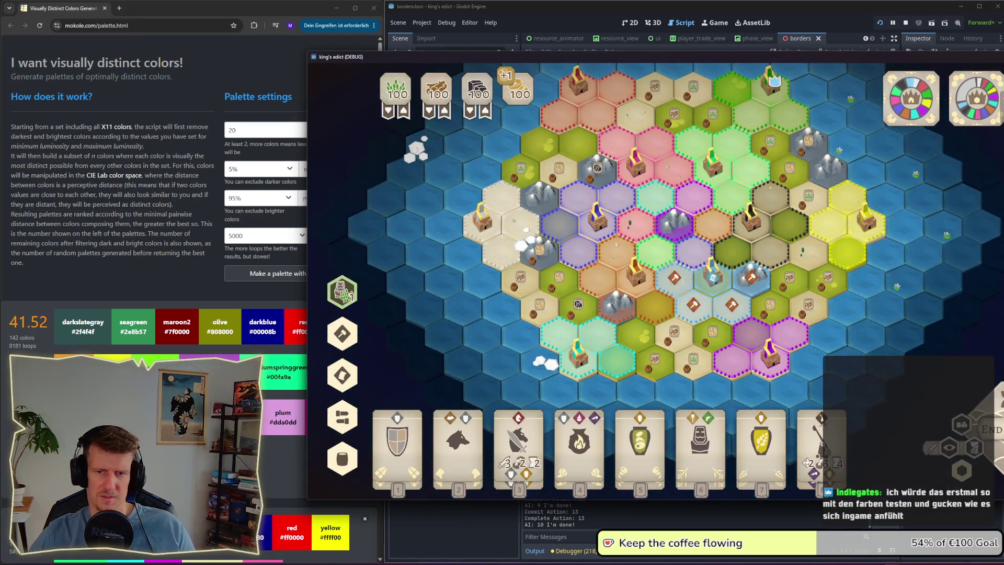
{"action": "left_click", "coordinate": [989, 523]}
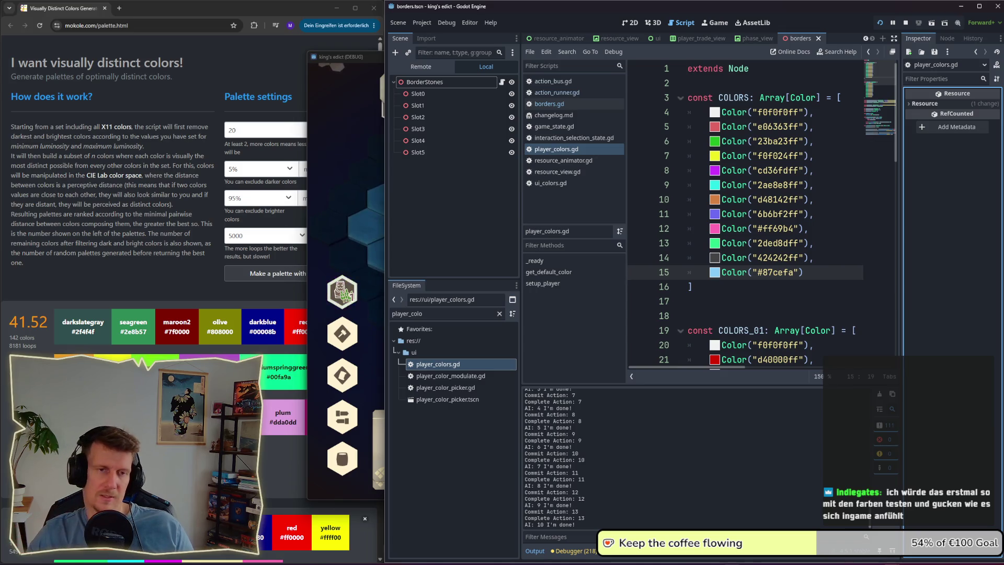
Step: Compare against the running game, then pick a lighter purple for line 8's COLORS entry
{"action": "left_click", "coordinate": [819, 113]}
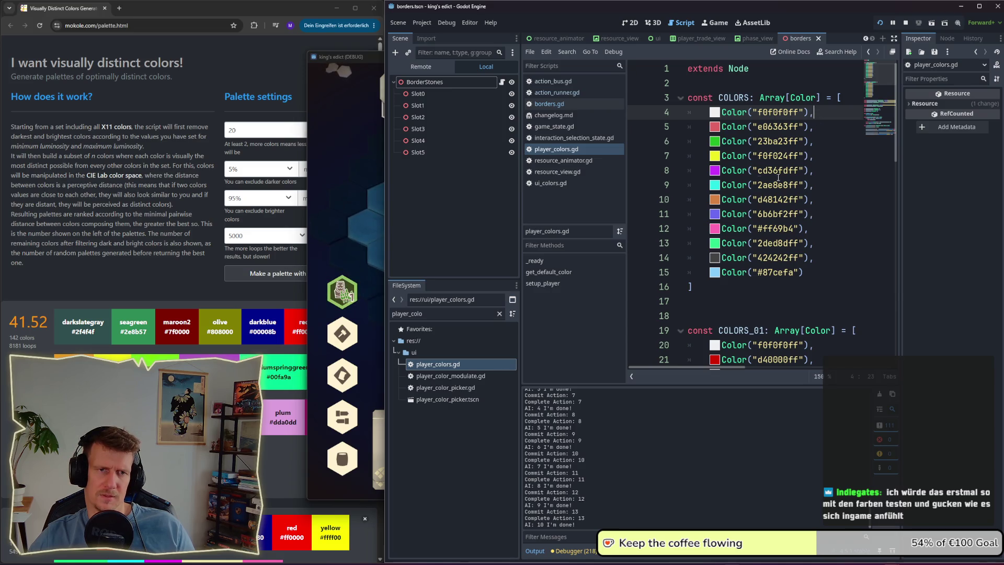
{"action": "key", "text": "alt+Tab"}
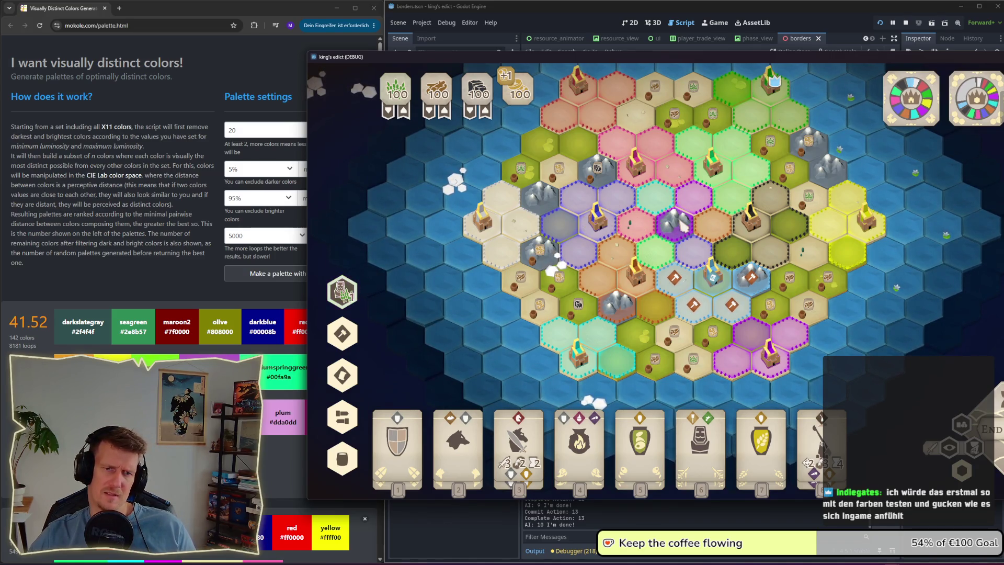
{"action": "key", "text": "alt+Tab"}
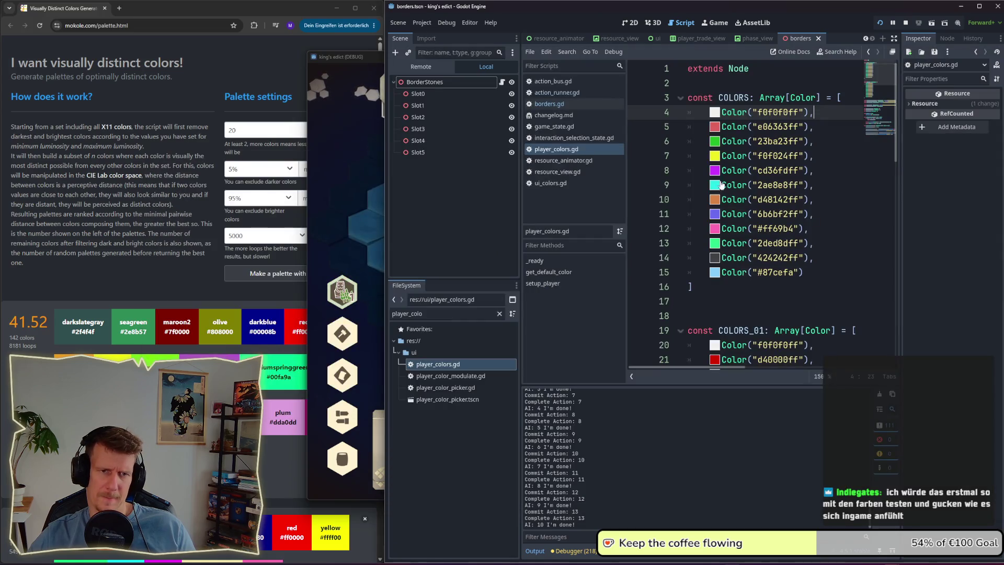
{"action": "left_click", "coordinate": [715, 171]}
{"action": "left_click", "coordinate": [797, 198]}
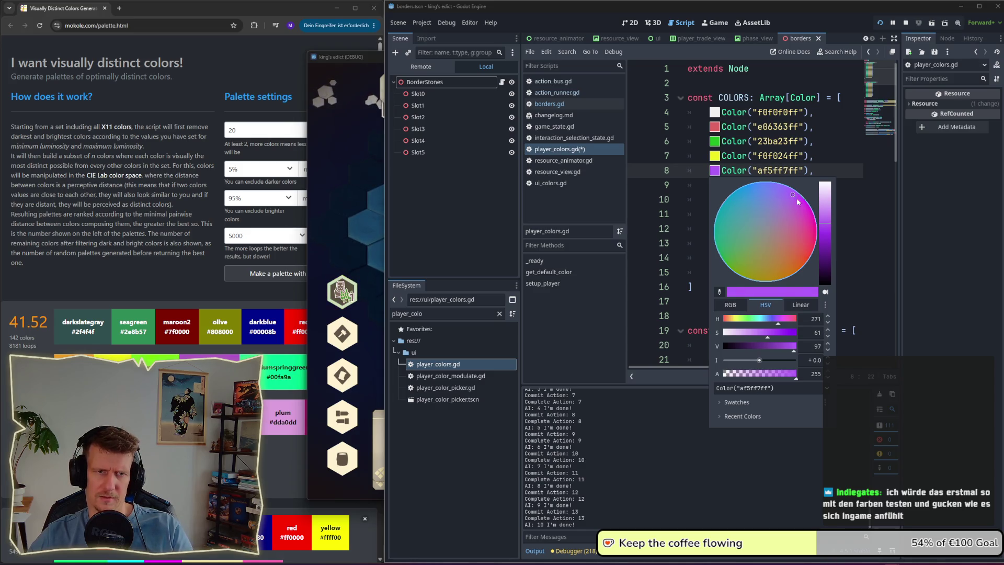
{"action": "left_click", "coordinate": [863, 213]}
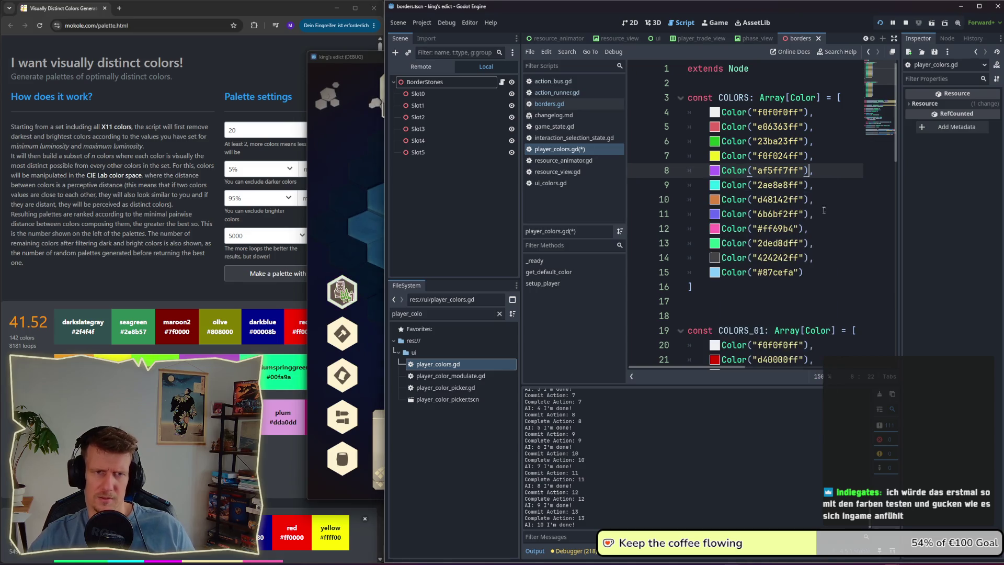
Step: Raise the purple's saturation to 71, giving a445f7ff, and relaunch the game
{"action": "left_click", "coordinate": [715, 171]}
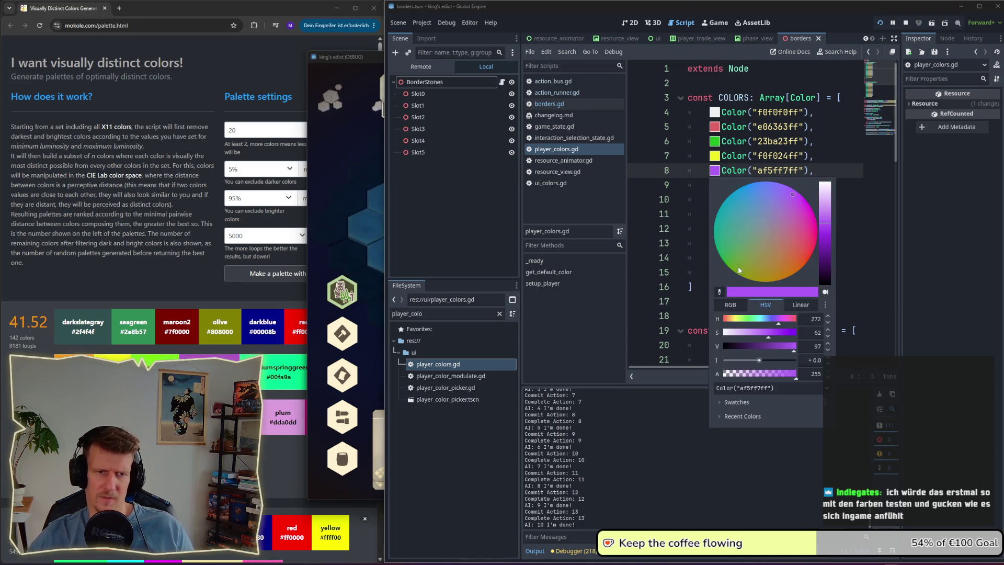
{"action": "left_click", "coordinate": [776, 334]}
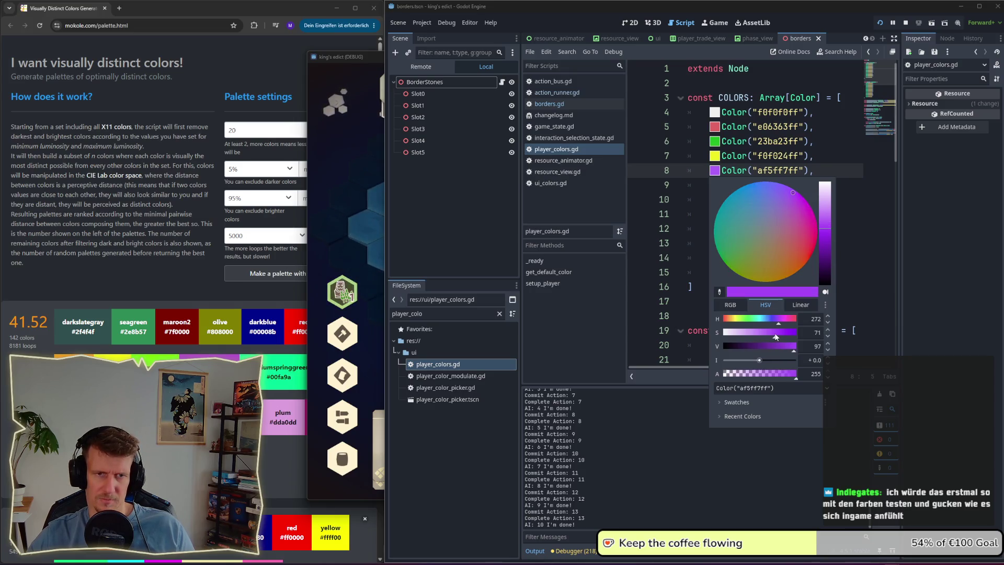
{"action": "left_click", "coordinate": [883, 238]}
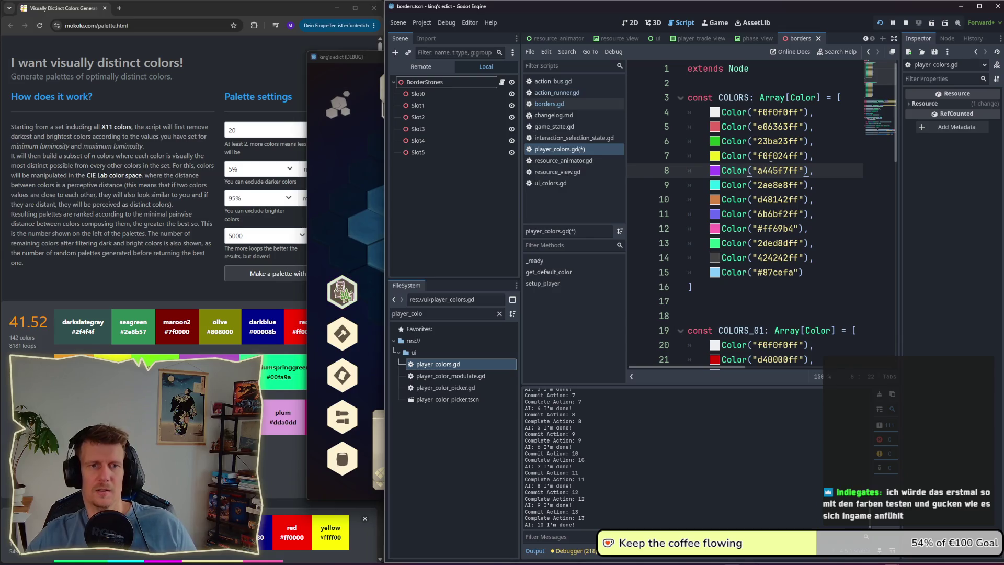
{"action": "left_click", "coordinate": [880, 23]}
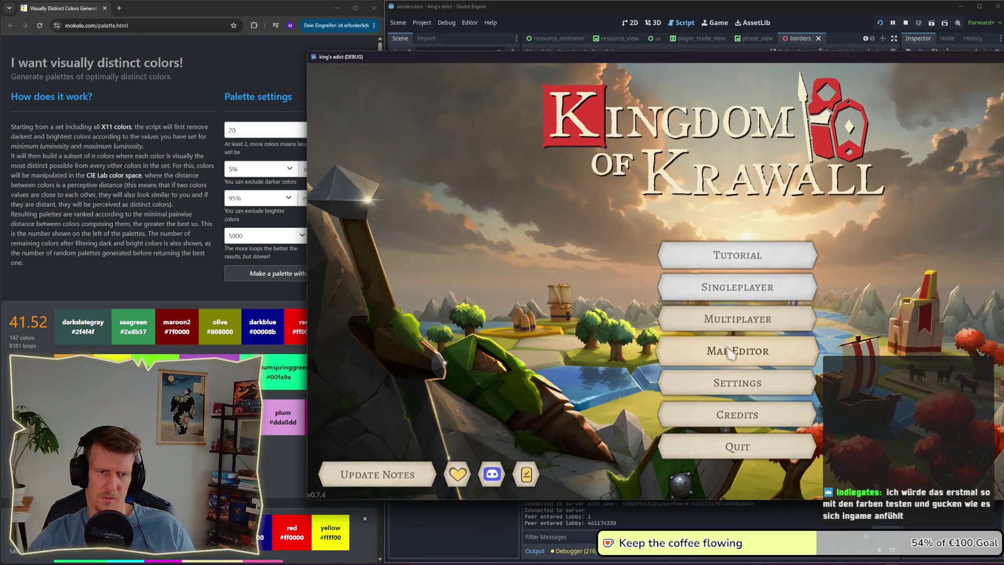
Step: Join the hosted room, select the Colors map by searching 'colors', and claim the purple start
{"action": "left_click", "coordinate": [735, 320]}
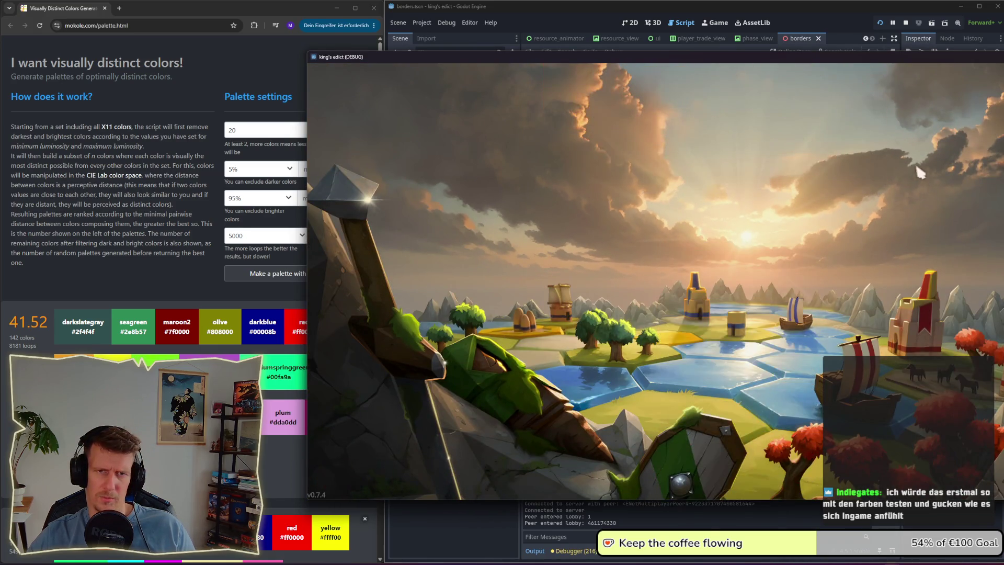
{"action": "left_click", "coordinate": [913, 130]}
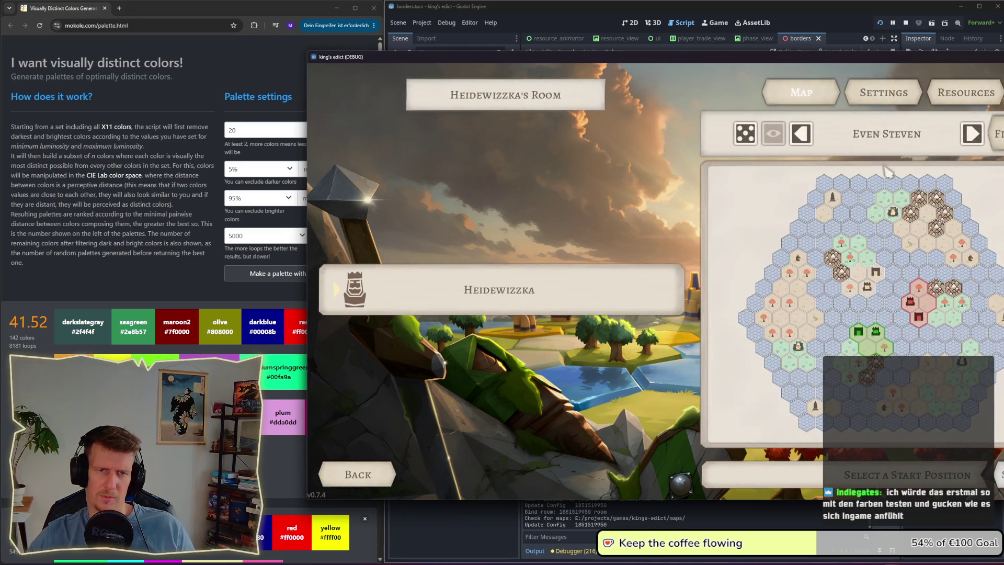
{"action": "left_click", "coordinate": [889, 143]}
{"action": "scroll", "coordinate": [884, 271], "scroll_direction": "down", "scroll_amount": 2}
{"action": "scroll", "coordinate": [883, 271], "scroll_direction": "up", "scroll_amount": 2}
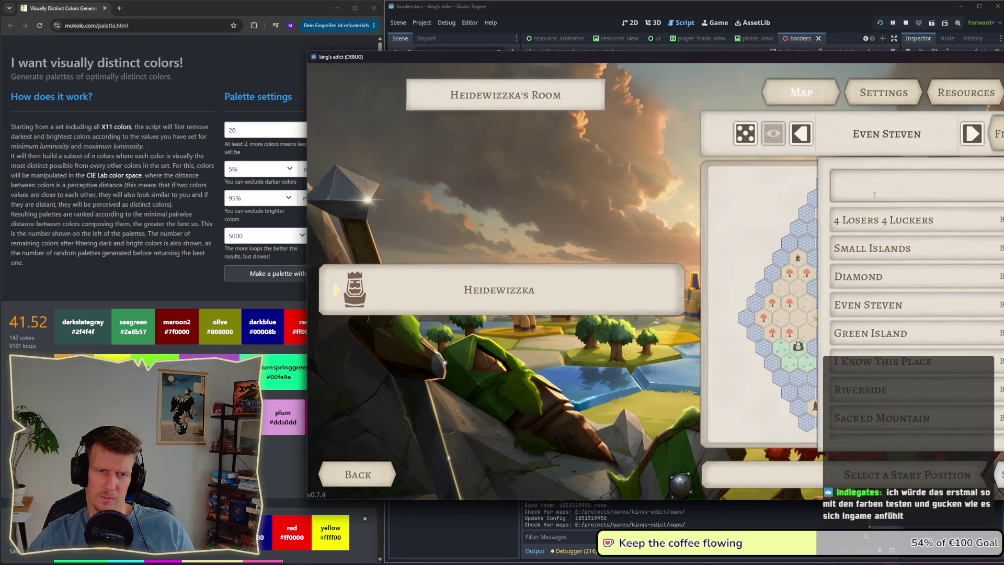
{"action": "type", "text": "colors"}
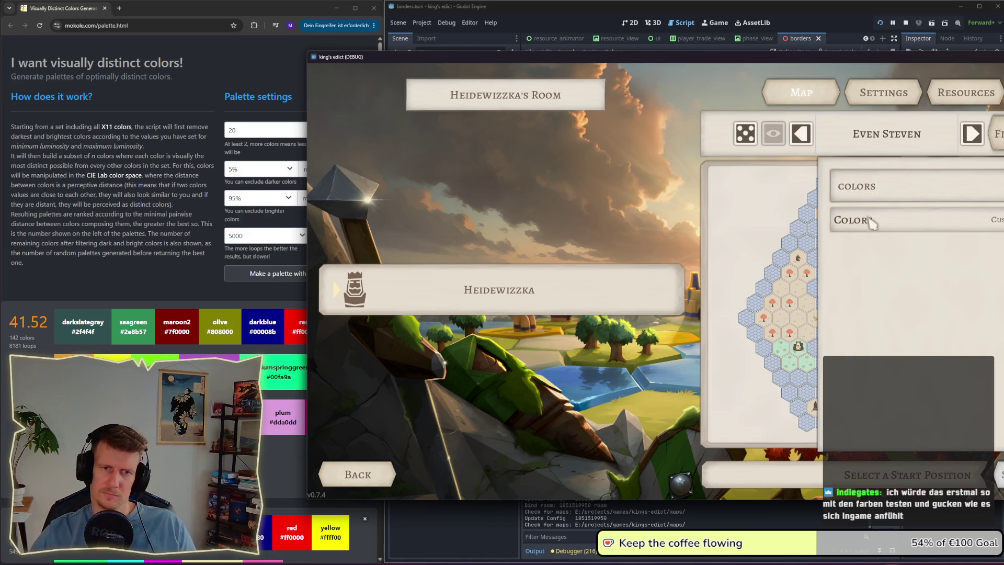
{"action": "left_click", "coordinate": [870, 223]}
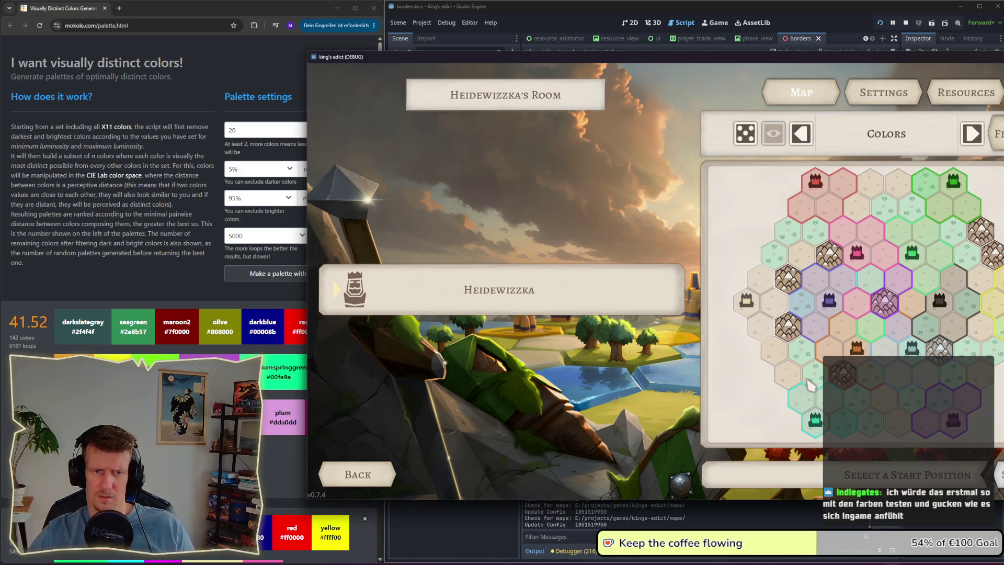
{"action": "left_click", "coordinate": [816, 311]}
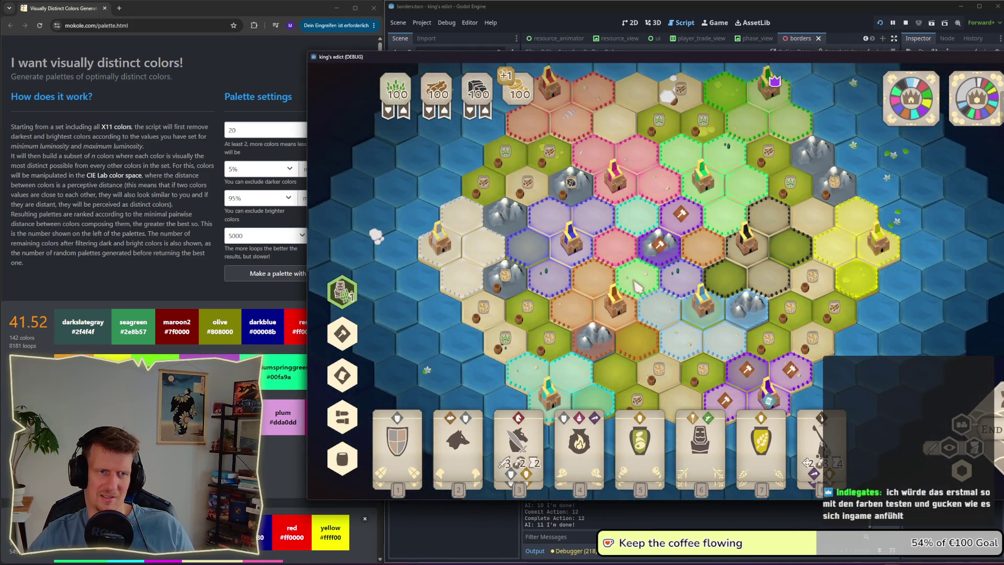
Step: Pan the board to check every territory's colour, then return to player_colors.gd
{"action": "left_click_drag", "start_coordinate": [669, 304], "coordinate": [658, 272]}
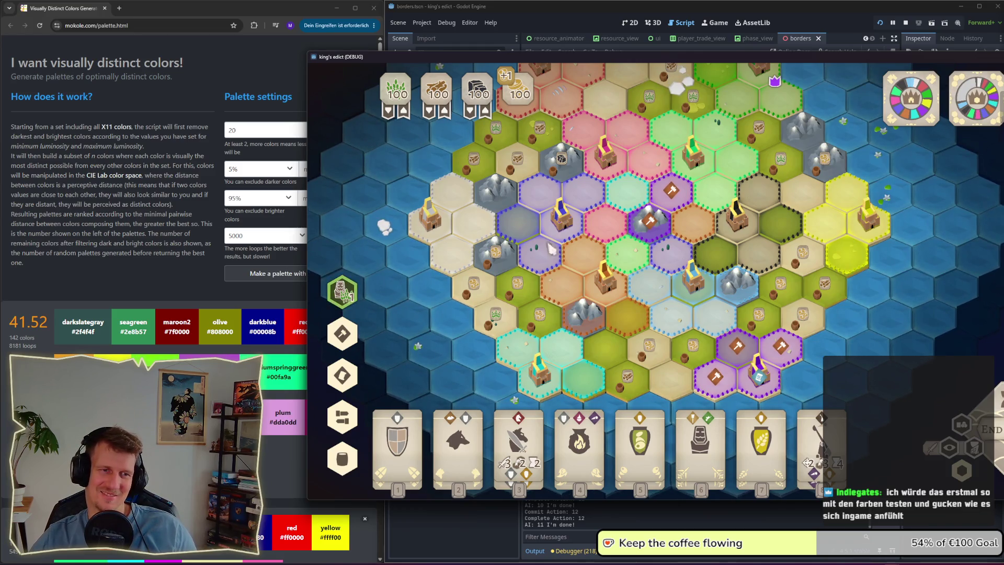
{"action": "left_click", "coordinate": [653, 513]}
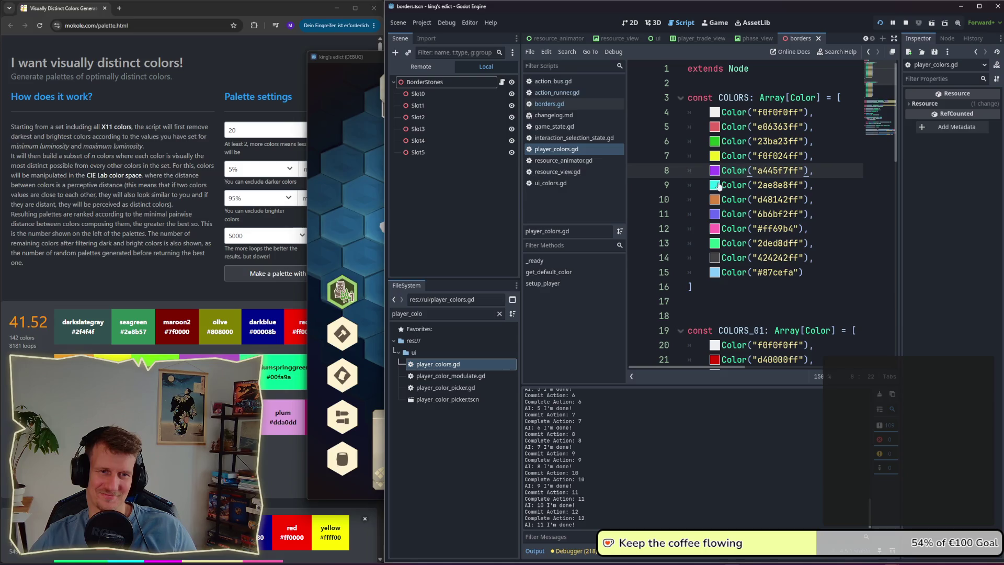
Step: Shift line 11's colour to the deeper blue 5278e3ff and save the script
{"action": "left_click", "coordinate": [715, 214]}
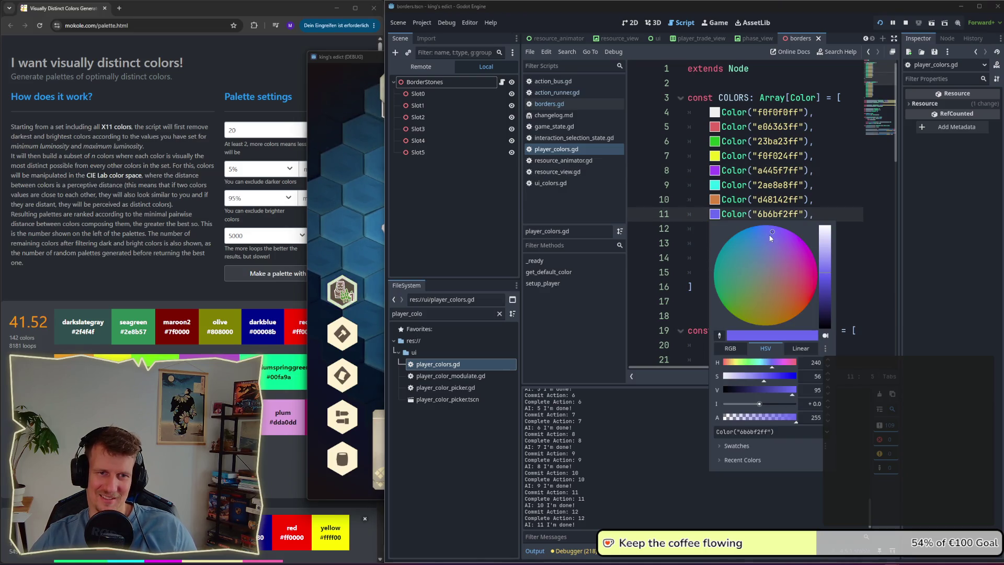
{"action": "left_click_drag", "start_coordinate": [771, 235], "coordinate": [768, 234]}
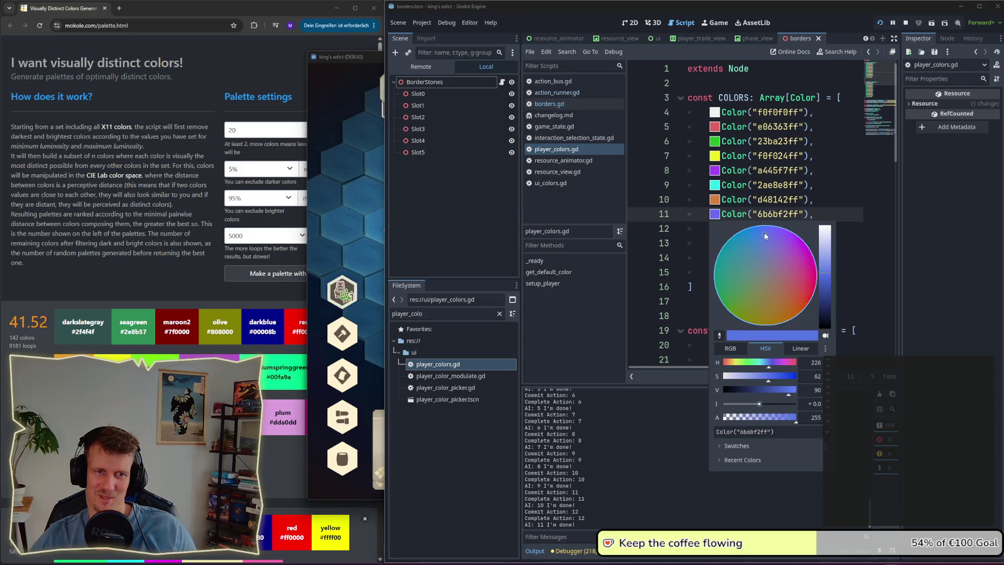
{"action": "left_click", "coordinate": [868, 224]}
{"action": "key", "text": "ctrl+s"}
Step: Relaunch the game, host a room, and start a match on the Colors map
{"action": "left_click", "coordinate": [905, 23]}
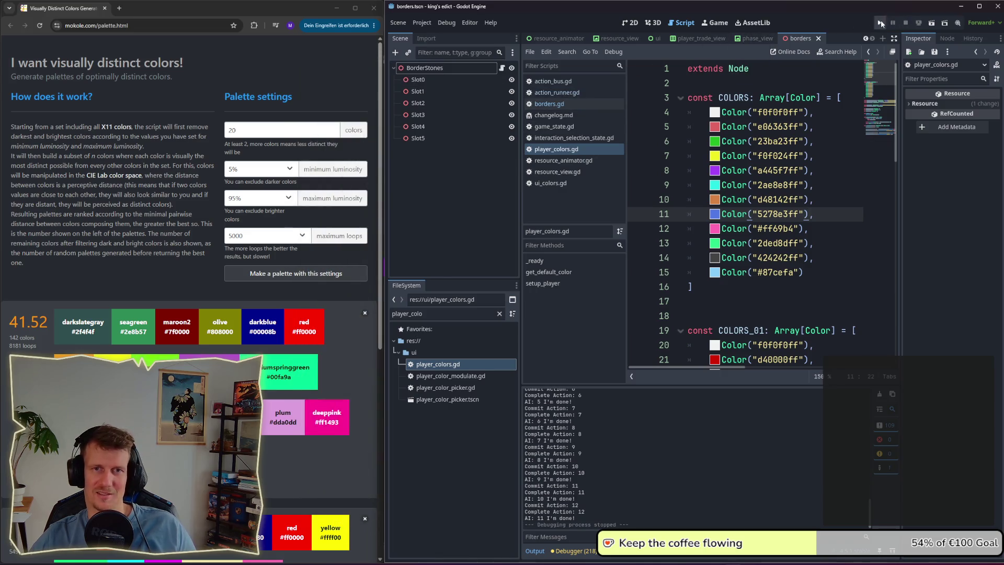
{"action": "key", "text": "F5"}
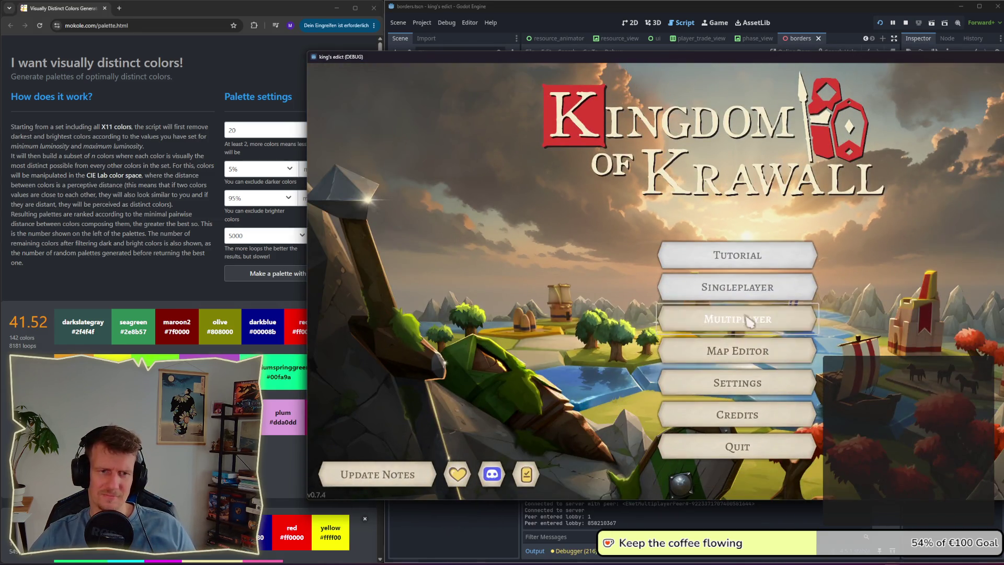
{"action": "left_click", "coordinate": [748, 321]}
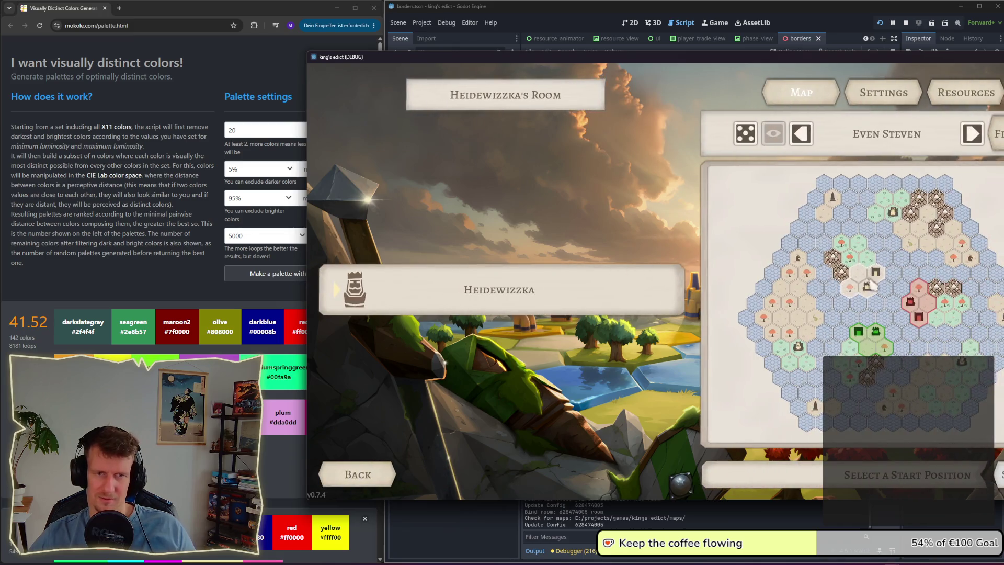
{"action": "left_click", "coordinate": [885, 132]}
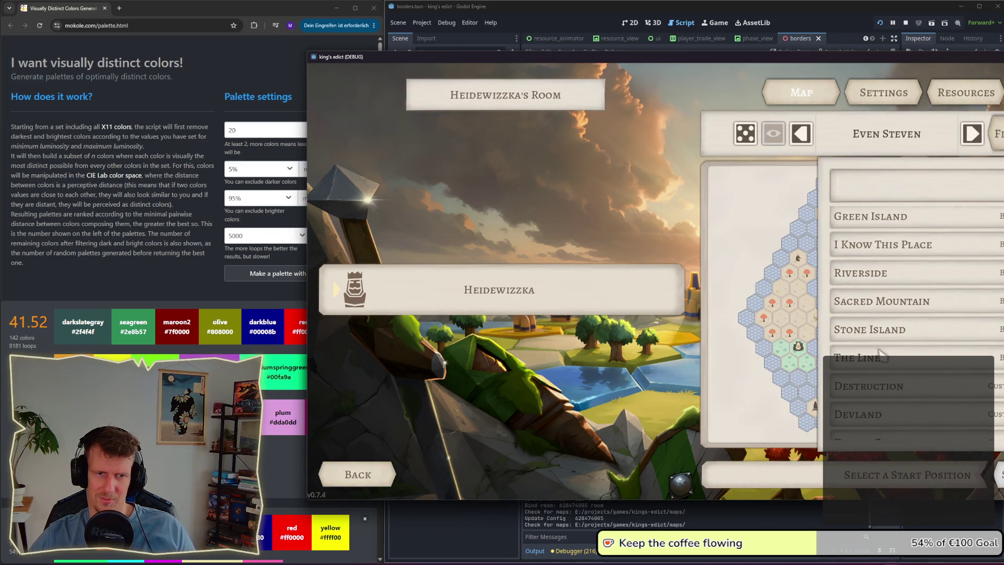
{"action": "scroll", "coordinate": [881, 355], "scroll_direction": "up", "scroll_amount": 3}
{"action": "type", "text": "color"}
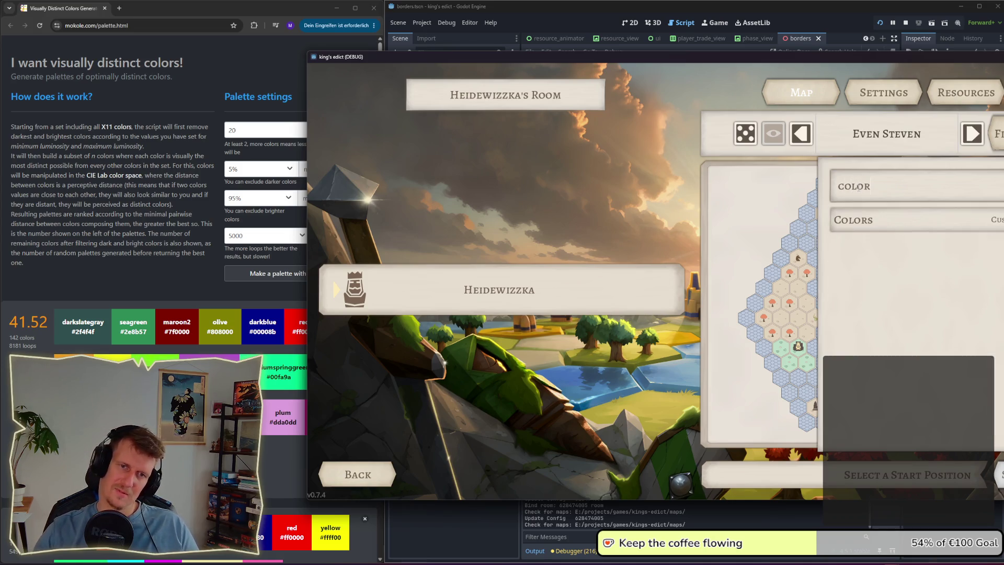
{"action": "left_click", "coordinate": [876, 223]}
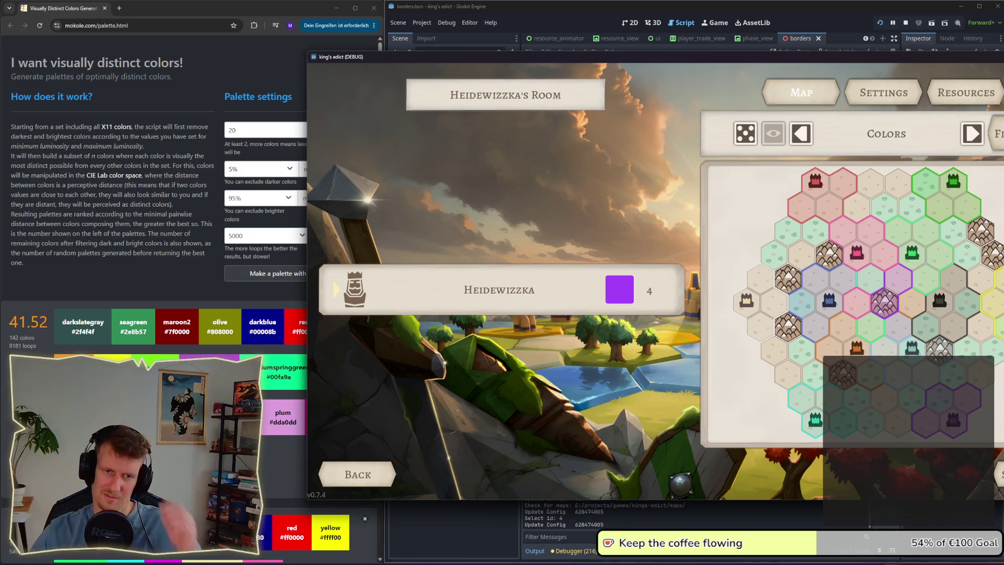
{"action": "left_click", "coordinate": [908, 475]}
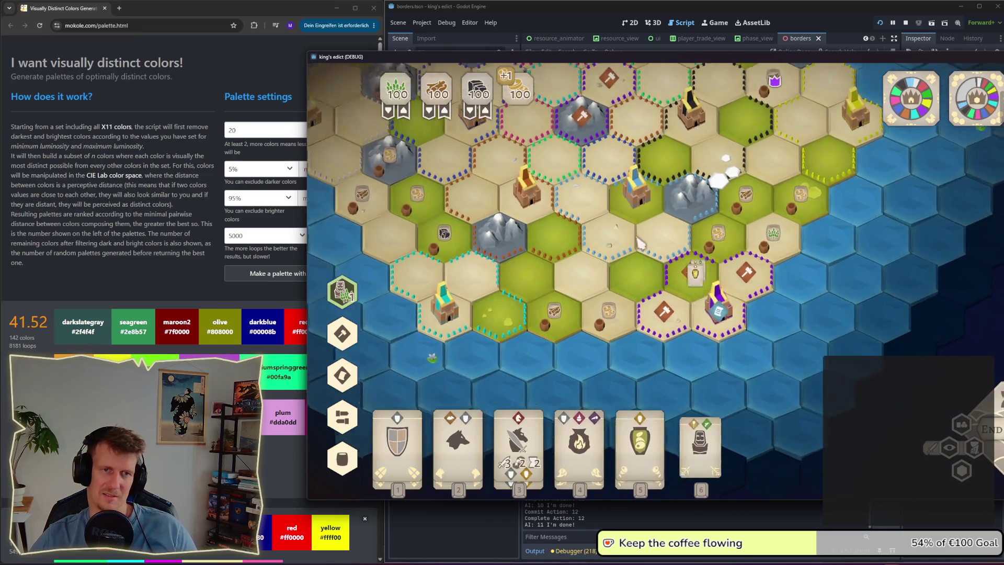
Step: Zoom around the recoloured territories, then bring the Godot editor back to the front
{"action": "mouse_move", "coordinate": [730, 312]}
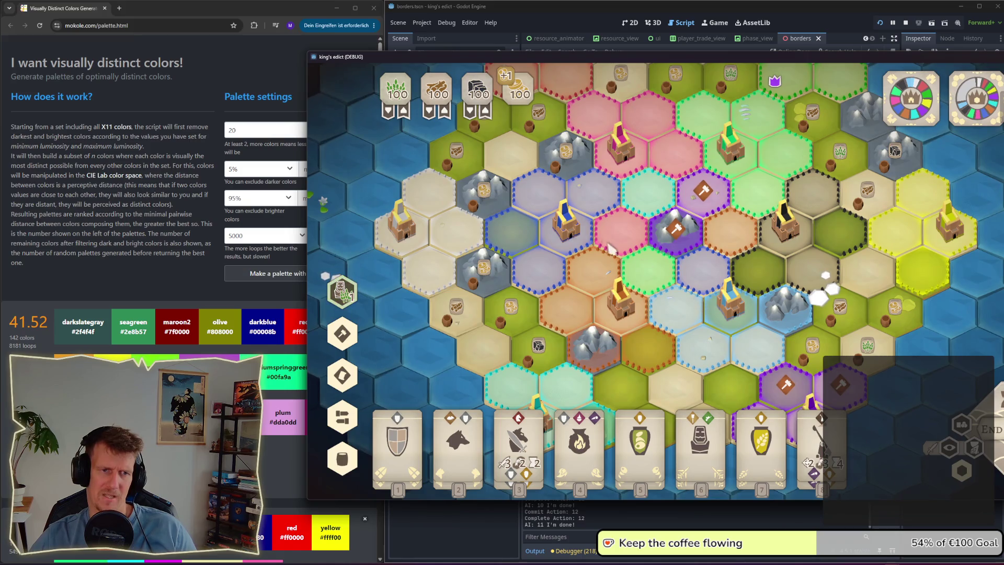
{"action": "scroll", "coordinate": [587, 241], "scroll_direction": "down", "scroll_amount": 1}
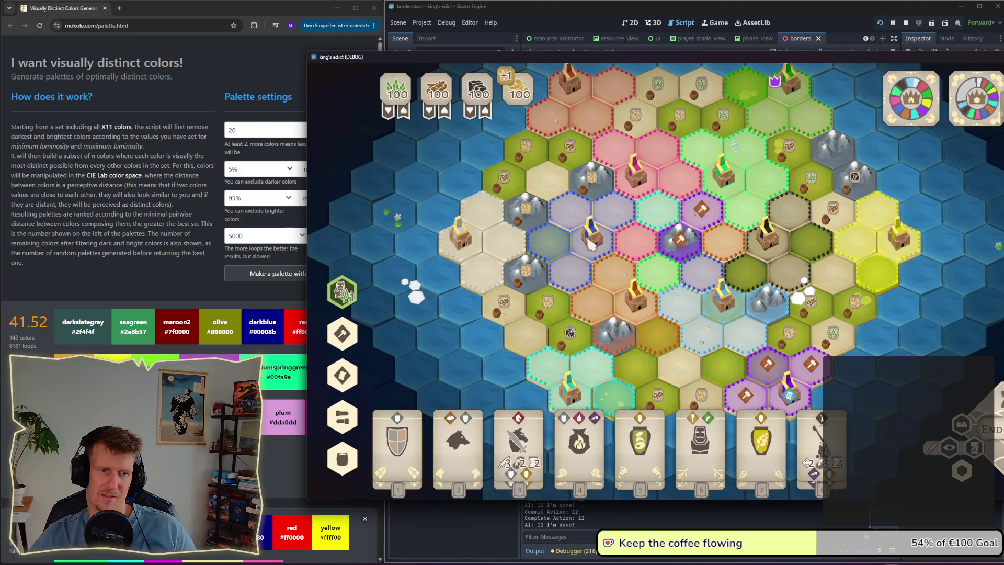
{"action": "scroll", "coordinate": [573, 243], "scroll_direction": "up", "scroll_amount": 1}
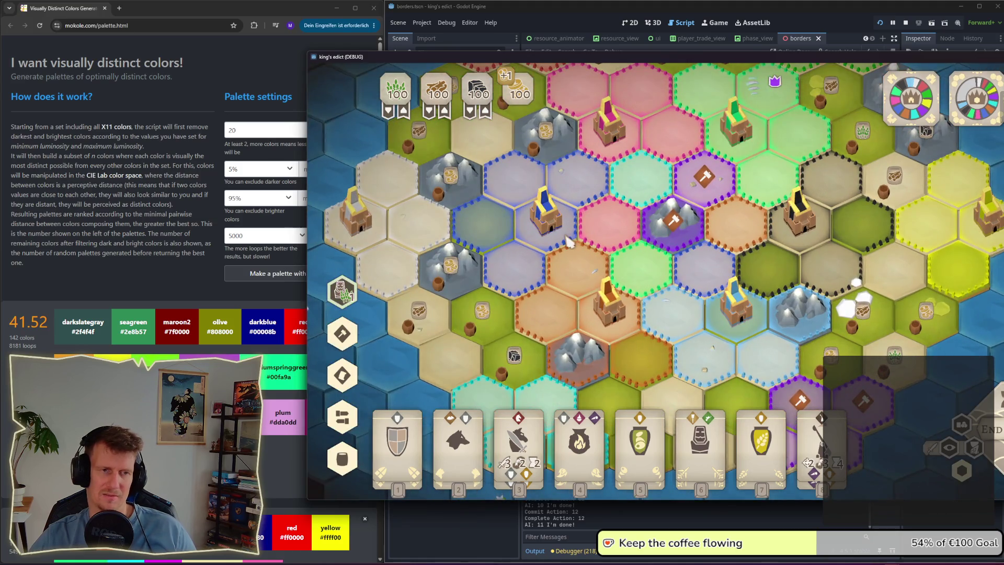
{"action": "scroll", "coordinate": [569, 241], "scroll_direction": "down", "scroll_amount": 2}
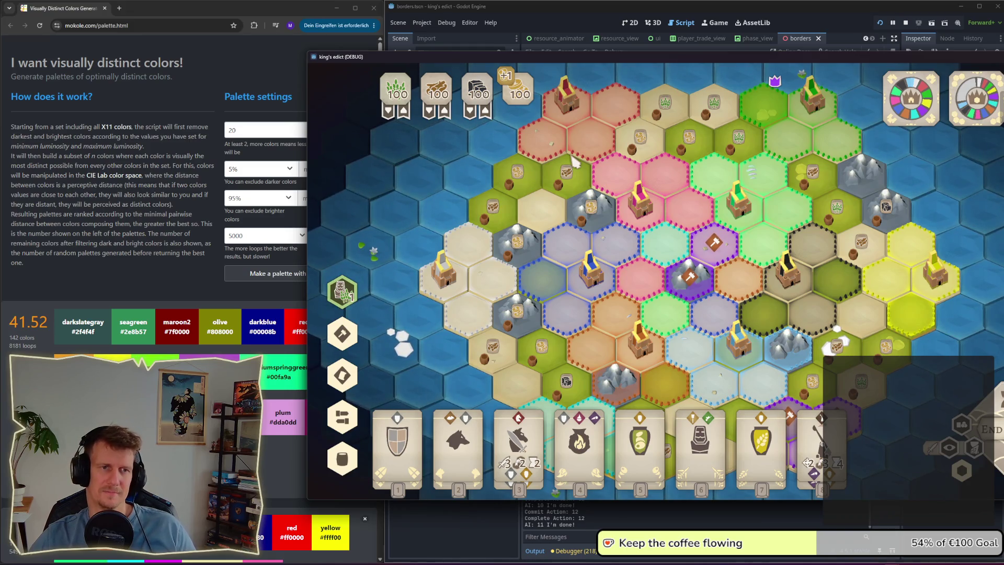
{"action": "key", "text": "alt+Tab"}
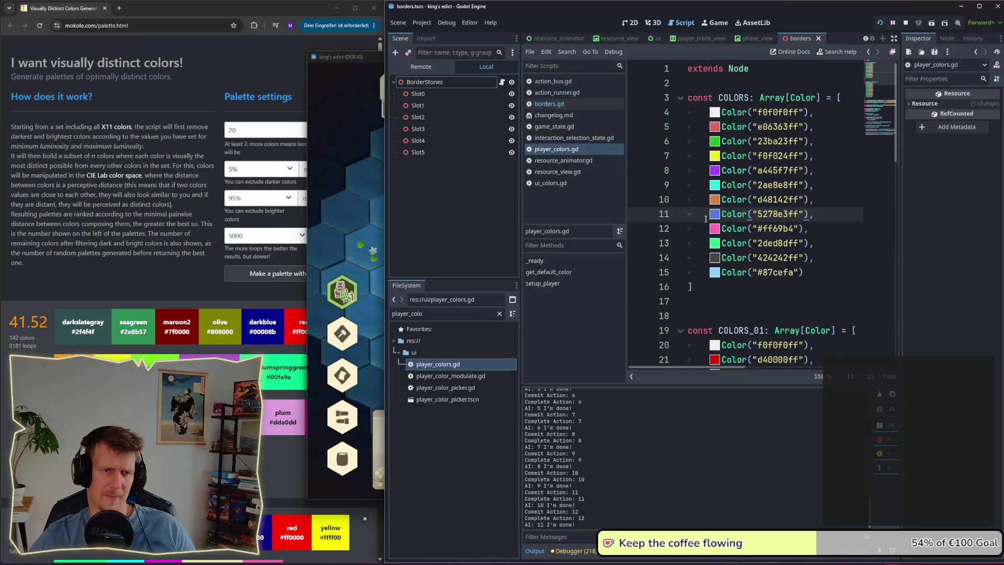
Step: Lower the saturation and raise the brightness of line 11's blue to 6c8eebff
{"action": "left_click", "coordinate": [714, 215]}
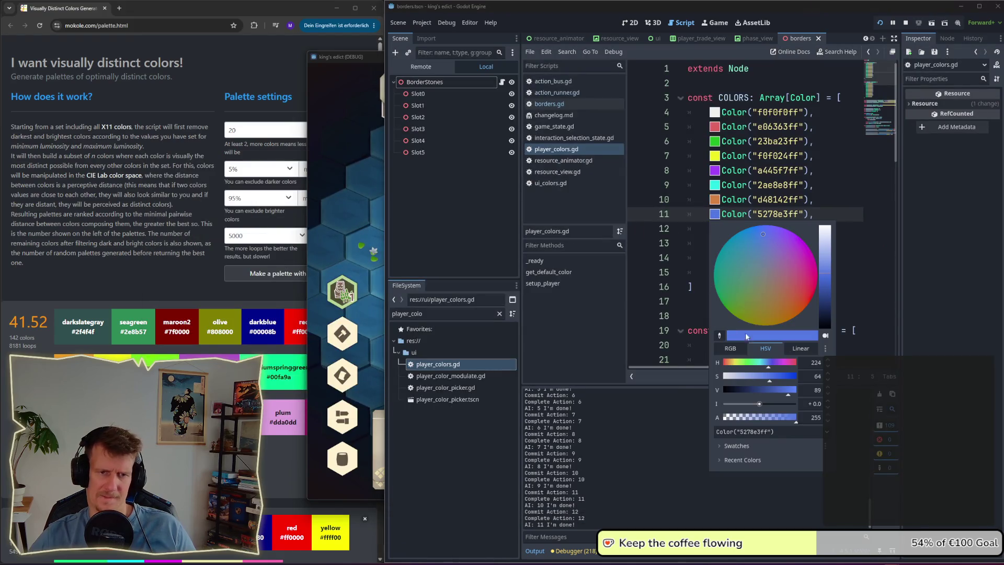
{"action": "left_click_drag", "start_coordinate": [768, 382], "coordinate": [792, 393]}
{"action": "left_click", "coordinate": [878, 325]}
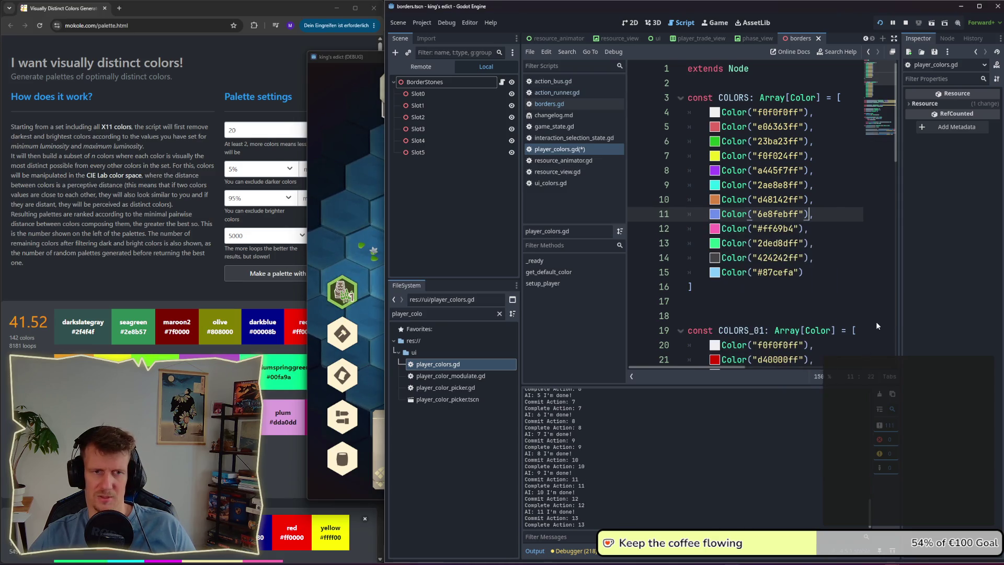
{"action": "left_click", "coordinate": [714, 216]}
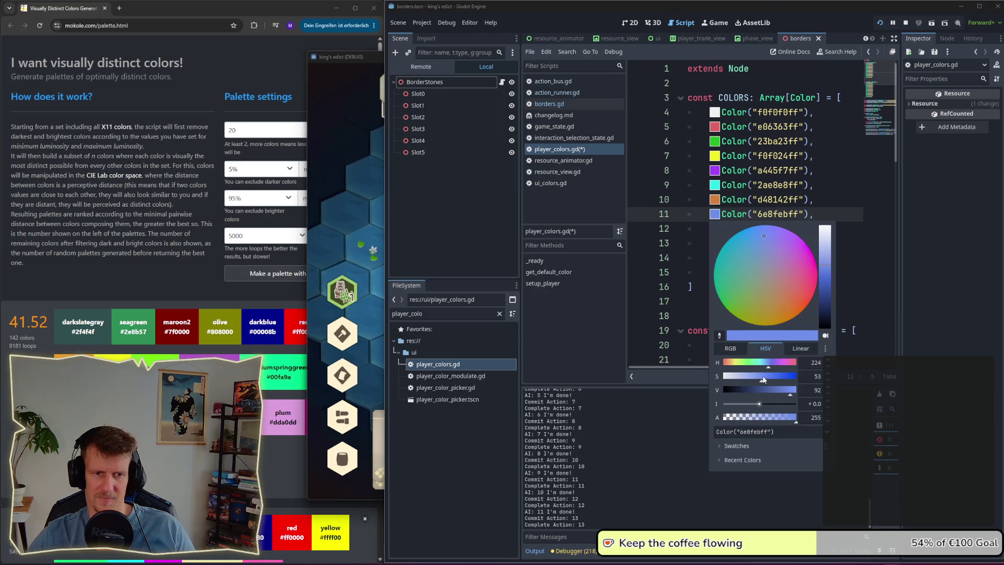
{"action": "left_click", "coordinate": [877, 307]}
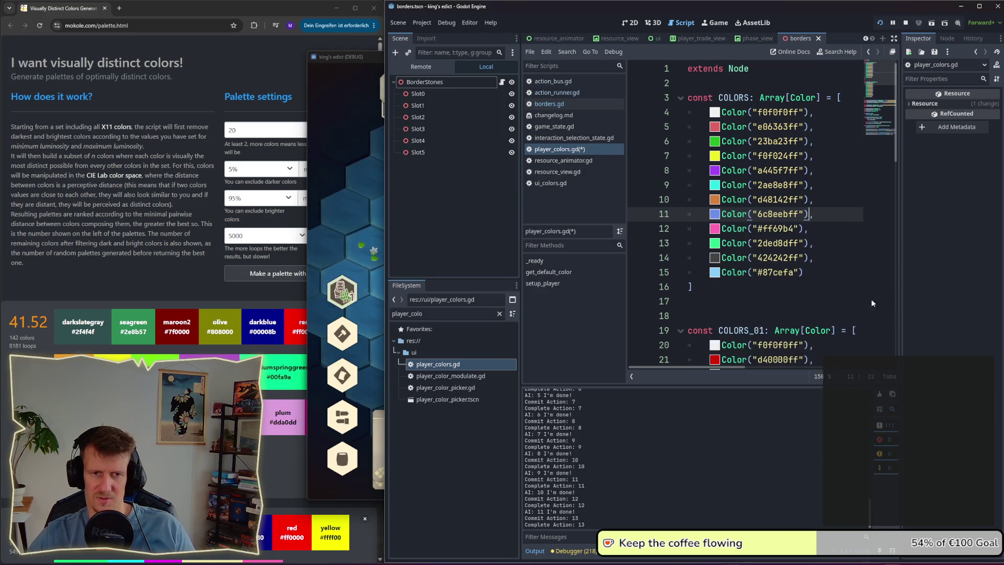
Step: Stop and rerun the game, create a room on the Colors map, and start it
{"action": "left_click", "coordinate": [906, 23]}
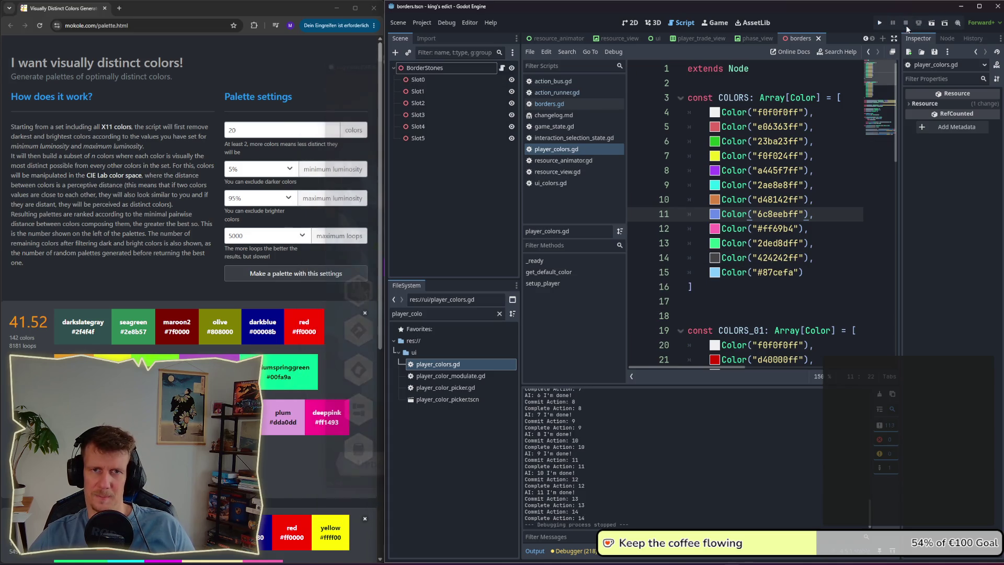
{"action": "left_click", "coordinate": [880, 24]}
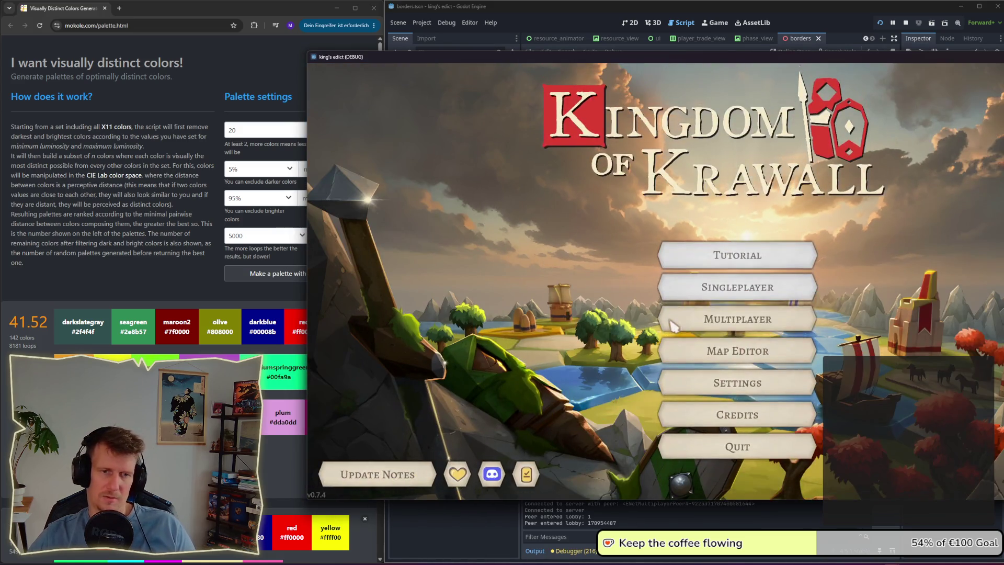
{"action": "left_click", "coordinate": [672, 329]}
{"action": "left_click", "coordinate": [976, 467]}
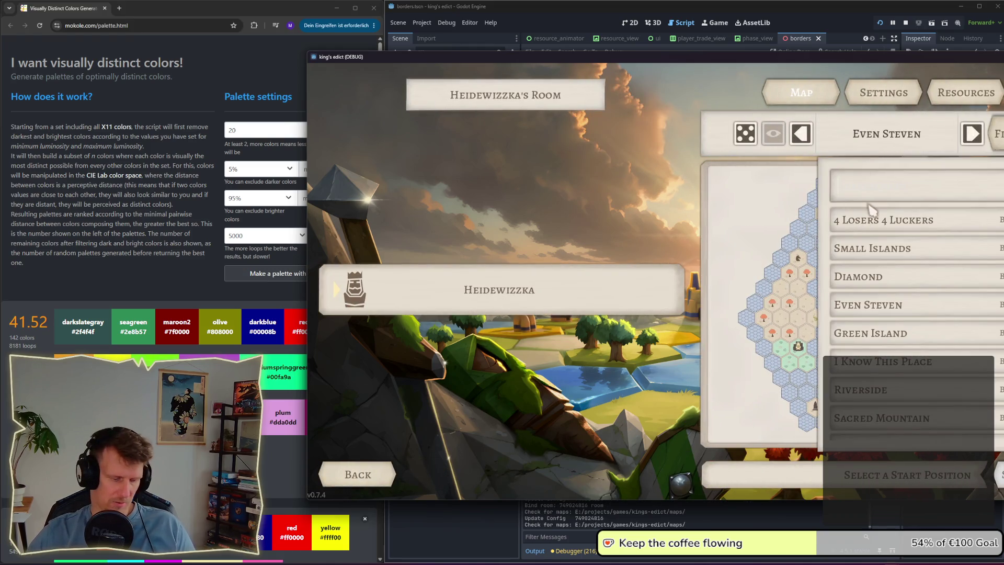
{"action": "type", "text": "colors"}
{"action": "left_click", "coordinate": [868, 218]}
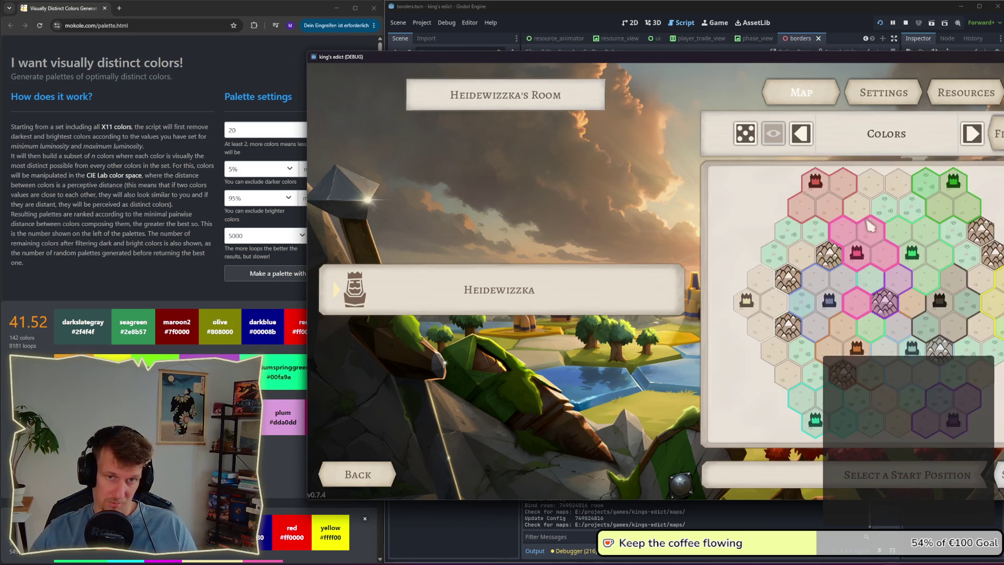
{"action": "left_click", "coordinate": [998, 471]}
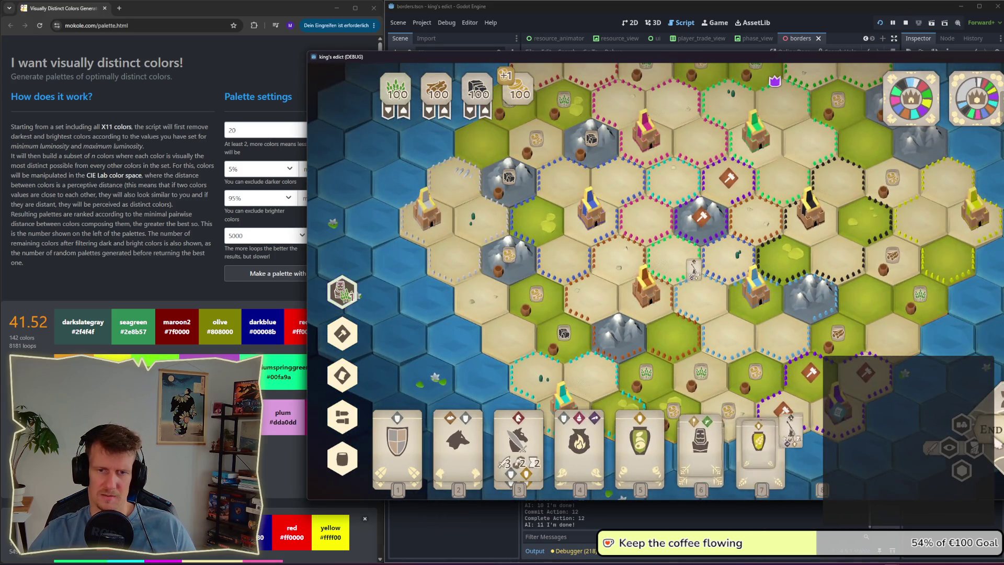
Step: Fill tiles with faction colours, centre and screenshot the map, then open a file browser
{"action": "left_click", "coordinate": [972, 471]}
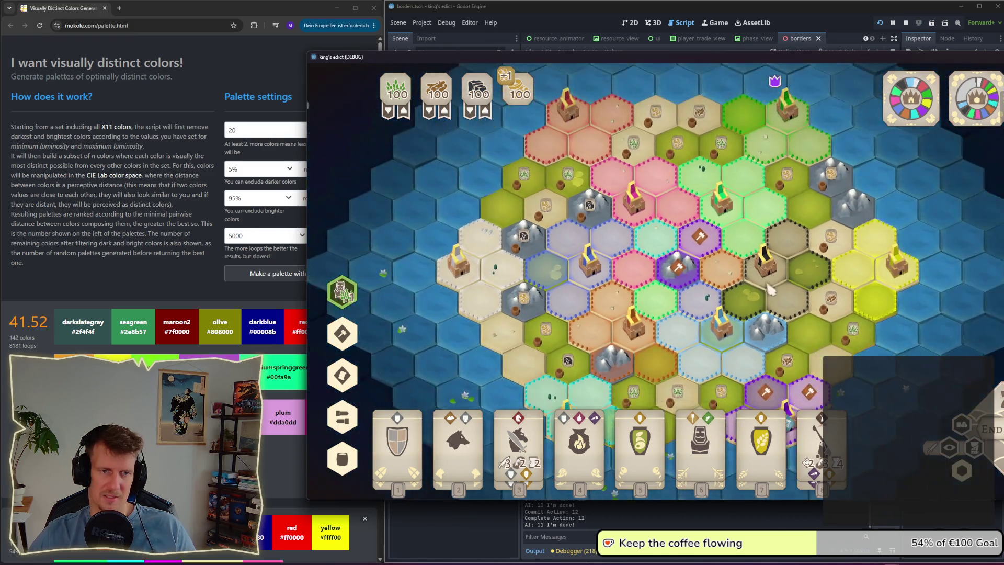
{"action": "left_click_drag", "start_coordinate": [771, 291], "coordinate": [755, 267]}
{"action": "scroll", "coordinate": [754, 267], "scroll_direction": "down", "scroll_amount": 2}
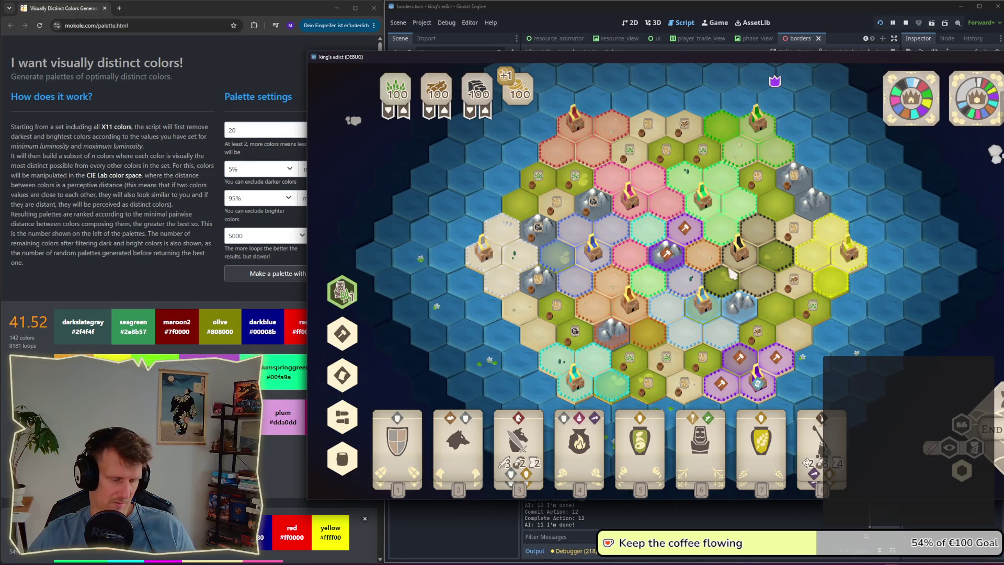
{"action": "key", "text": "super+shift+s"}
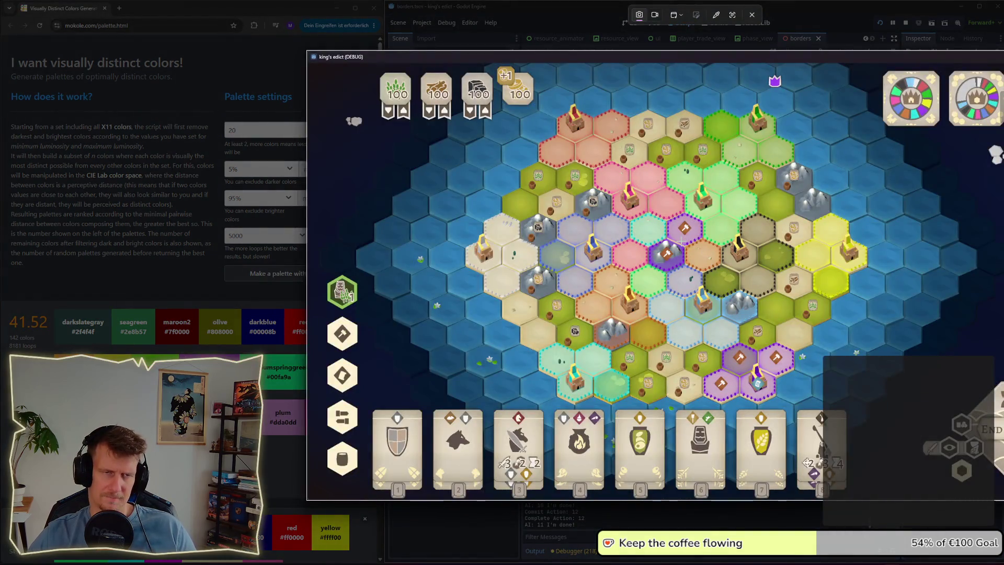
{"action": "left_click", "coordinate": [682, 241]}
{"action": "key", "text": "alt+Tab"}
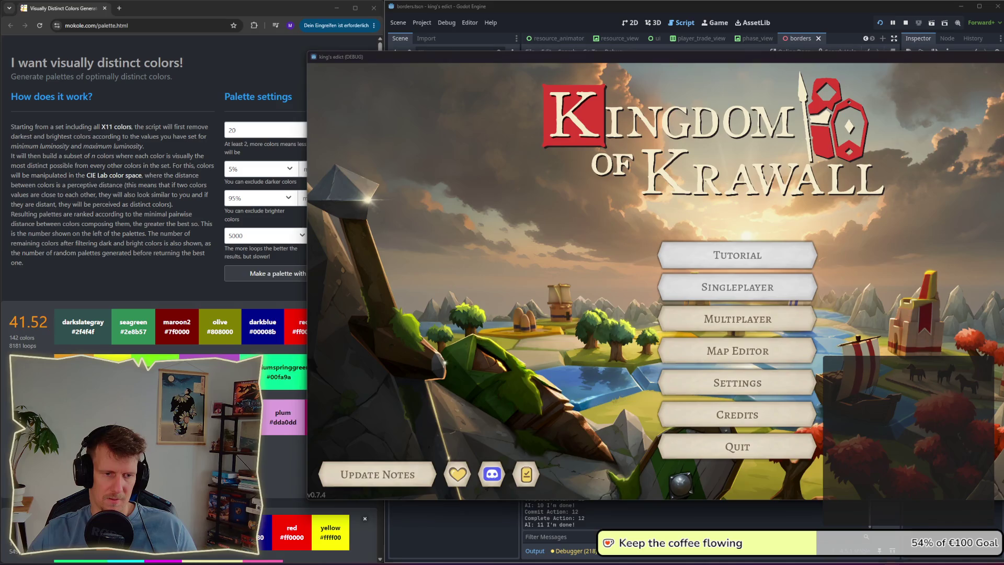
{"action": "key", "text": "super+e"}
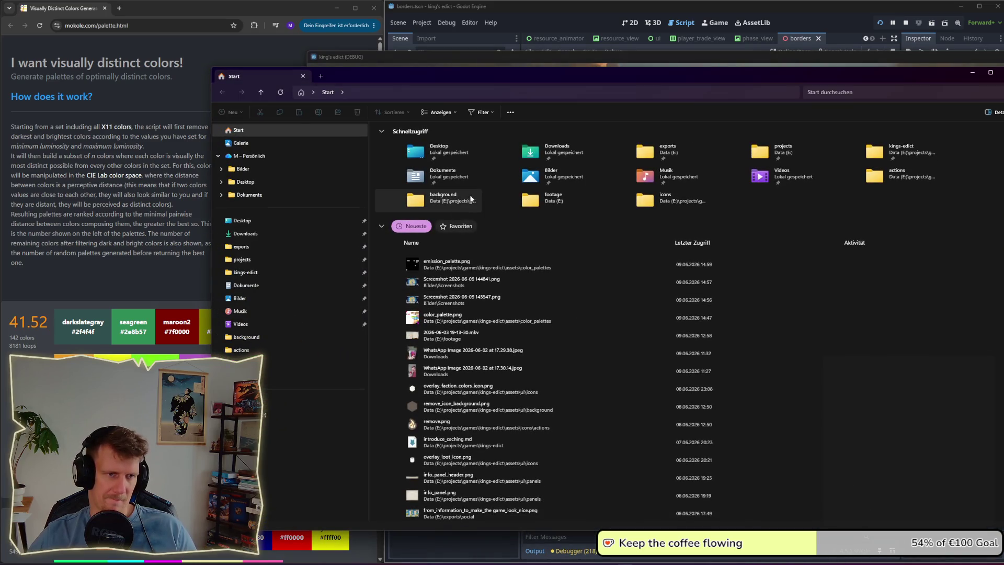
Step: Open the footage folder and play the 2026-05-27 recording
{"action": "double_click", "coordinate": [544, 199]}
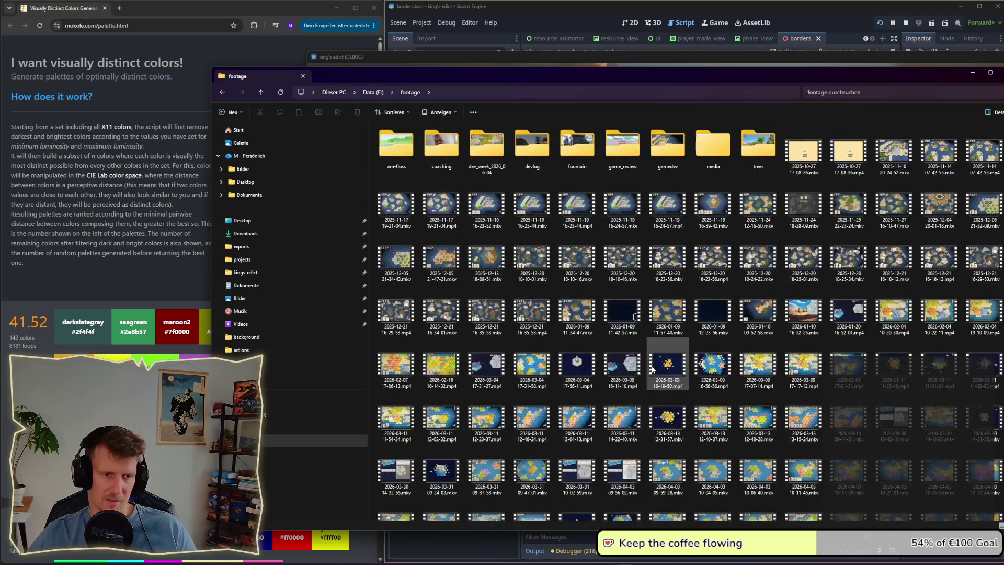
{"action": "scroll", "coordinate": [651, 366], "scroll_direction": "down", "scroll_amount": 5}
{"action": "mouse_move", "coordinate": [866, 386]}
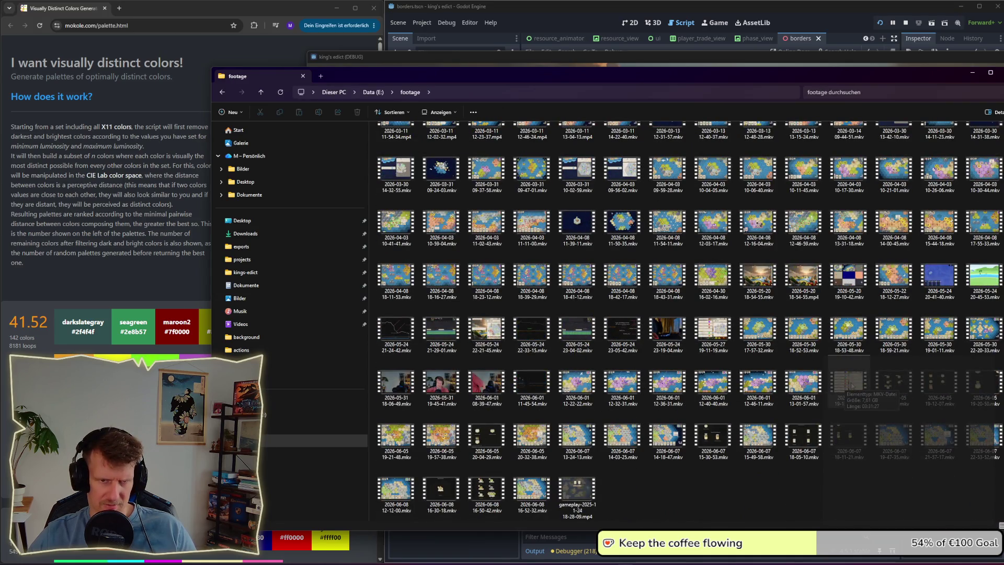
{"action": "mouse_move", "coordinate": [702, 335]}
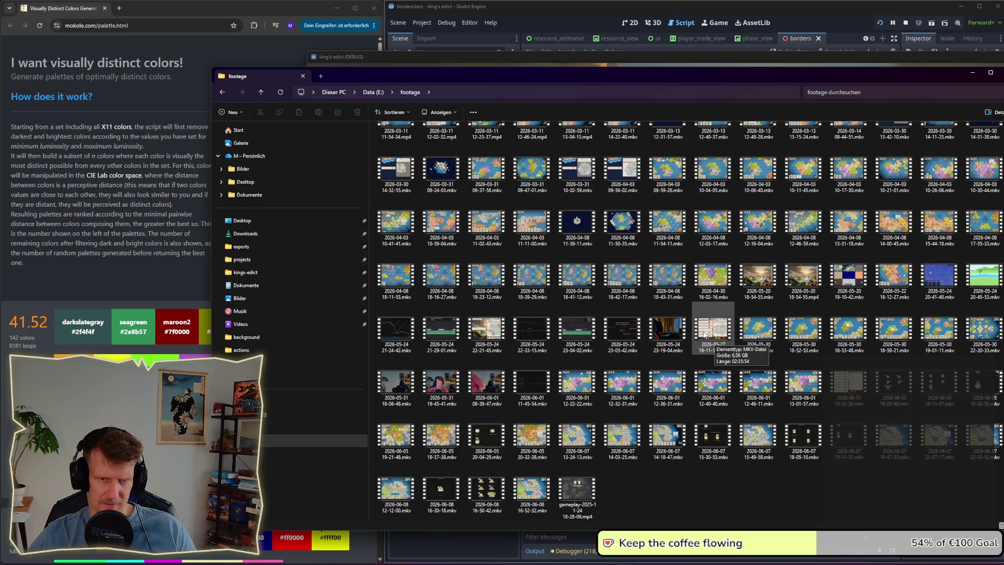
{"action": "double_click", "coordinate": [704, 335]}
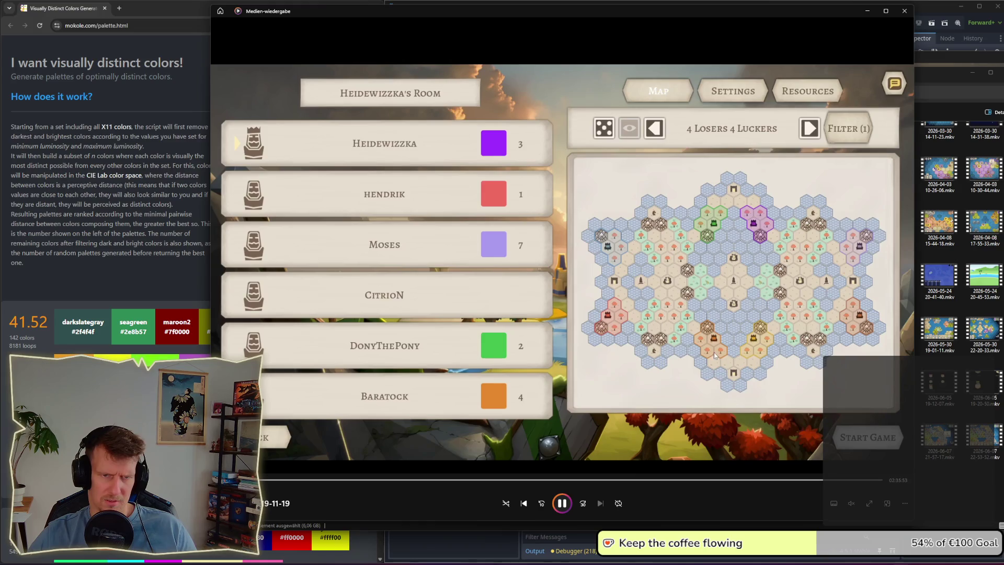
Step: Scrub through the old recording's map states, then return to the King's Edict debug game
{"action": "left_click", "coordinate": [712, 480]}
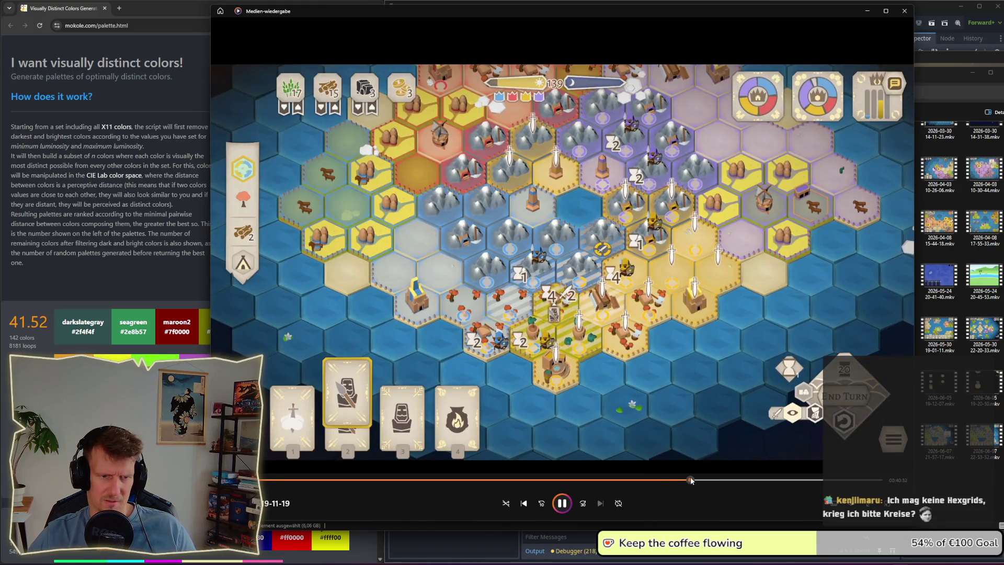
{"action": "left_click_drag", "start_coordinate": [669, 480], "coordinate": [543, 480]}
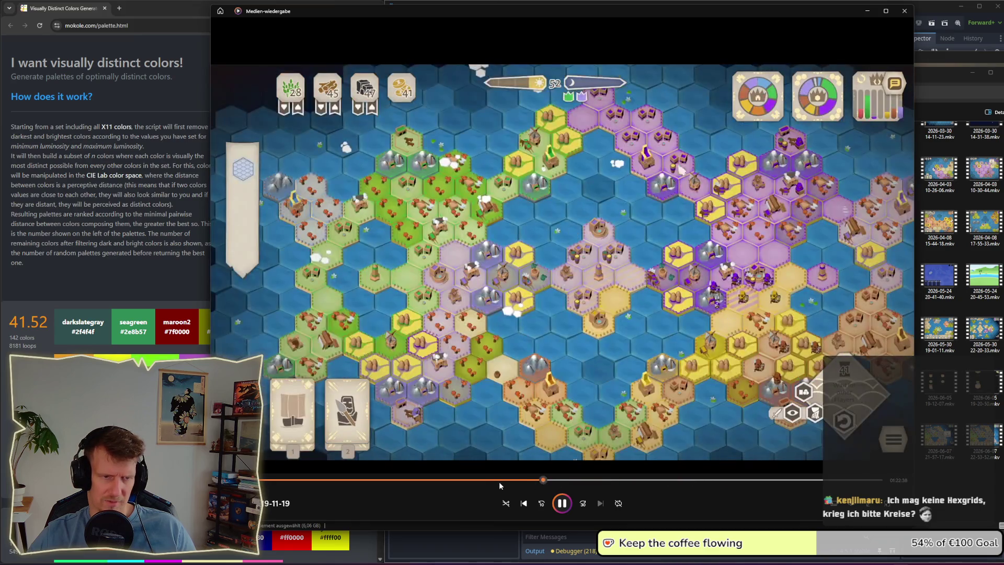
{"action": "left_click", "coordinate": [499, 481]}
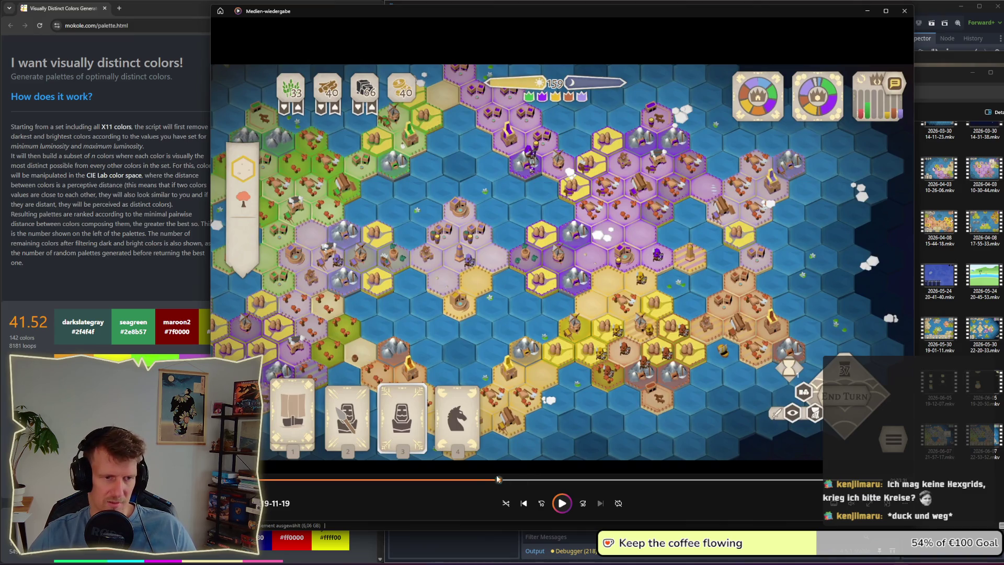
{"action": "left_click_drag", "start_coordinate": [491, 480], "coordinate": [478, 481]}
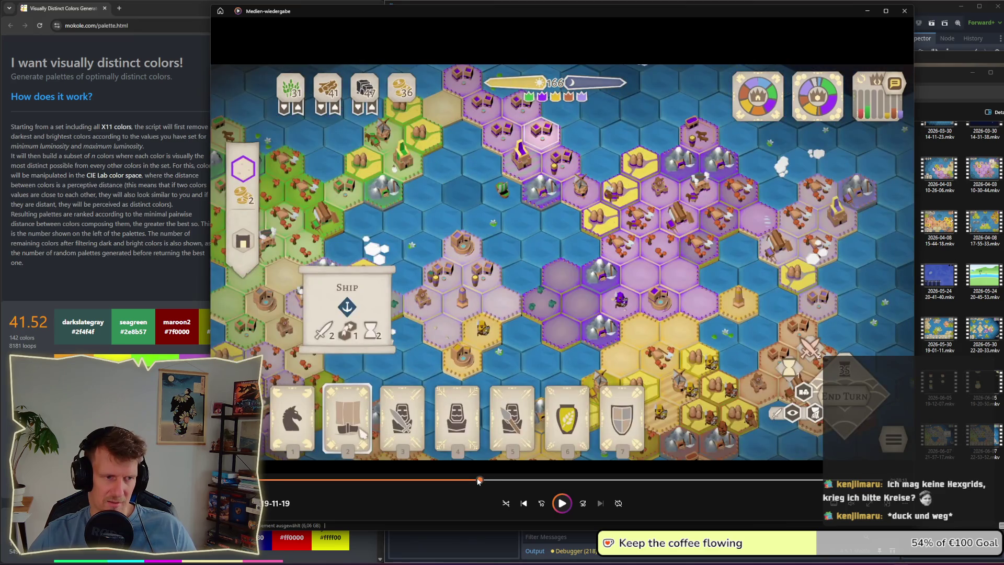
{"action": "left_click", "coordinate": [473, 480]}
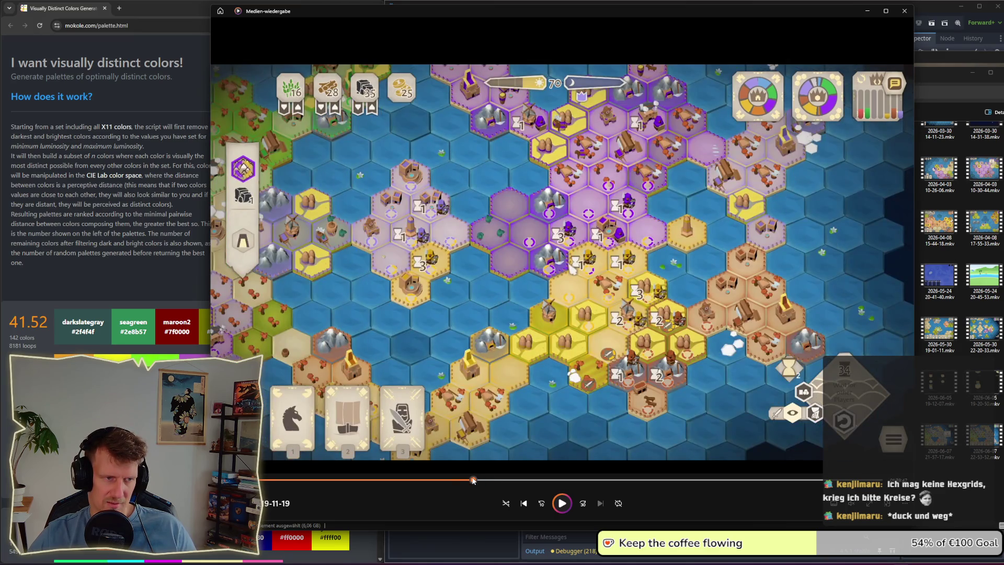
{"action": "left_click_drag", "start_coordinate": [467, 480], "coordinate": [460, 480]}
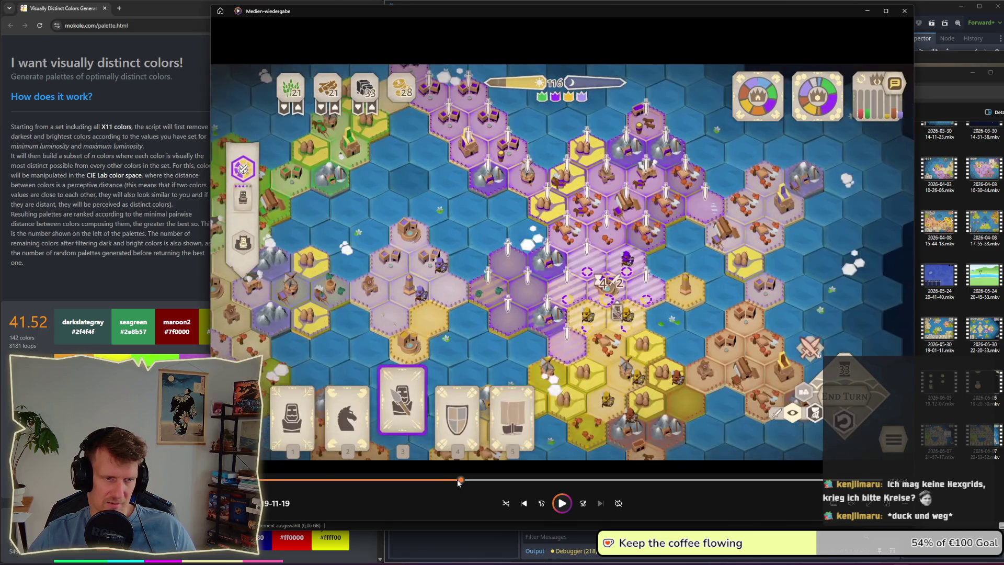
{"action": "left_click", "coordinate": [454, 482]}
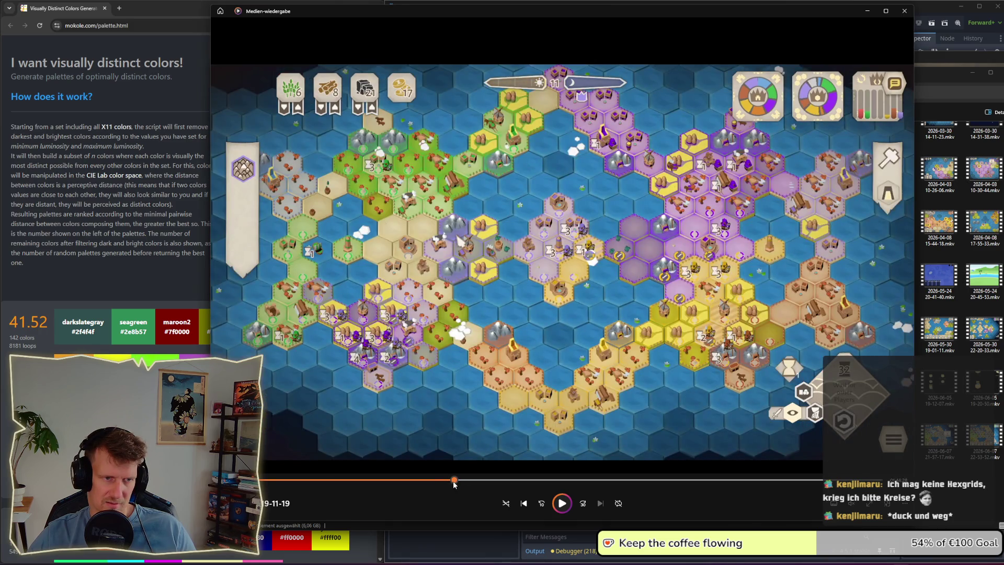
{"action": "left_click", "coordinate": [416, 480]}
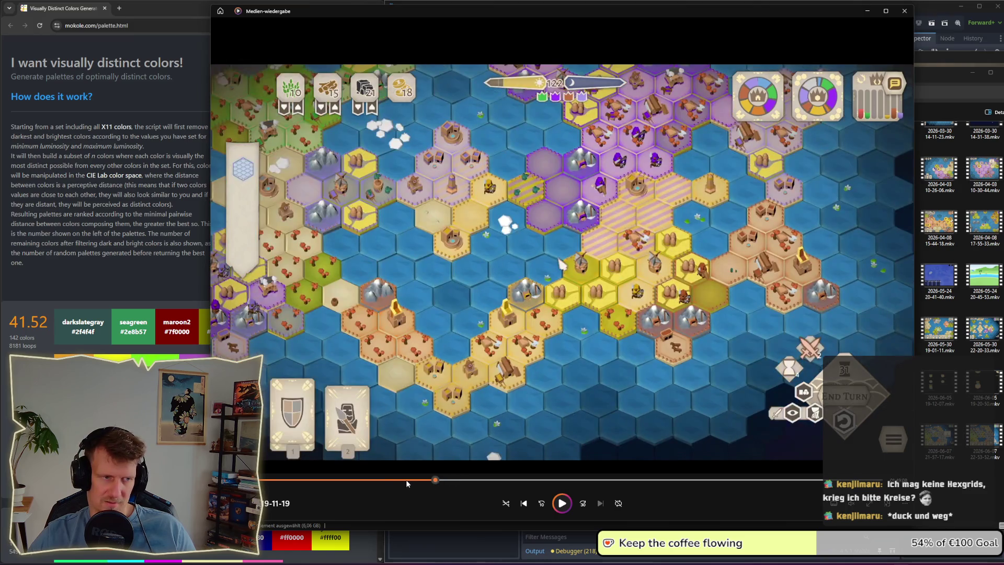
{"action": "left_click", "coordinate": [405, 479]}
{"action": "left_click", "coordinate": [397, 480]}
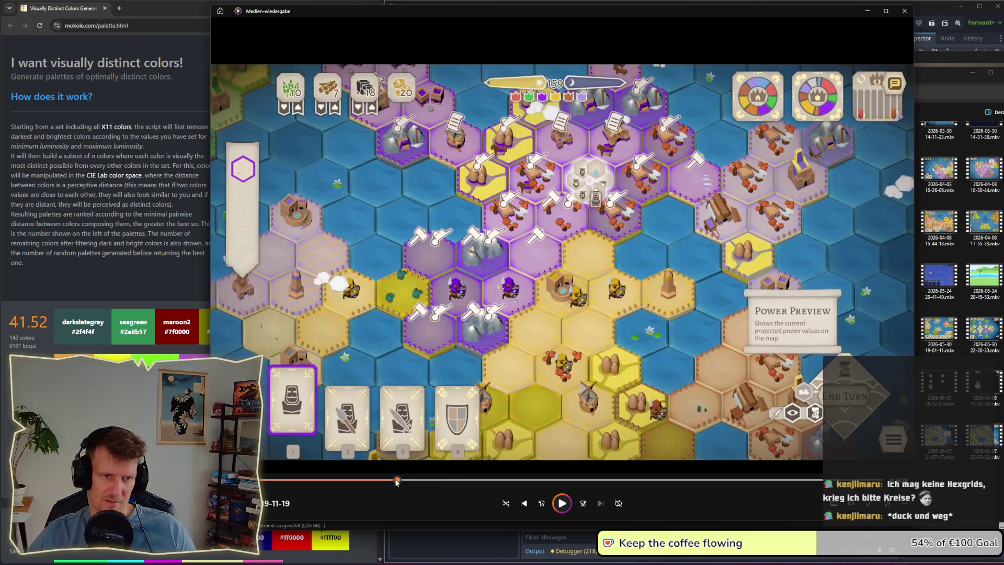
{"action": "left_click", "coordinate": [453, 480]}
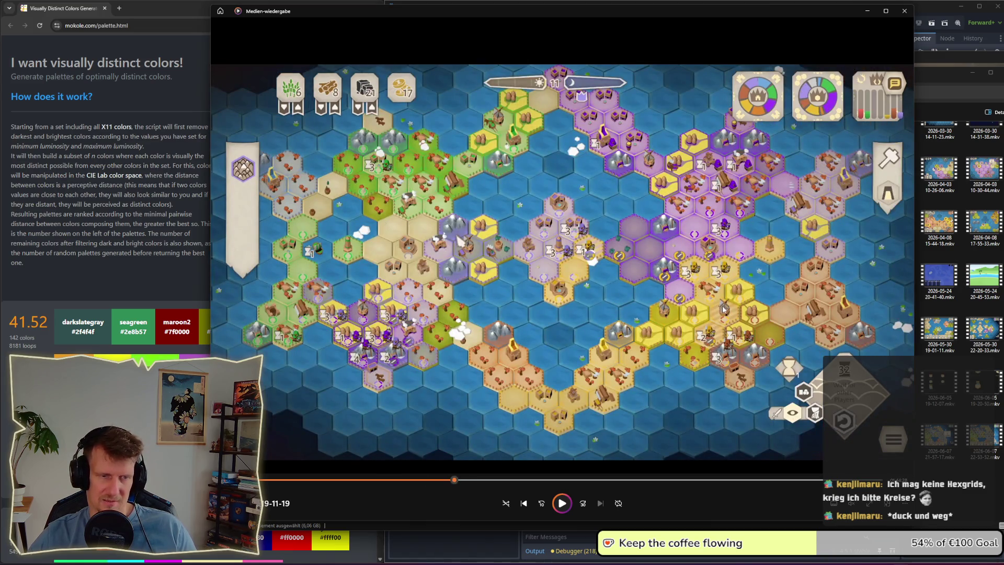
{"action": "key", "text": "alt+Tab"}
{"action": "left_click", "coordinate": [585, 265]}
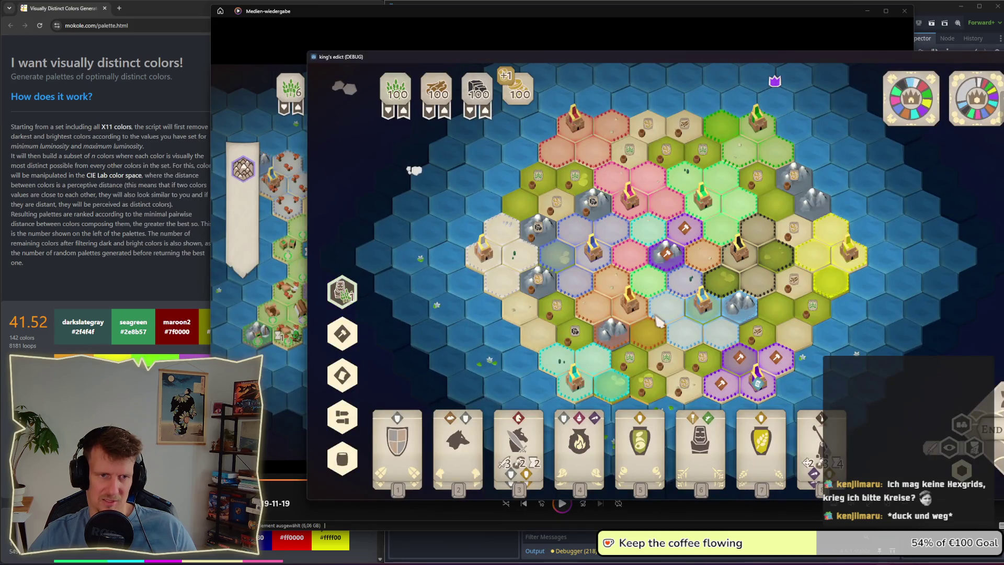
Step: Pan and zoom across the new map to inspect the distinctly coloured territories
{"action": "left_click_drag", "start_coordinate": [670, 330], "coordinate": [664, 330]}
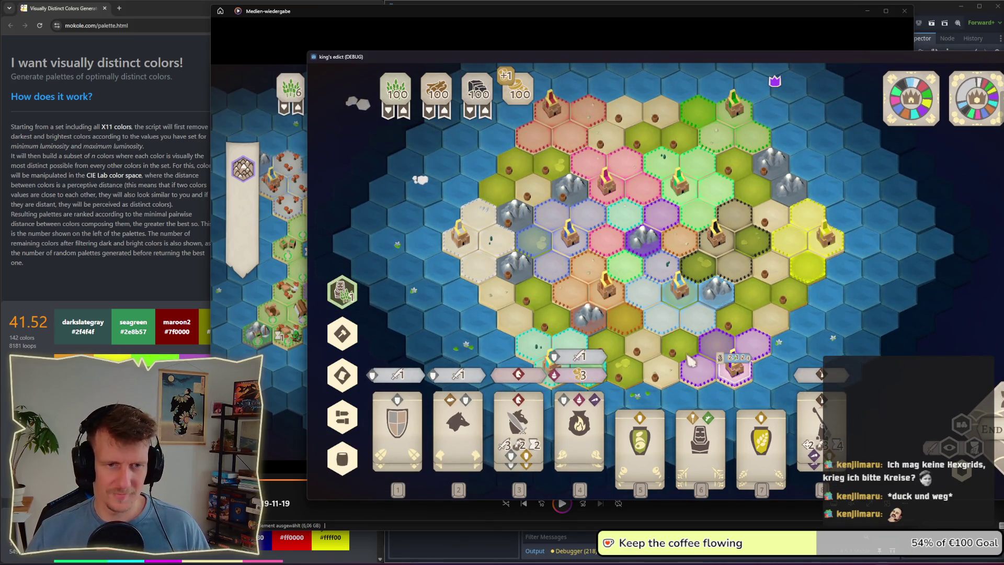
{"action": "mouse_move", "coordinate": [716, 367]}
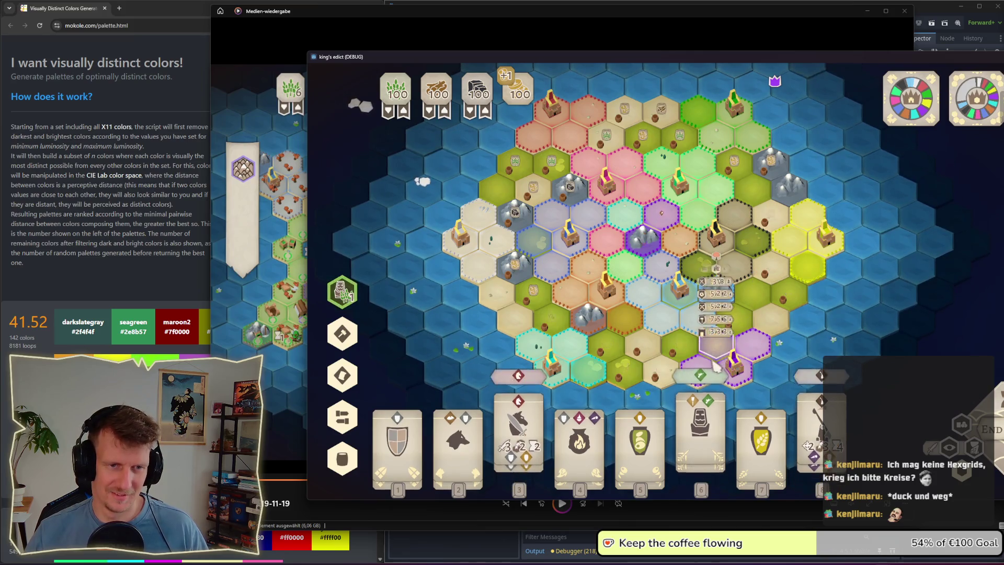
{"action": "scroll", "coordinate": [661, 283], "scroll_direction": "up", "scroll_amount": 5}
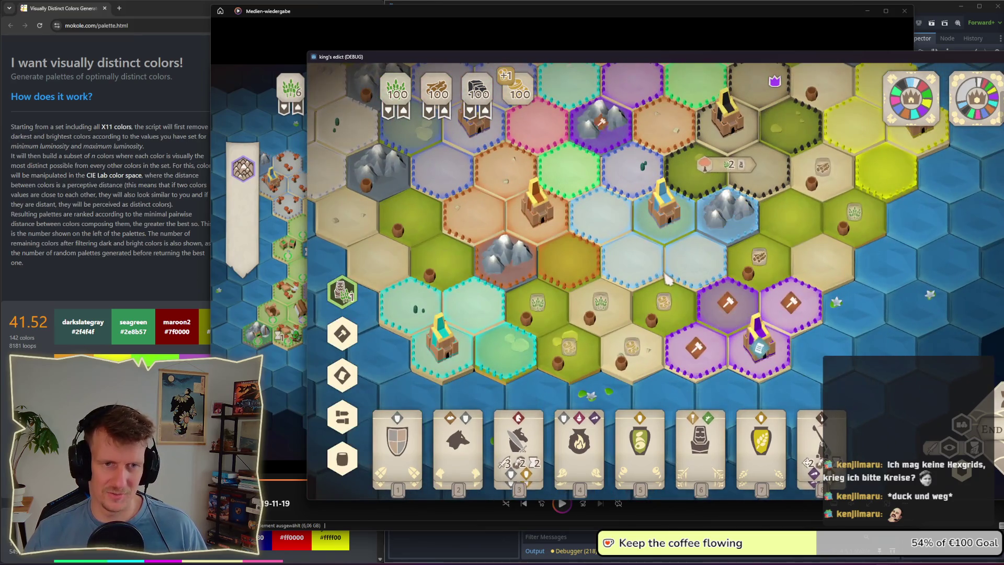
{"action": "mouse_move", "coordinate": [693, 313]}
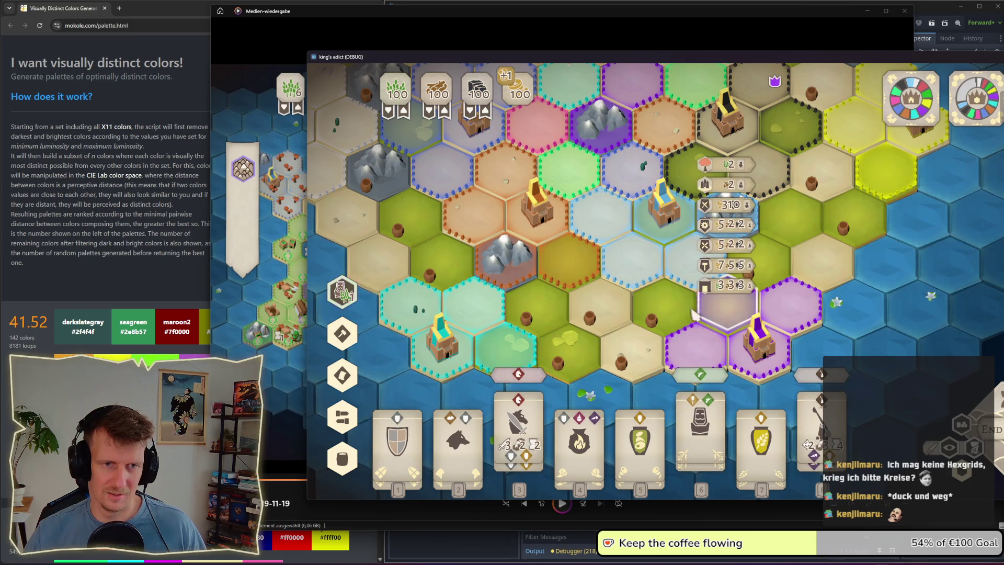
{"action": "scroll", "coordinate": [649, 272], "scroll_direction": "down", "scroll_amount": 2}
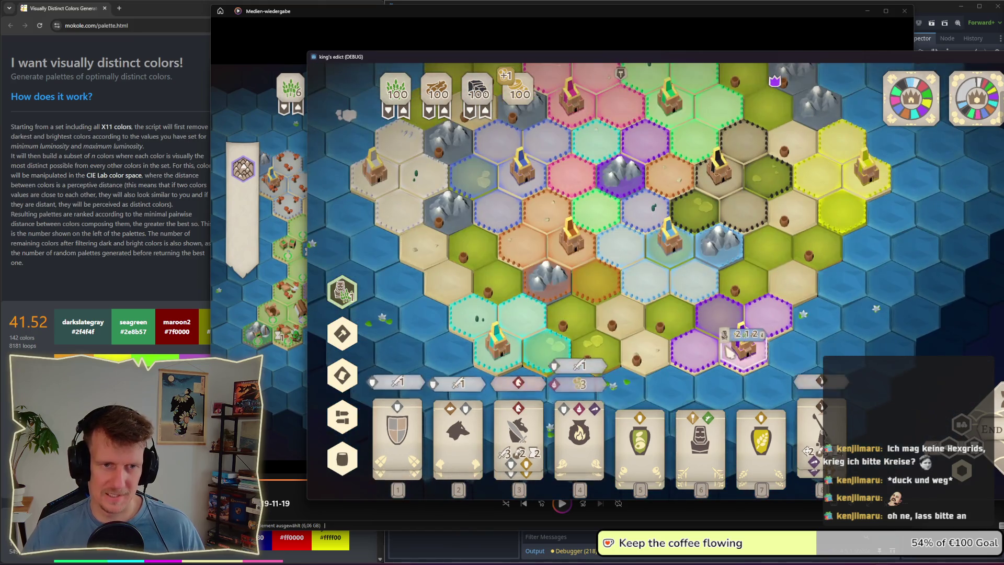
{"action": "scroll", "coordinate": [712, 365], "scroll_direction": "up", "scroll_amount": 2}
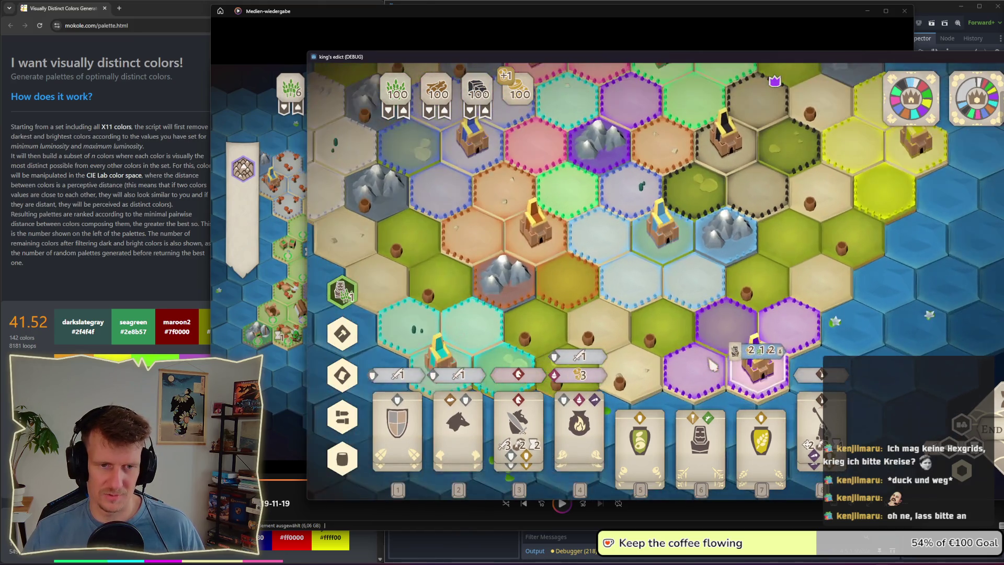
Step: Try card 6 then cancel it, shift the view upward, and select the cream hex
{"action": "key", "text": "6"}
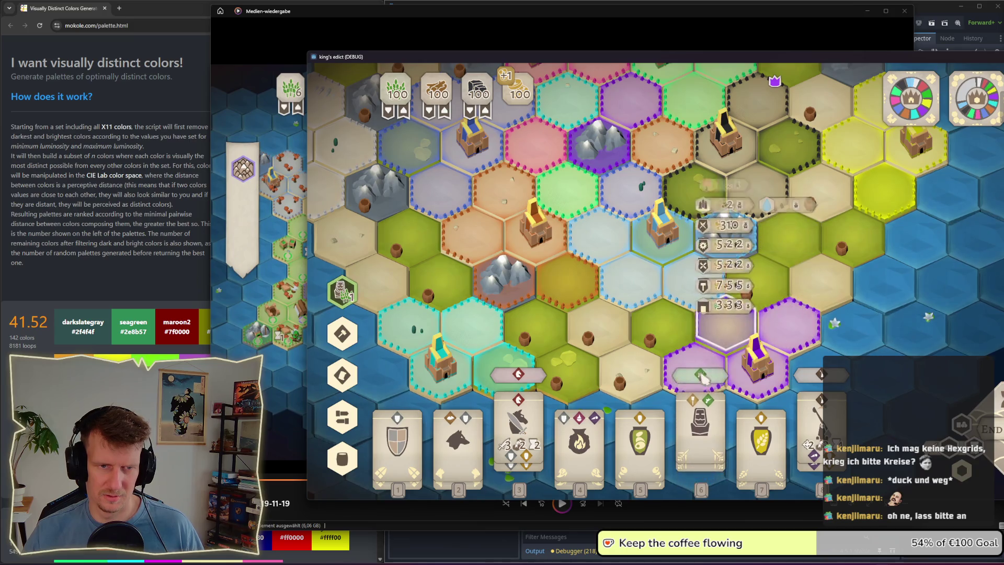
{"action": "key", "text": "Escape"}
{"action": "scroll", "coordinate": [636, 340], "scroll_direction": "down", "scroll_amount": 2}
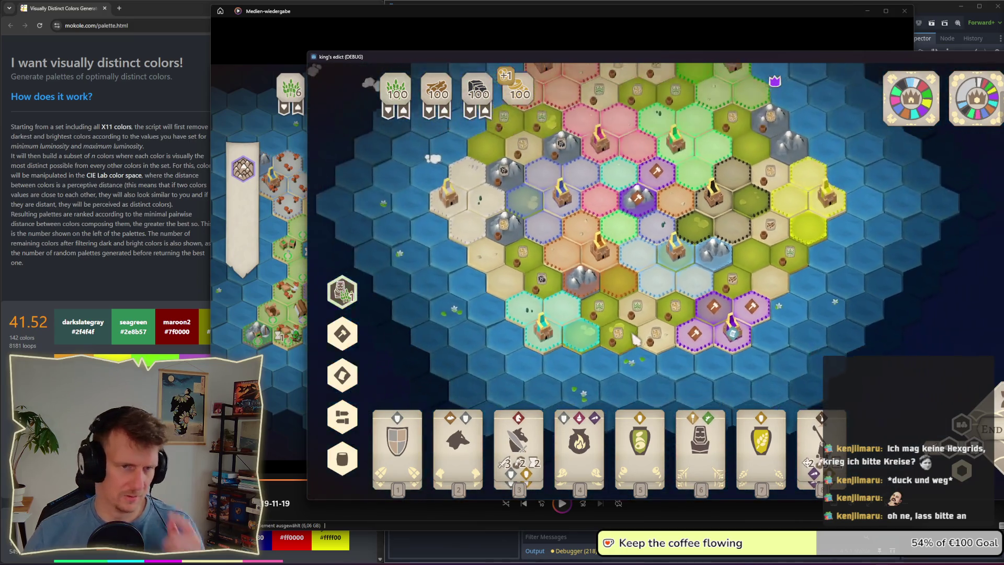
{"action": "key", "text": "w"}
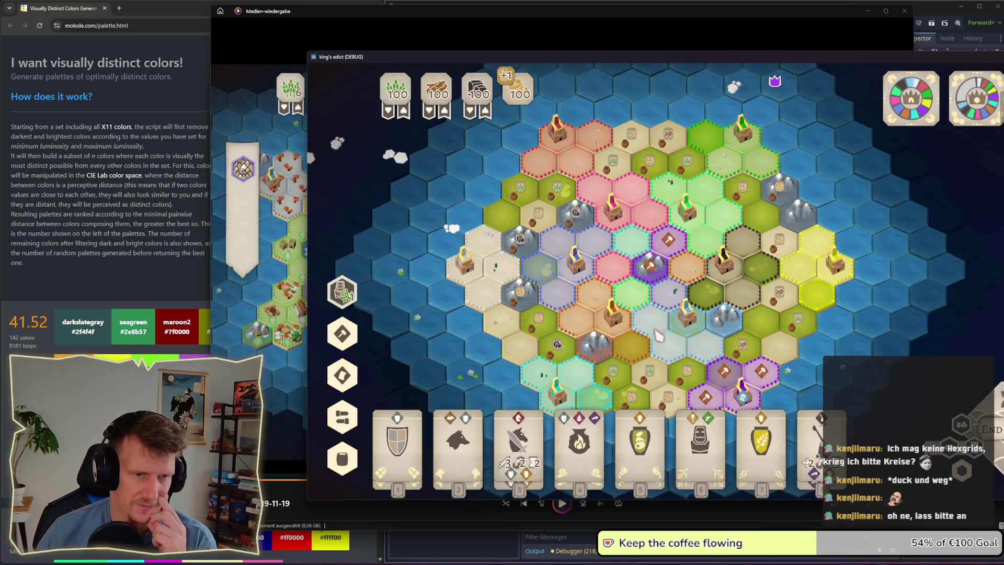
{"action": "left_click_drag", "start_coordinate": [660, 338], "coordinate": [649, 294]}
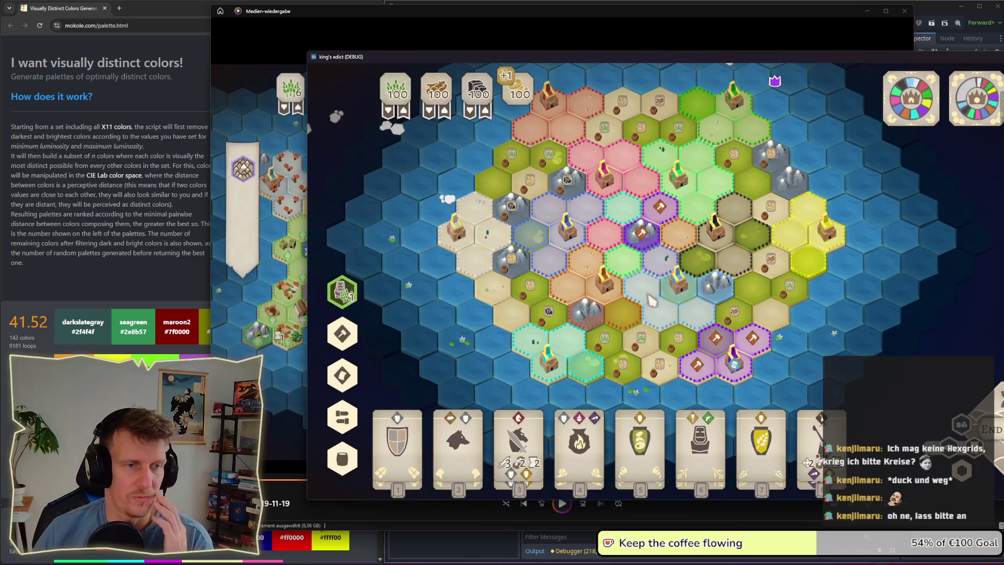
{"action": "left_click_drag", "start_coordinate": [627, 252], "coordinate": [624, 264]}
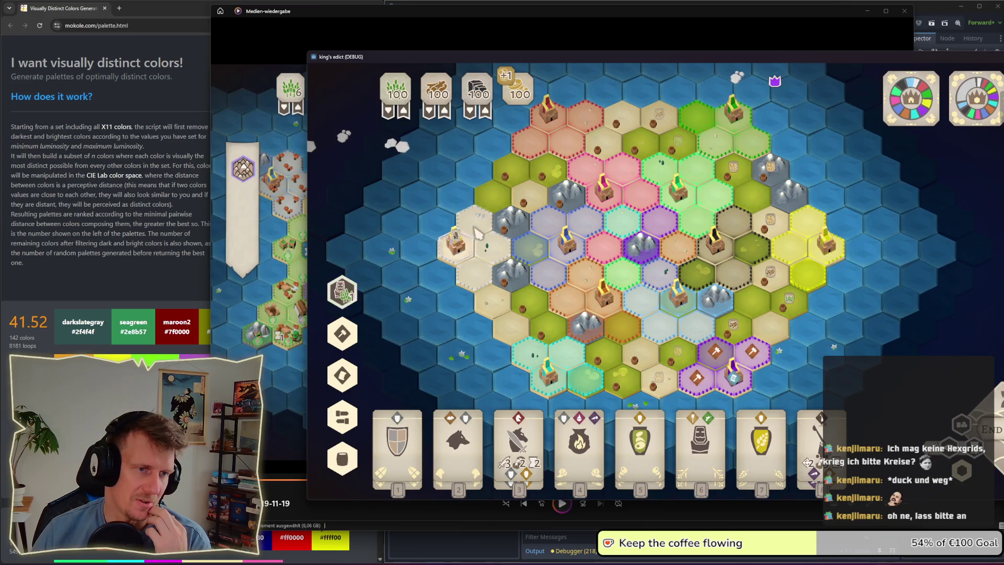
{"action": "left_click", "coordinate": [483, 272]}
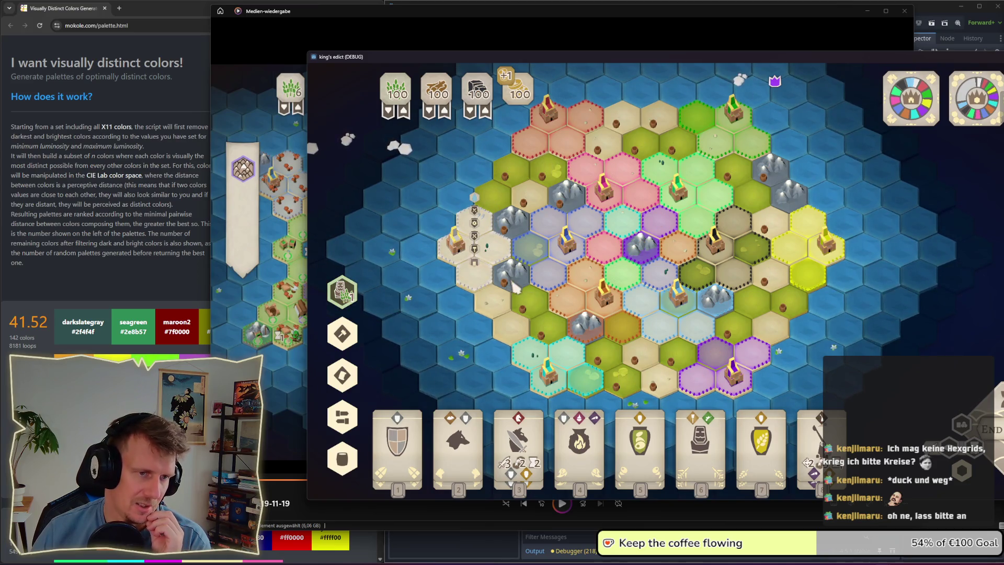
Step: Ready card 3 and deploy the purple unit onto the targeted hex
{"action": "scroll", "coordinate": [546, 293], "scroll_direction": "up", "scroll_amount": 2}
{"action": "scroll", "coordinate": [546, 282], "scroll_direction": "down", "scroll_amount": 1}
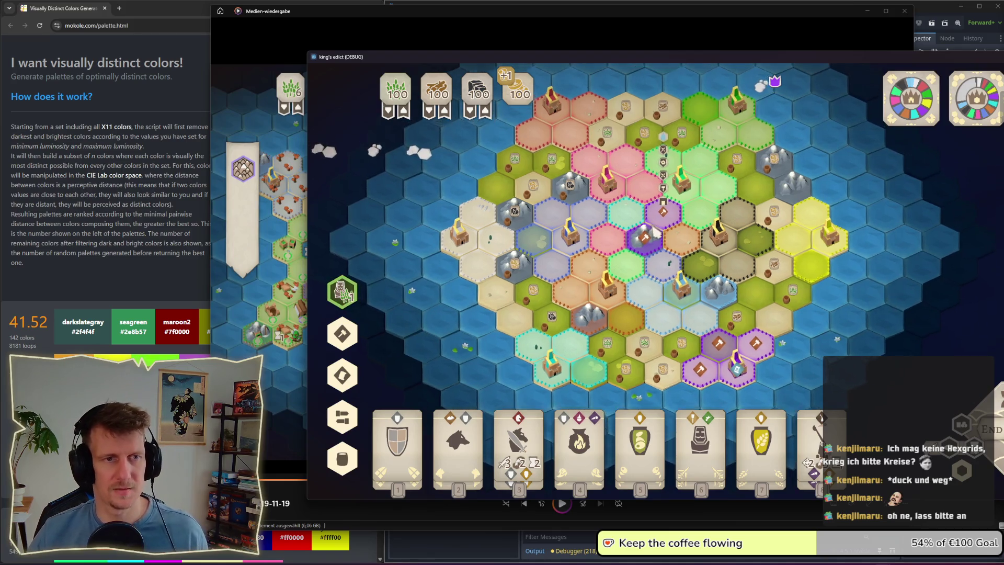
{"action": "scroll", "coordinate": [652, 242], "scroll_direction": "up", "scroll_amount": 2}
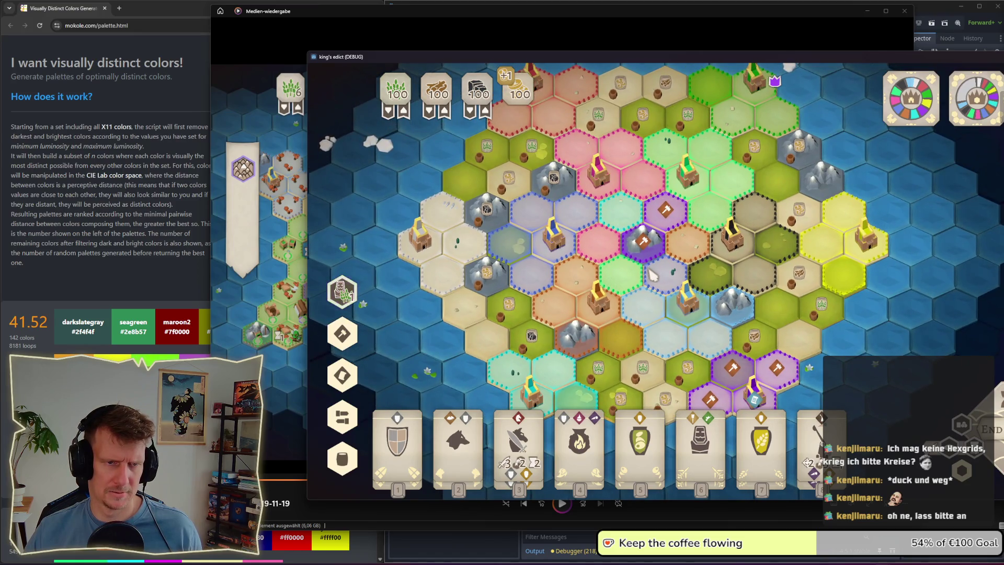
{"action": "scroll", "coordinate": [652, 273], "scroll_direction": "down", "scroll_amount": 1}
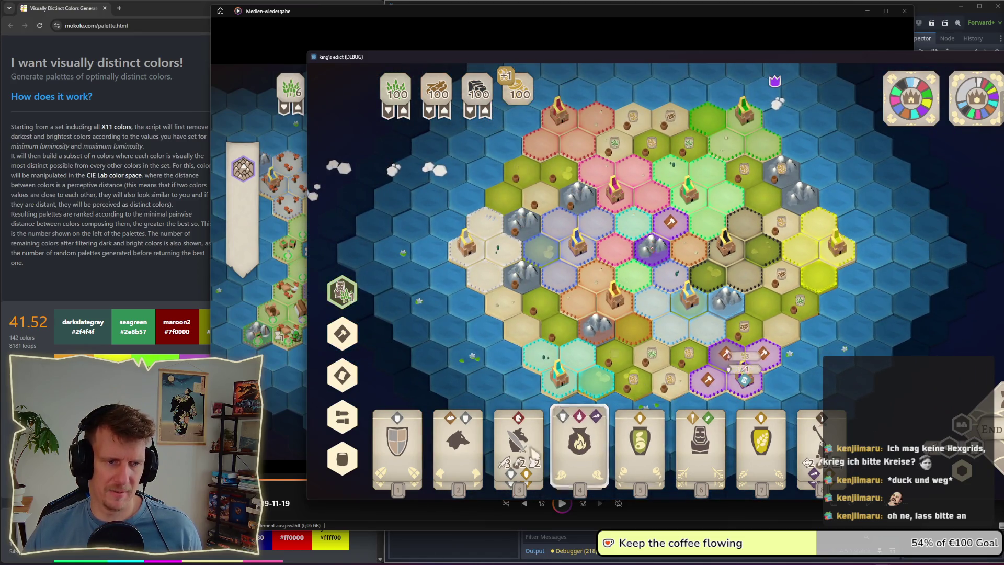
{"action": "key", "text": "3"}
{"action": "left_click", "coordinate": [663, 236]}
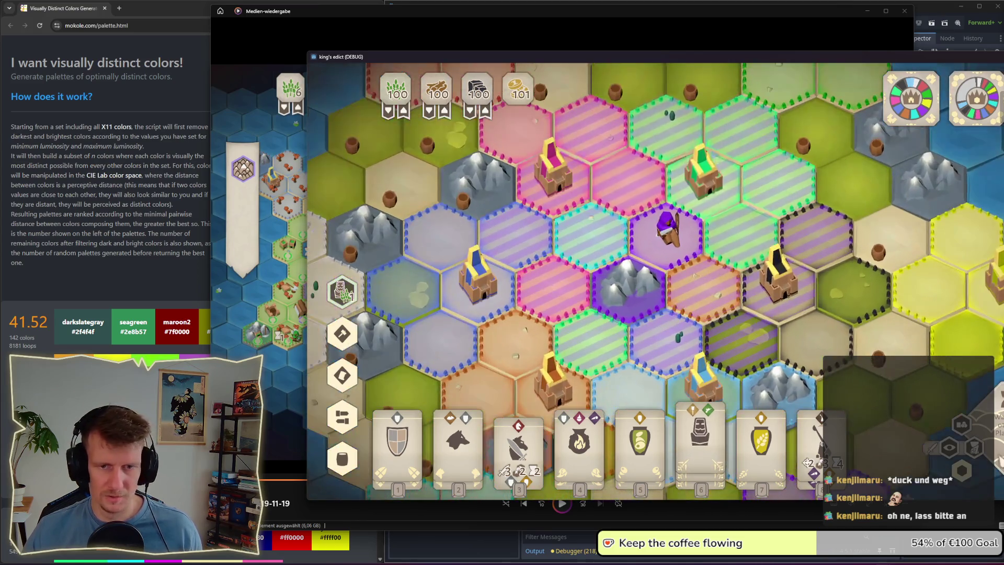
Step: Select the black tower, pink castle and purple wizard hexes to review owners and attack targets
{"action": "scroll", "coordinate": [706, 314], "scroll_direction": "down", "scroll_amount": 3}
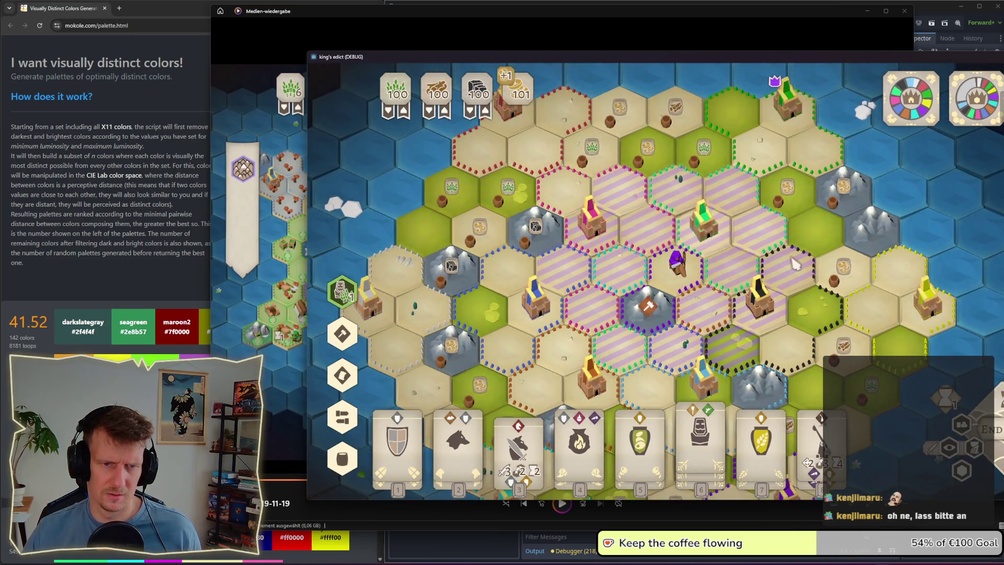
{"action": "left_click", "coordinate": [779, 314]}
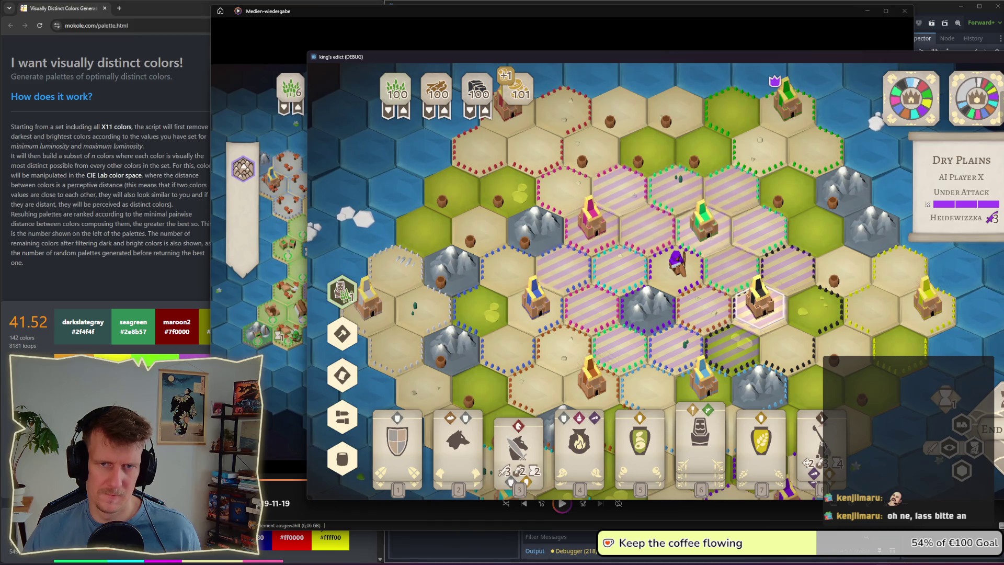
{"action": "mouse_move", "coordinate": [923, 95]}
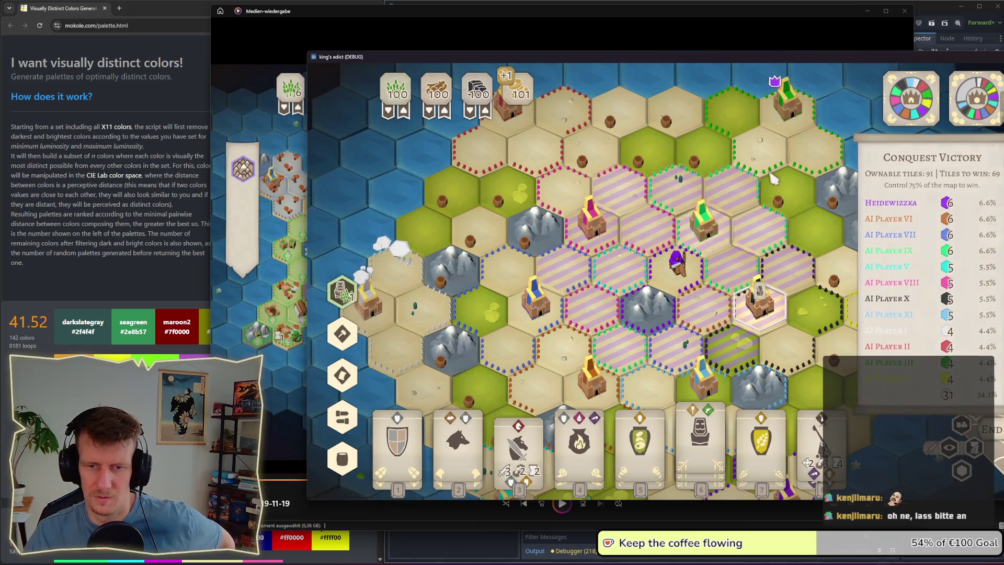
{"action": "left_click", "coordinate": [589, 246]}
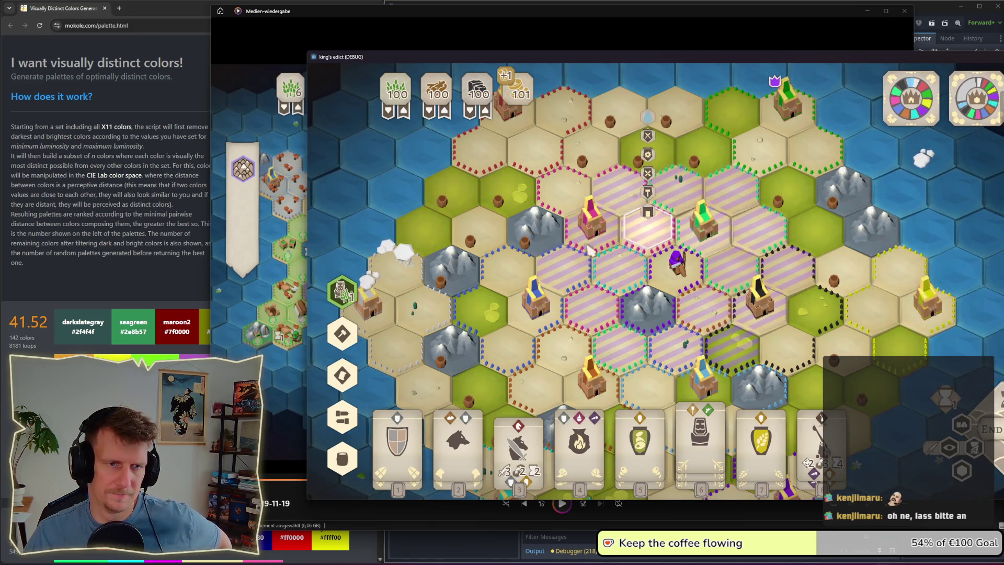
{"action": "left_click", "coordinate": [678, 300]}
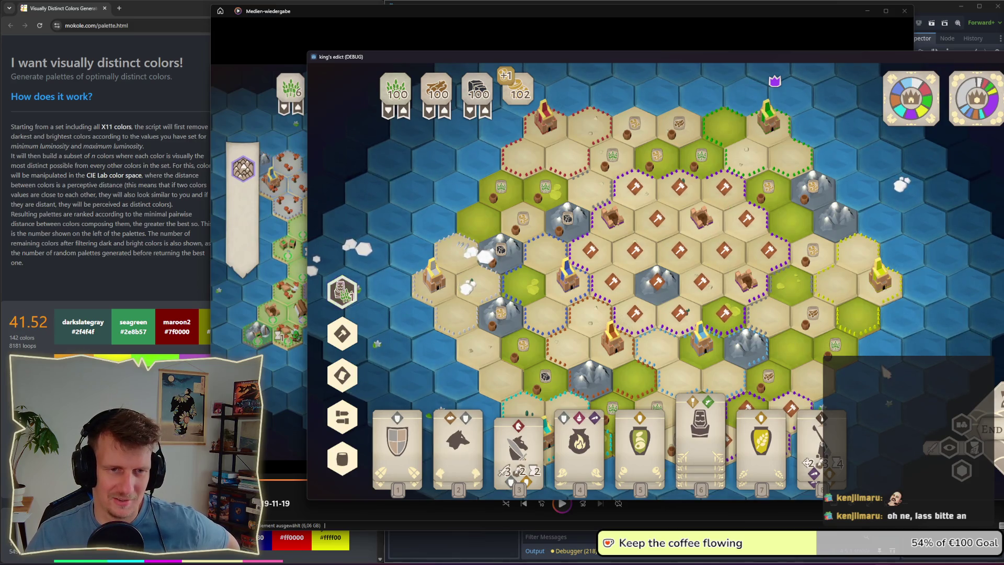
Step: Pan the hex map, pick the fire card from the hand, then cancel it
{"action": "left_click_drag", "start_coordinate": [885, 371], "coordinate": [854, 327]}
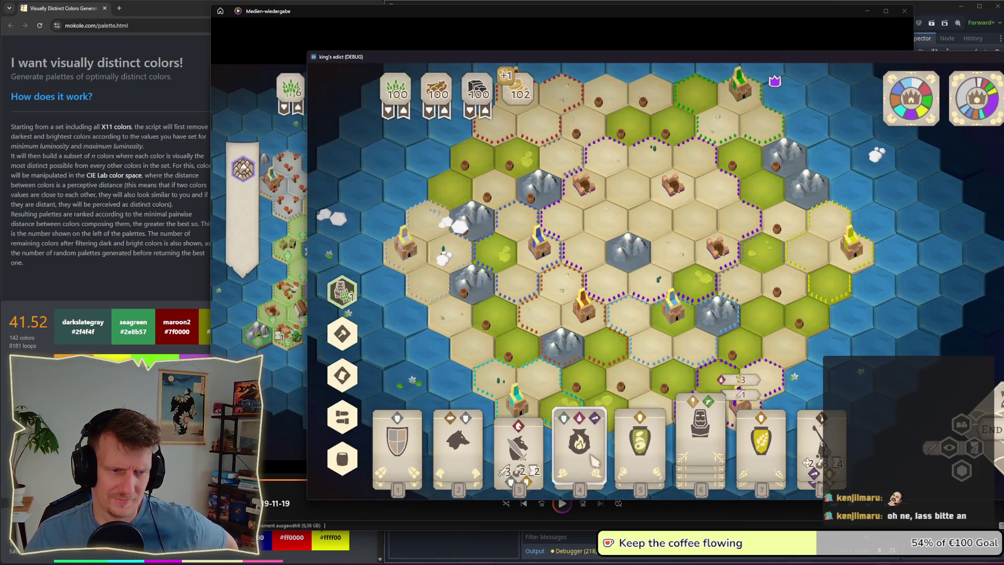
{"action": "left_click", "coordinate": [579, 440]}
{"action": "right_click", "coordinate": [702, 299]}
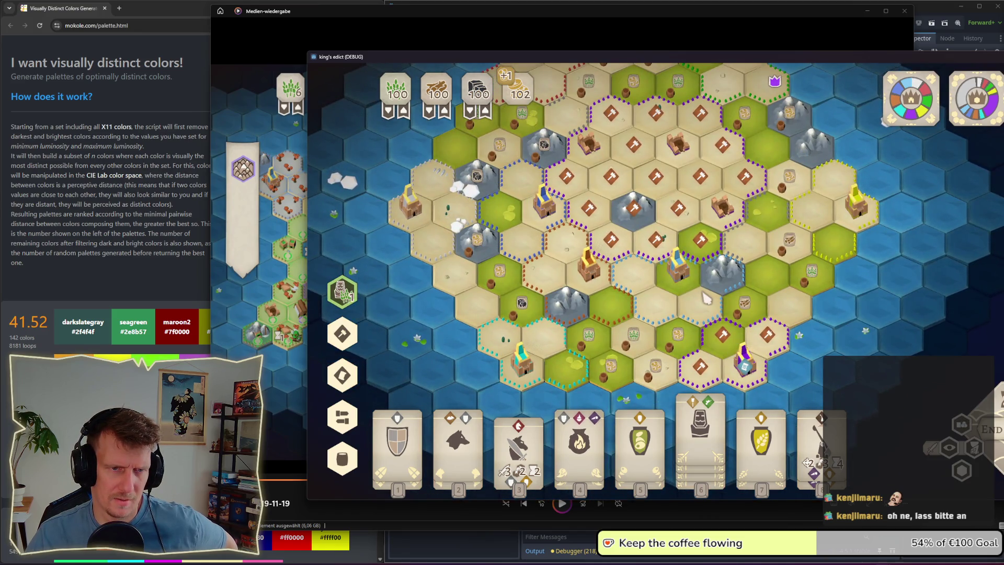
{"action": "scroll", "coordinate": [717, 309], "scroll_direction": "down", "scroll_amount": 2}
{"action": "scroll", "coordinate": [727, 319], "scroll_direction": "up", "scroll_amount": 1}
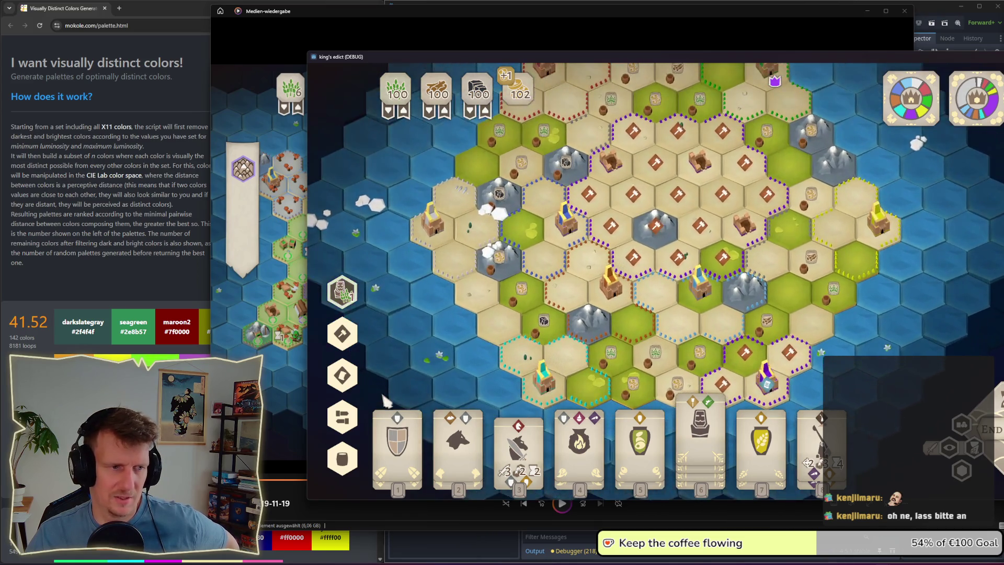
{"action": "scroll", "coordinate": [666, 325], "scroll_direction": "down", "scroll_amount": 2}
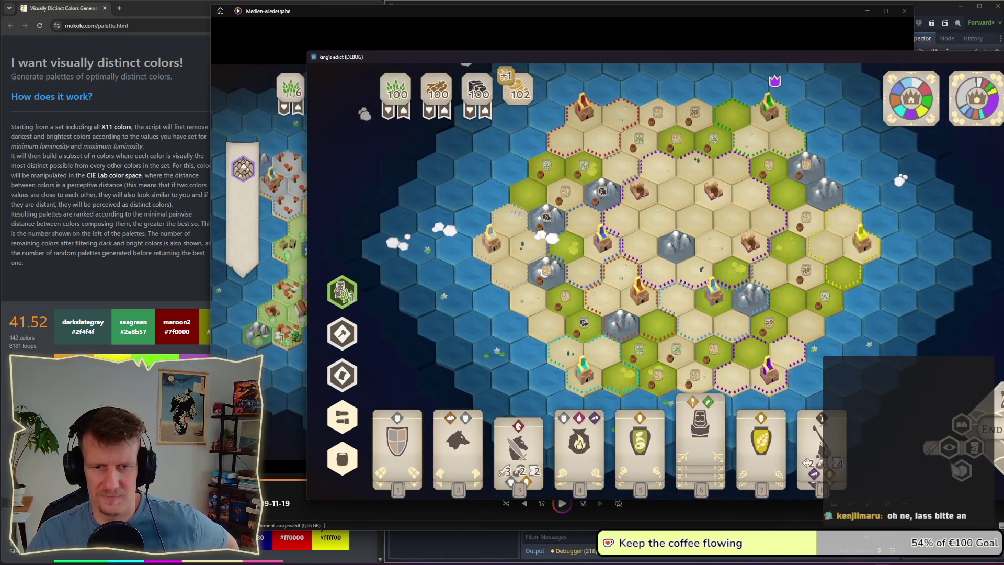
Step: Toggle the faction colour tint on and off repeatedly while zooming the map
{"action": "left_click", "coordinate": [962, 470]}
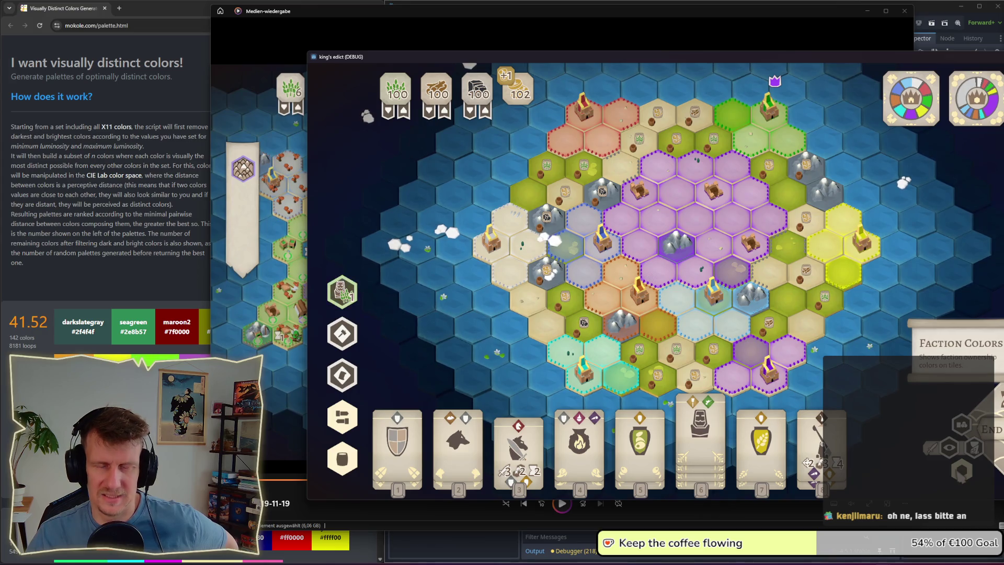
{"action": "left_click", "coordinate": [962, 470]}
{"action": "left_click", "coordinate": [962, 470]}
{"action": "left_click", "coordinate": [961, 470]}
{"action": "scroll", "coordinate": [764, 347], "scroll_direction": "up", "scroll_amount": 2}
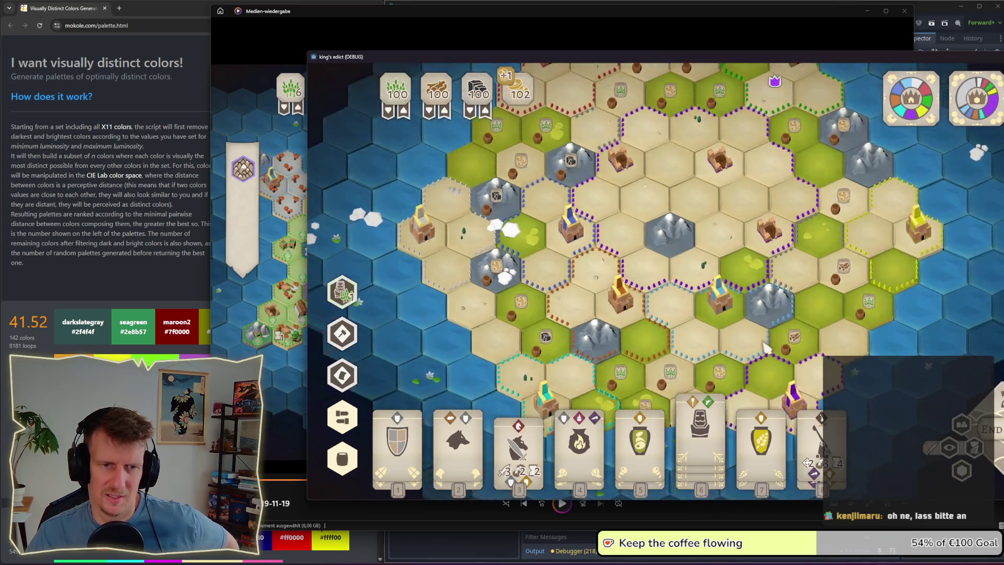
{"action": "scroll", "coordinate": [765, 348], "scroll_direction": "up", "scroll_amount": 5}
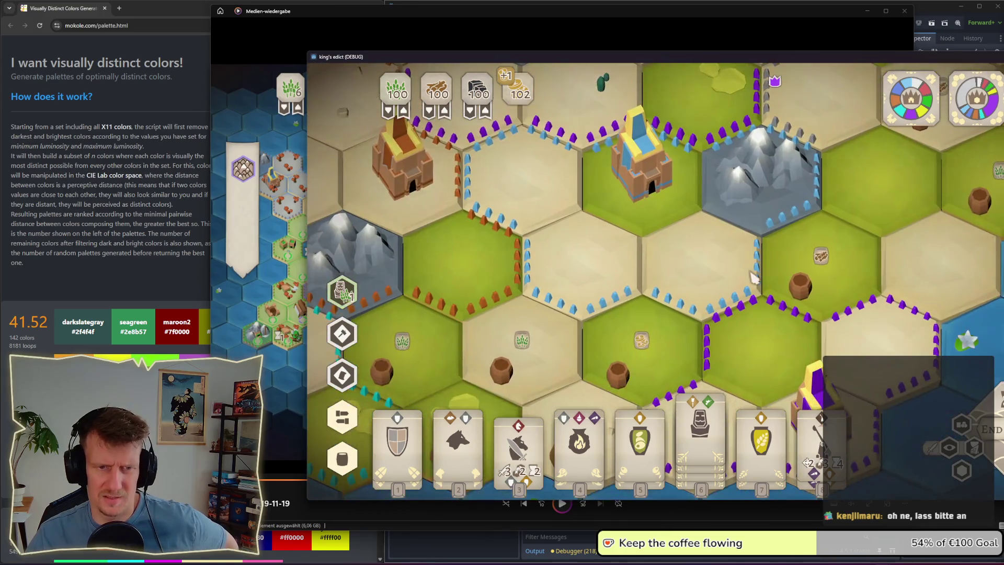
{"action": "scroll", "coordinate": [753, 277], "scroll_direction": "down", "scroll_amount": 4}
{"action": "scroll", "coordinate": [702, 340], "scroll_direction": "up", "scroll_amount": 2}
{"action": "scroll", "coordinate": [702, 340], "scroll_direction": "down", "scroll_amount": 5}
{"action": "scroll", "coordinate": [702, 340], "scroll_direction": "up", "scroll_amount": 2}
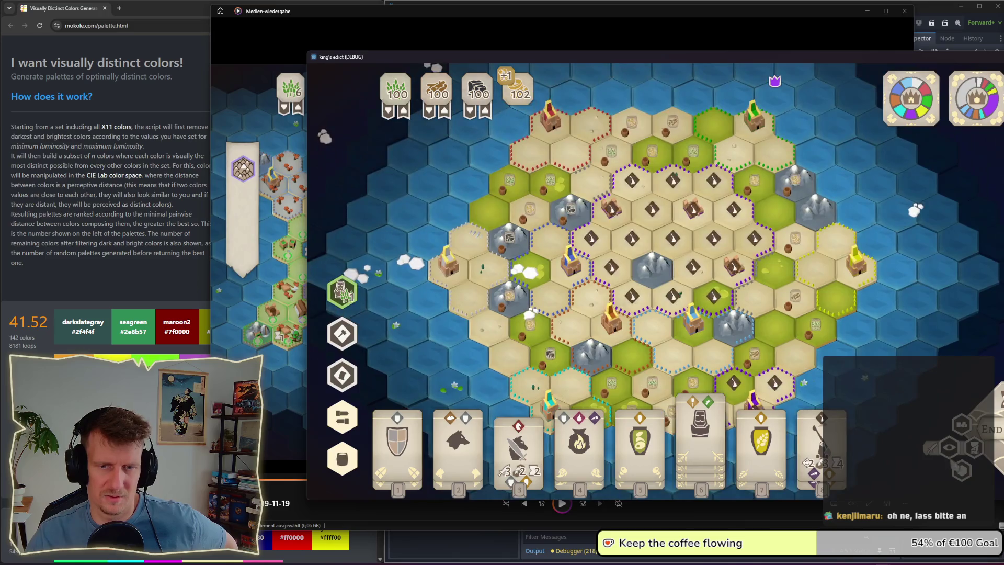
{"action": "left_click", "coordinate": [961, 471]}
{"action": "left_click", "coordinate": [961, 470]}
{"action": "left_click", "coordinate": [962, 471]}
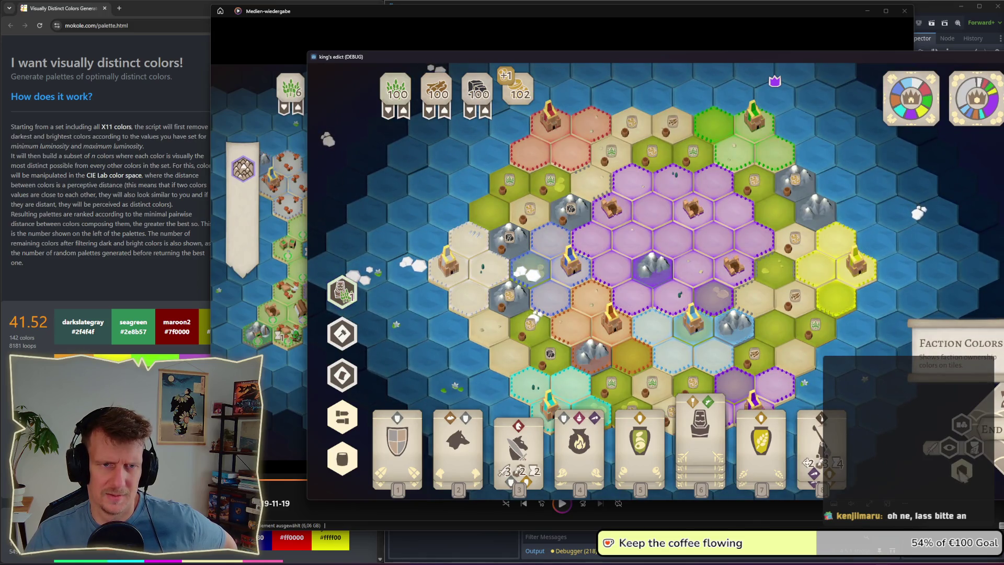
{"action": "left_click", "coordinate": [962, 470]}
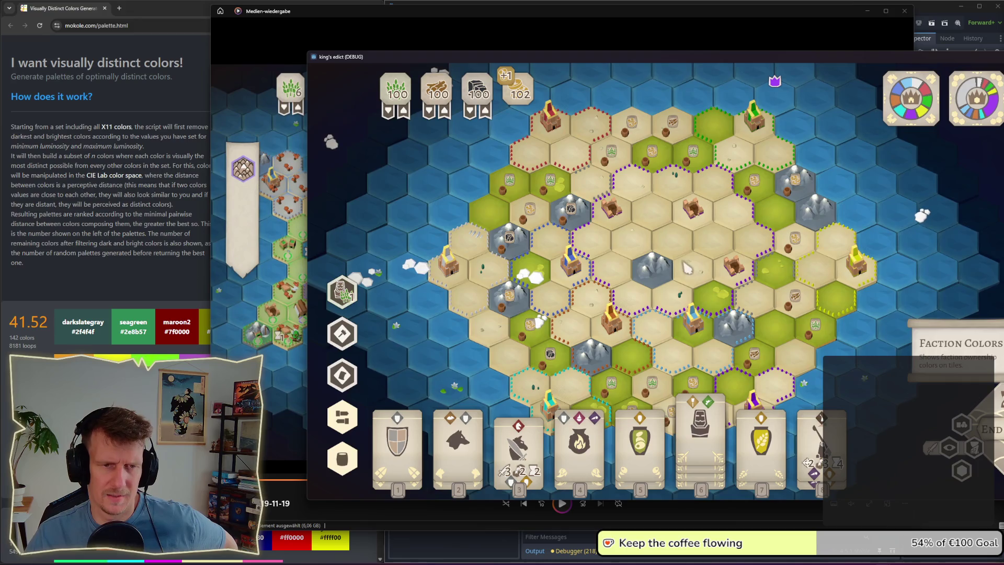
{"action": "scroll", "coordinate": [585, 291], "scroll_direction": "down", "scroll_amount": 2}
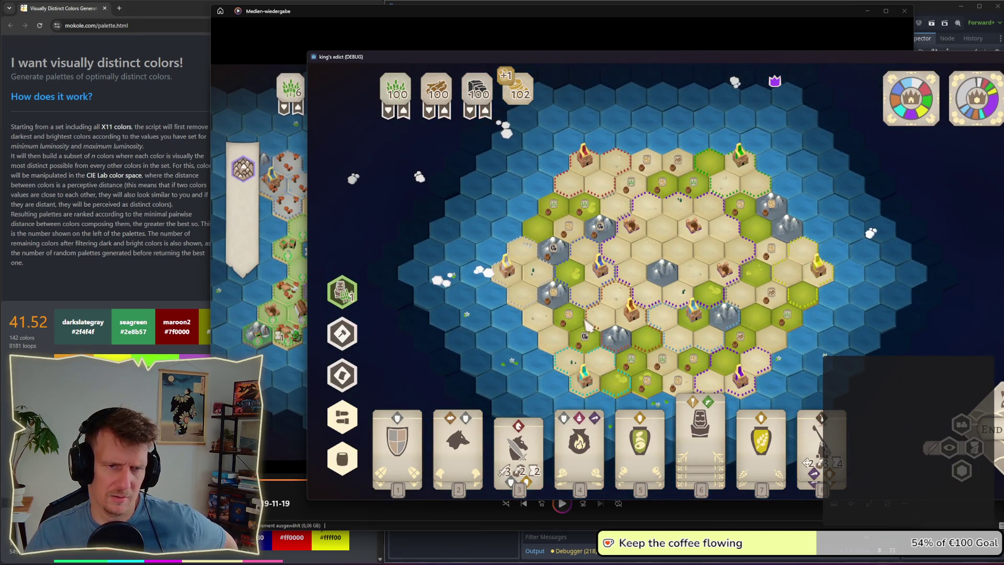
{"action": "scroll", "coordinate": [585, 291], "scroll_direction": "up", "scroll_amount": 3}
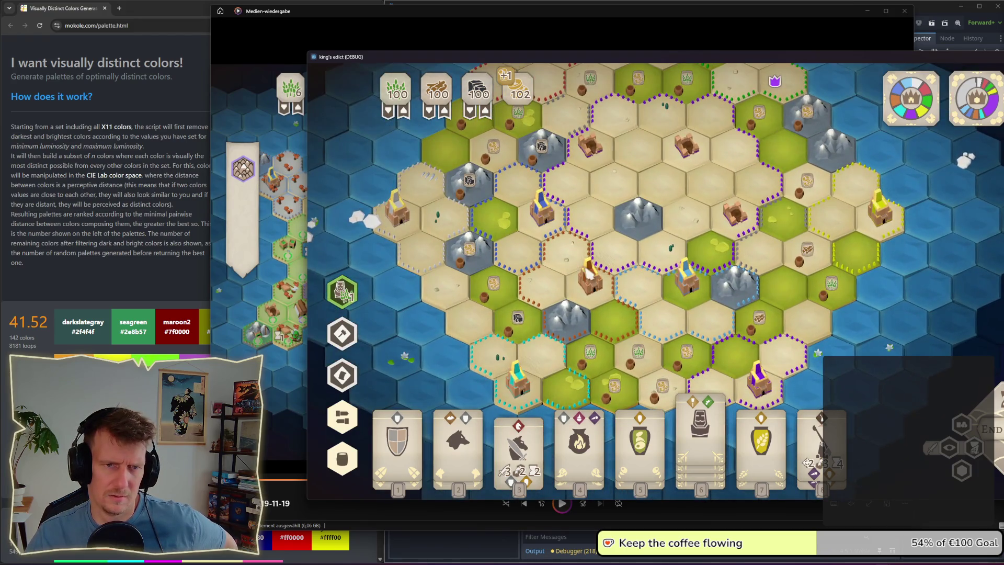
{"action": "scroll", "coordinate": [588, 273], "scroll_direction": "down", "scroll_amount": 2}
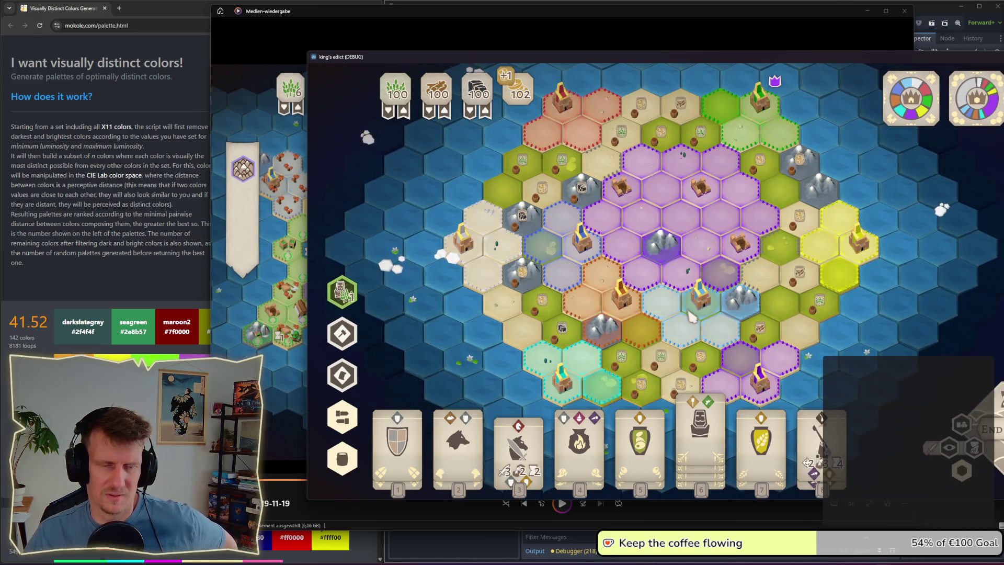
Step: Bring the Godot editor forward and stop the running game
{"action": "mouse_move", "coordinate": [820, 301]}
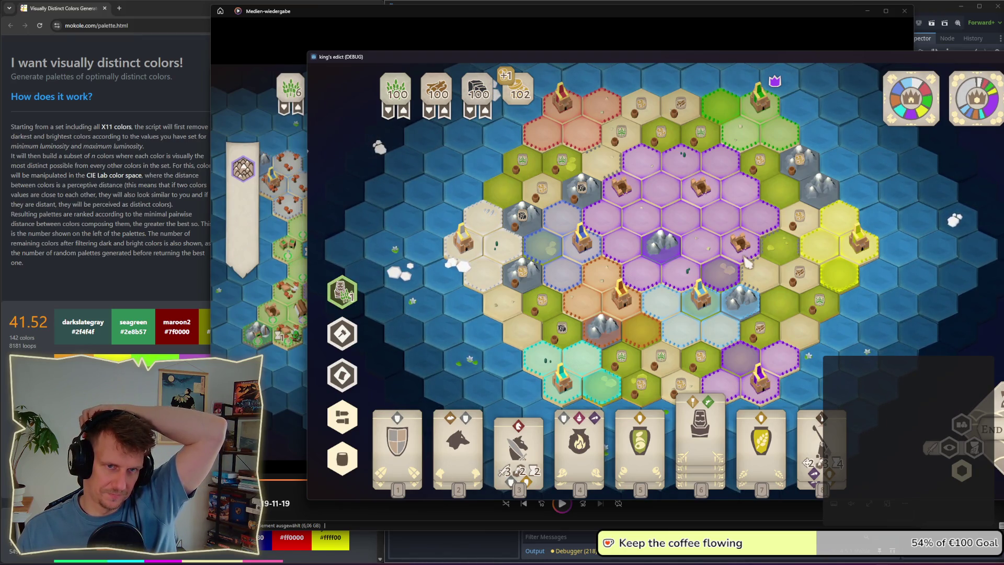
{"action": "left_click", "coordinate": [934, 11]}
{"action": "left_click", "coordinate": [905, 23]}
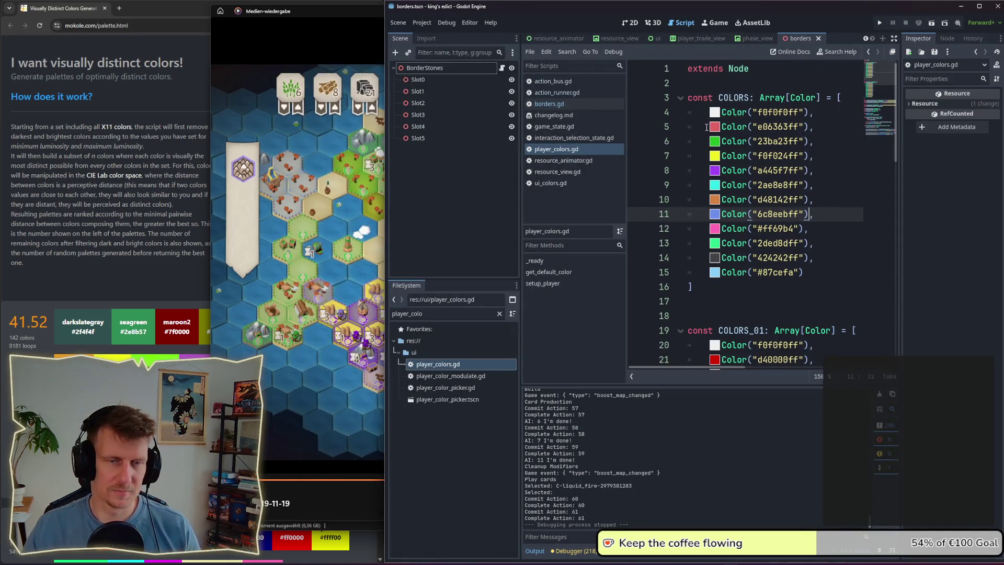
Step: Maximise the Godot editor window to fill the screen
{"action": "double_click", "coordinate": [769, 13]}
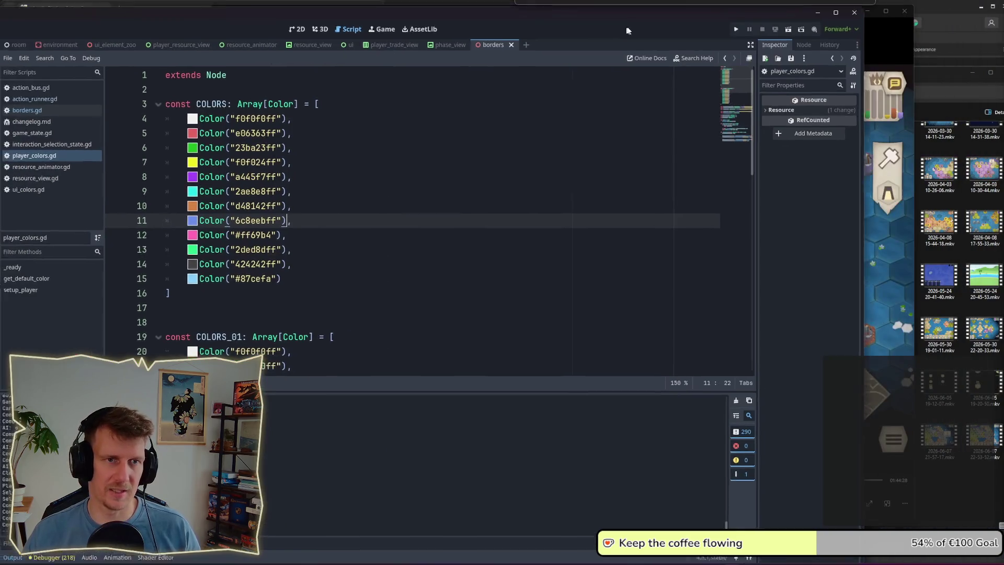
{"action": "left_click_drag", "start_coordinate": [788, 28], "coordinate": [764, 23]}
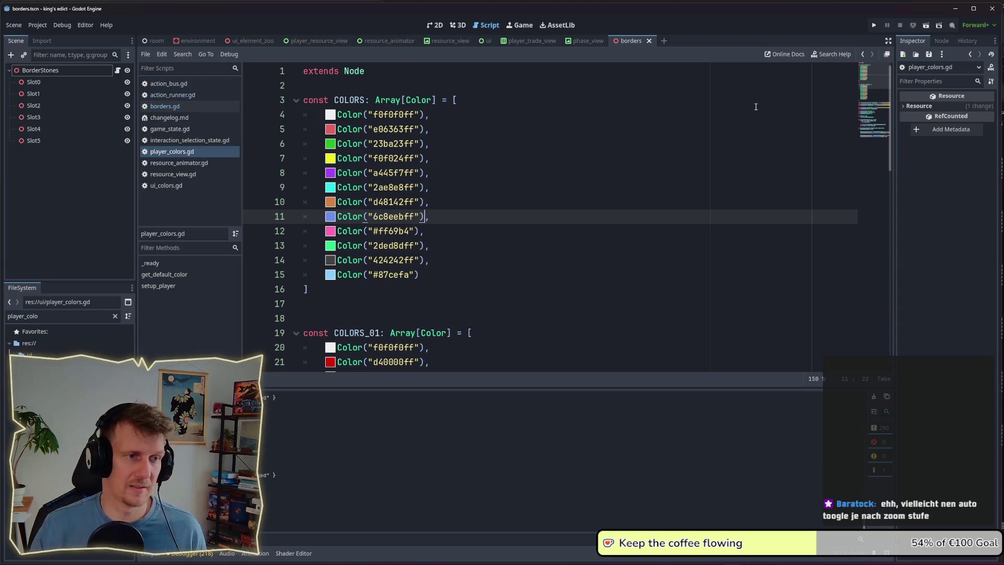
Step: Return to the Godot editor and put the caret at the end of line 12
{"action": "key", "text": "alt+Tab"}
{"action": "key", "text": "alt+Tab"}
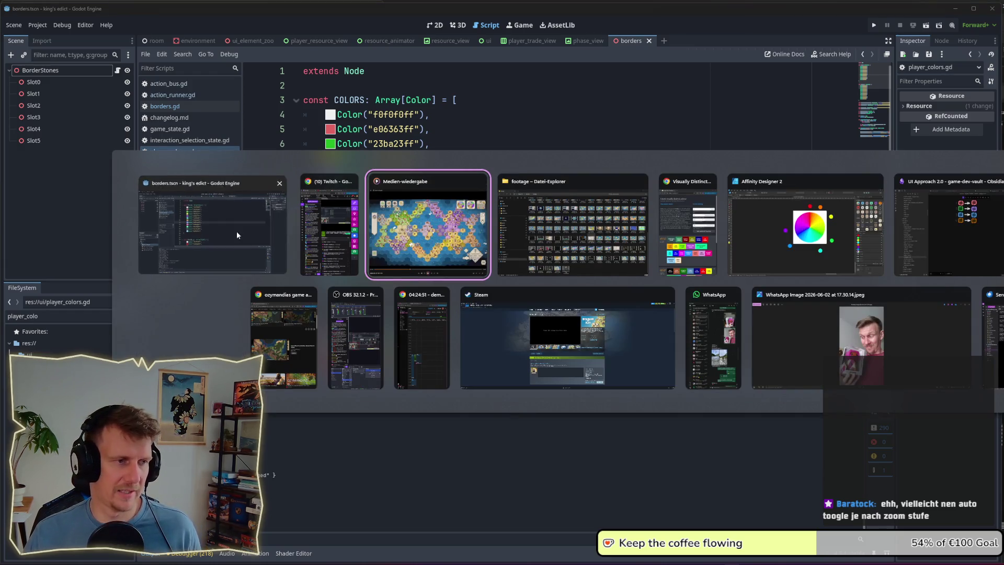
{"action": "left_click", "coordinate": [236, 234]}
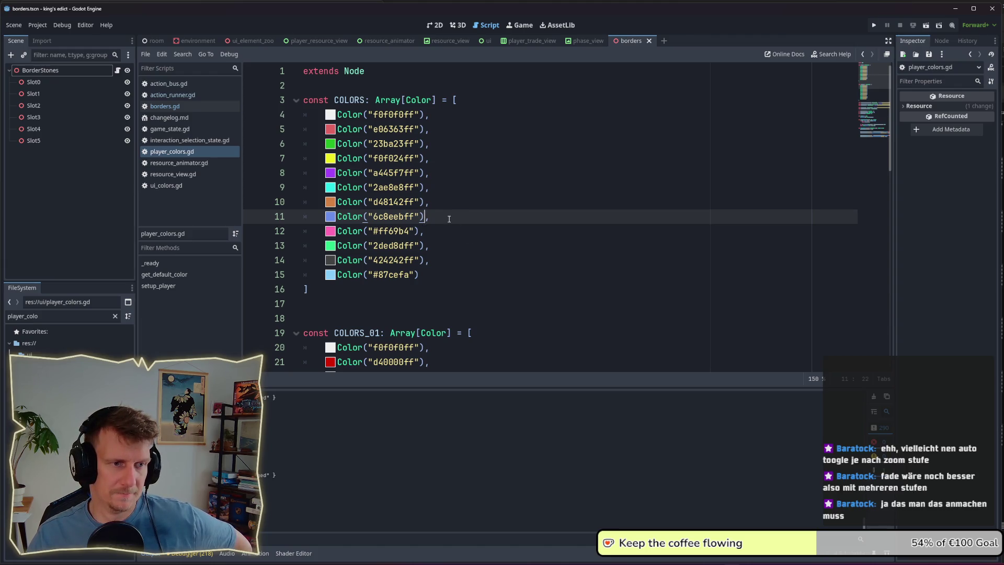
{"action": "key", "text": "alt+Tab"}
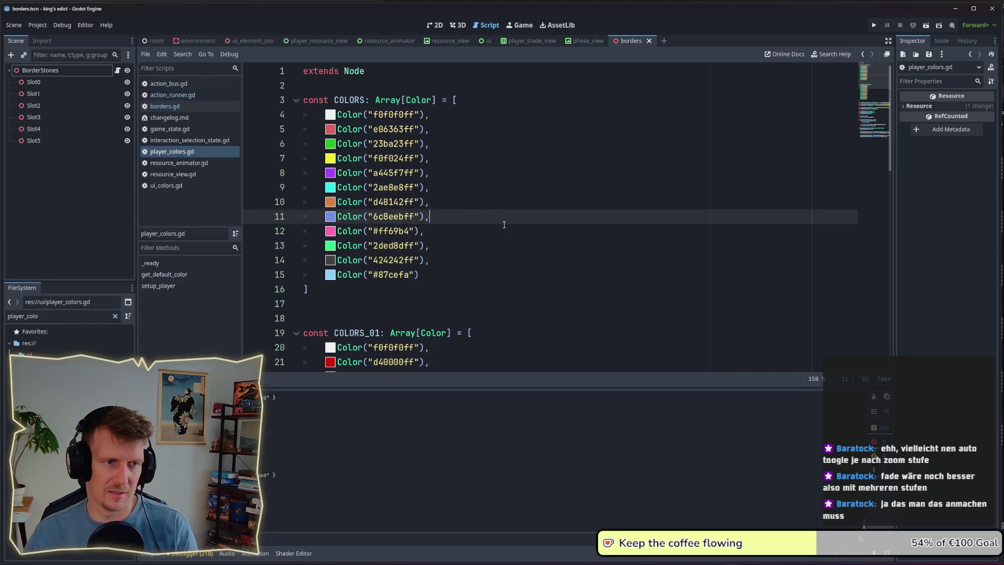
{"action": "left_click", "coordinate": [471, 236]}
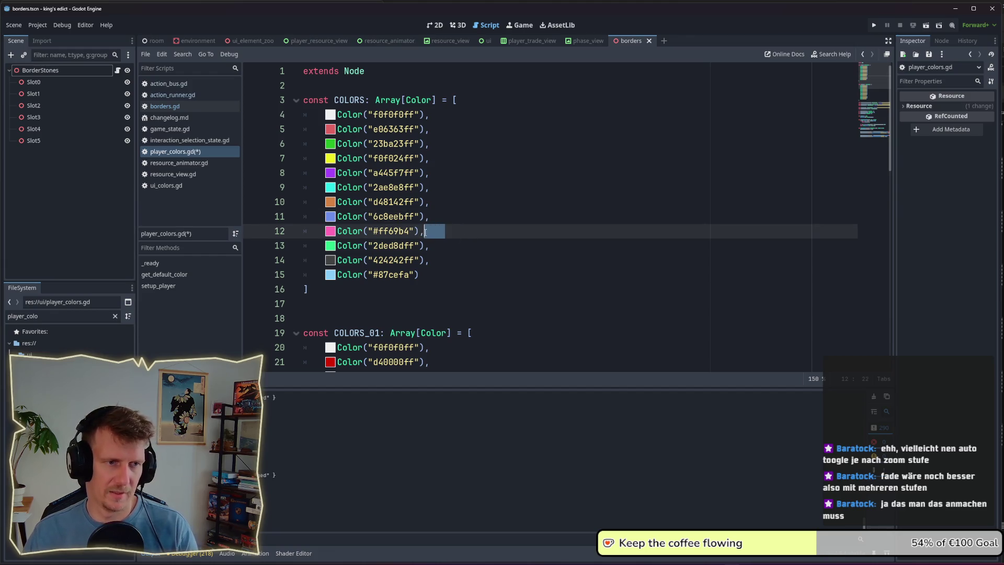
{"action": "key", "text": "ctrl+s"}
{"action": "mouse_move", "coordinate": [488, 203]}
{"action": "left_mouse_down"}
{"action": "mouse_move", "coordinate": [449, 180]}
{"action": "mouse_move", "coordinate": [444, 111]}
{"action": "mouse_move", "coordinate": [438, 207]}
{"action": "mouse_move", "coordinate": [436, 121]}
{"action": "left_mouse_up"}
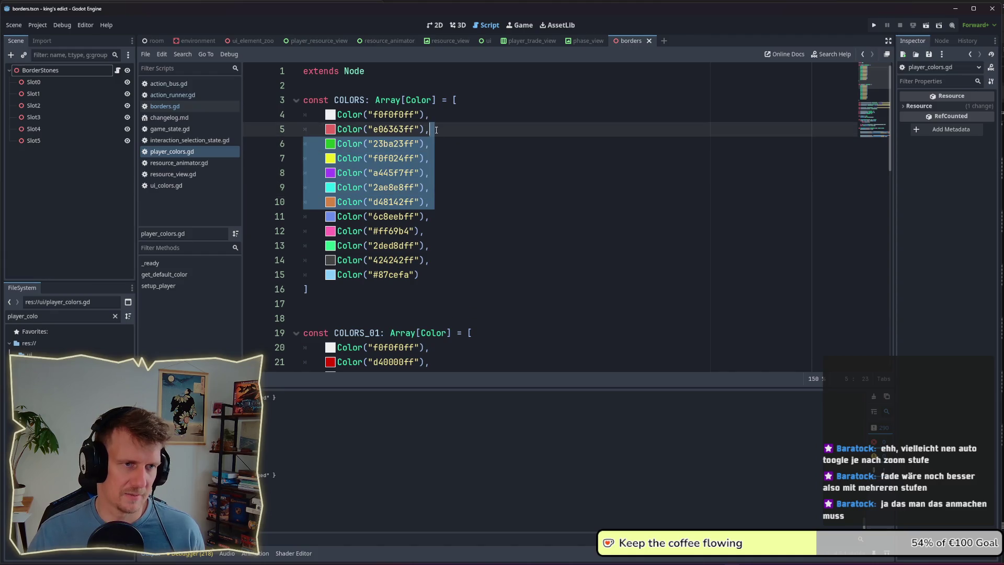
{"action": "left_click", "coordinate": [437, 121]}
{"action": "key", "text": "Down"}
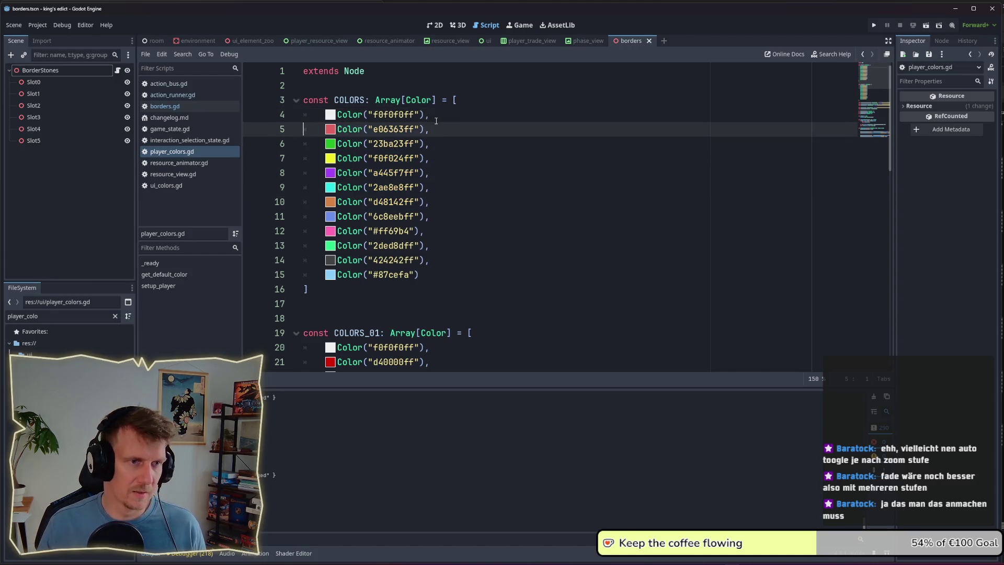
{"action": "key", "text": "ctrl+shift+d"}
{"action": "key", "text": "ctrl+z"}
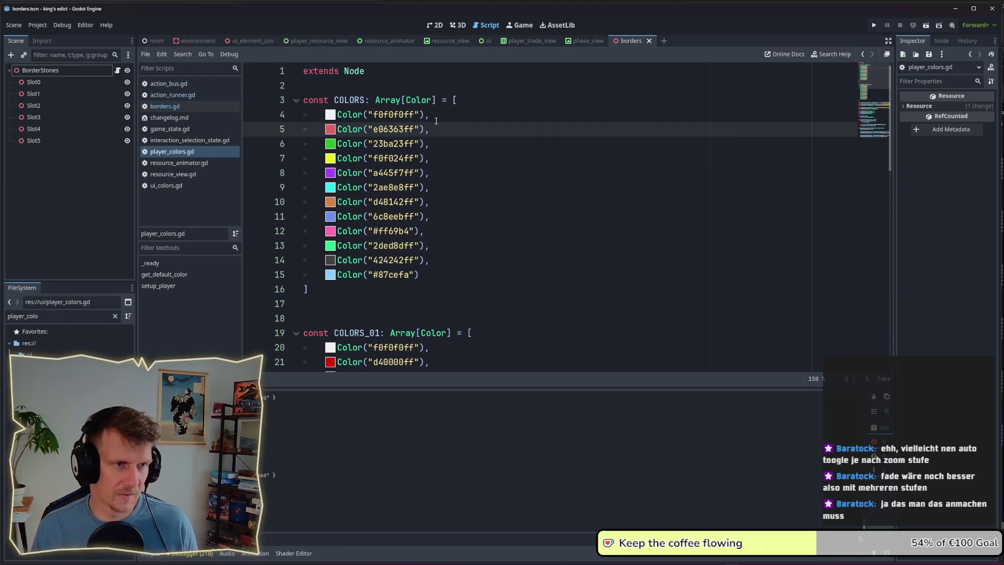
{"action": "key", "text": "Up"}
{"action": "key", "text": "Down"}
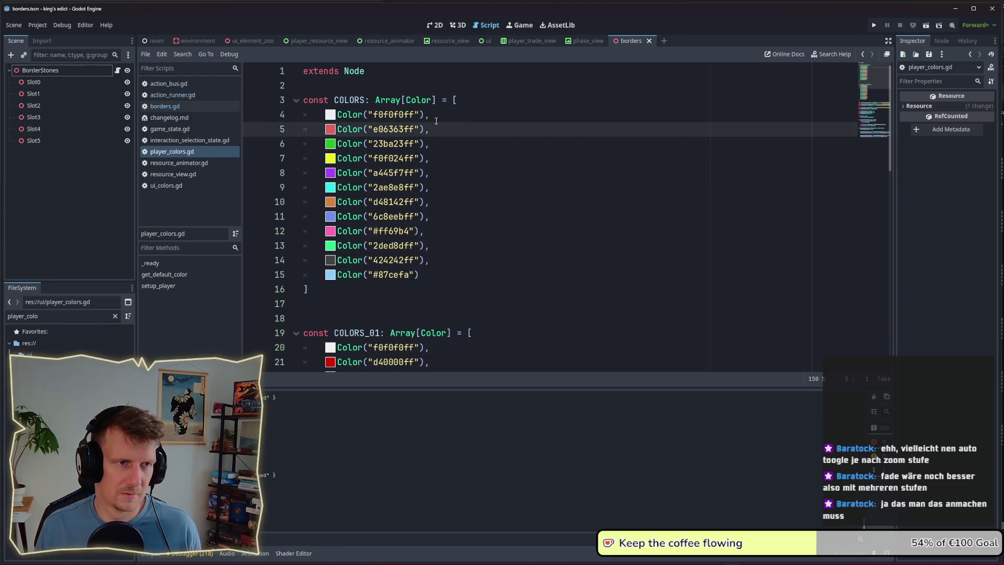
{"action": "left_click", "coordinate": [436, 120]}
{"action": "key", "text": "shift+alt+Down"}
{"action": "key", "text": "shift+alt+Down"}
{"action": "key", "text": "shift+alt+Down"}
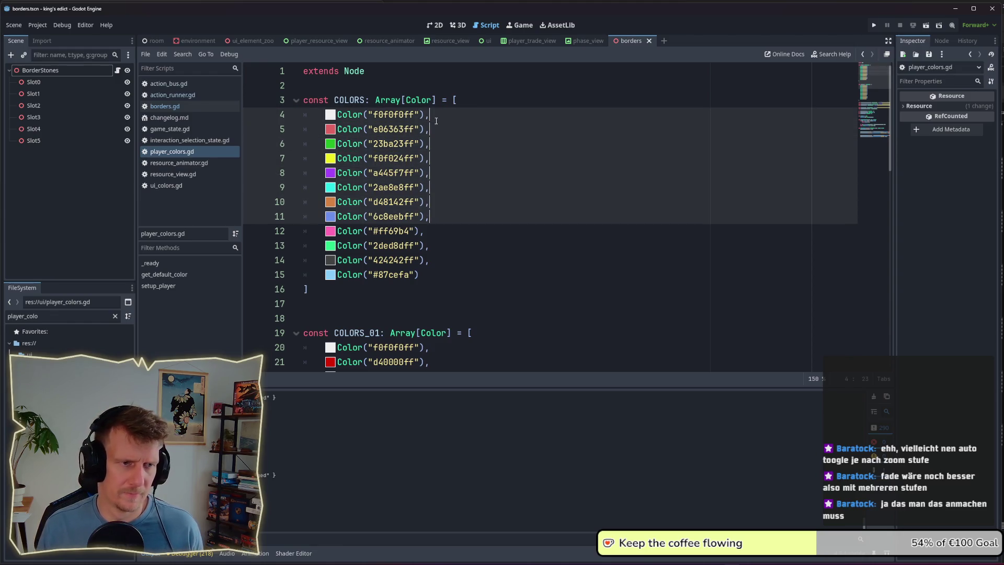
{"action": "key", "text": "Delete"}
{"action": "key", "text": "ctrl+z"}
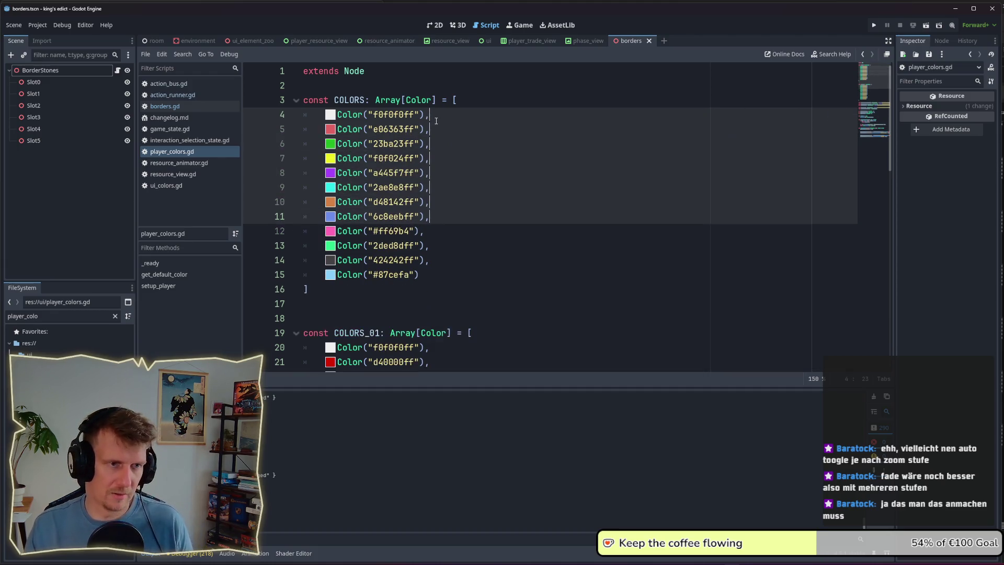
{"action": "left_click", "coordinate": [466, 188]}
{"action": "left_click", "coordinate": [449, 231]}
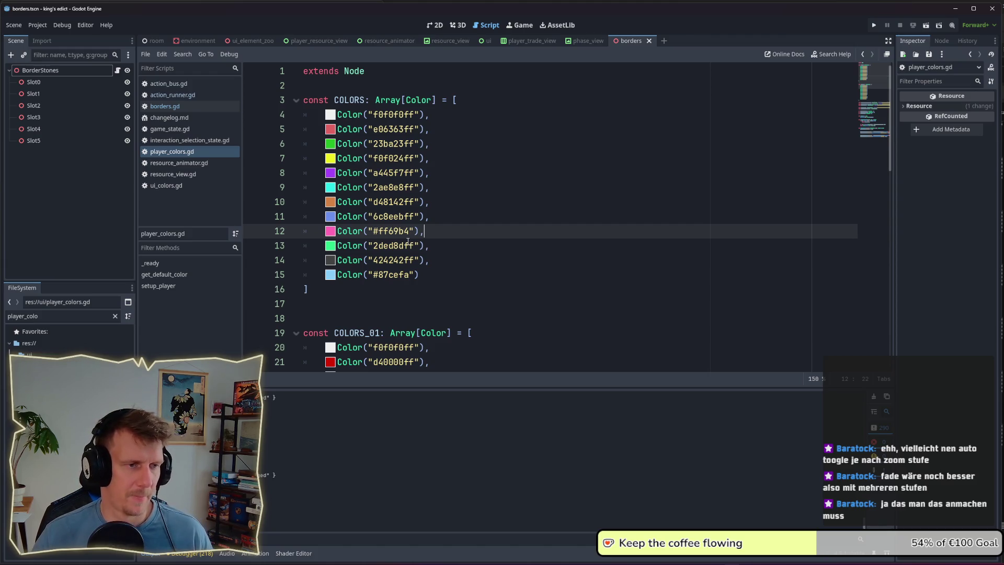
{"action": "left_click", "coordinate": [440, 134]}
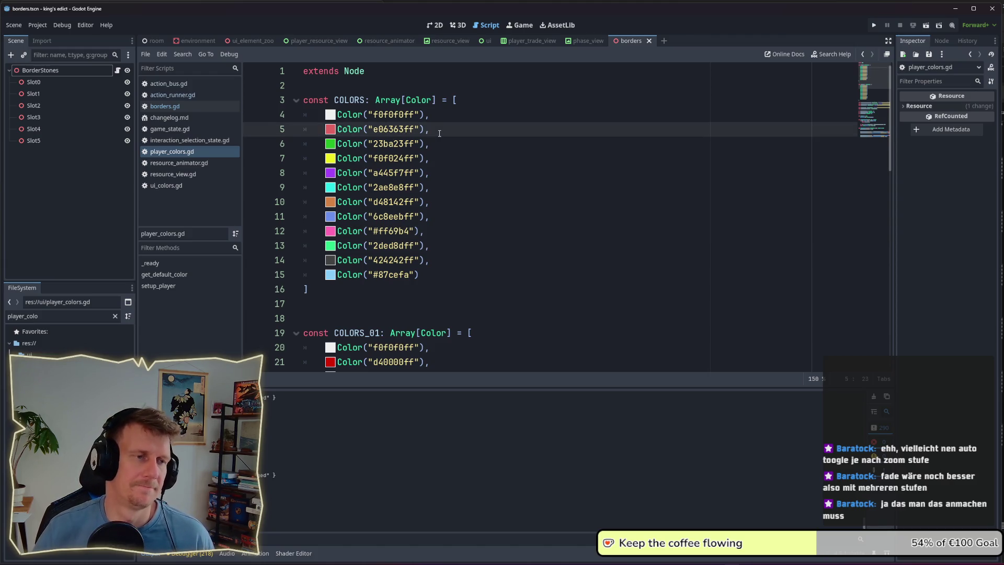
{"action": "key", "text": "Down"}
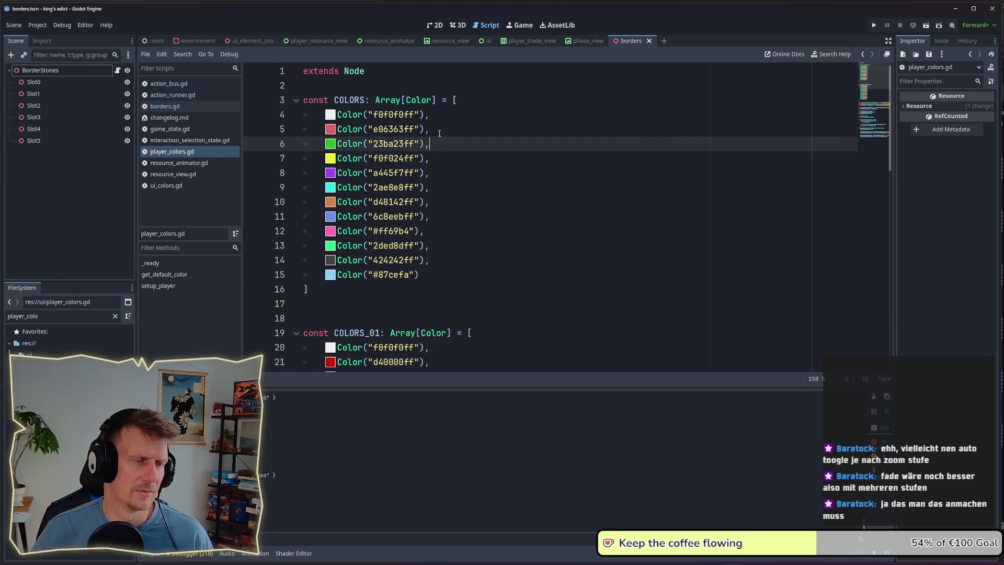
{"action": "key", "text": "Down"}
{"action": "key", "text": "Down"}
{"action": "key", "text": "Down"}
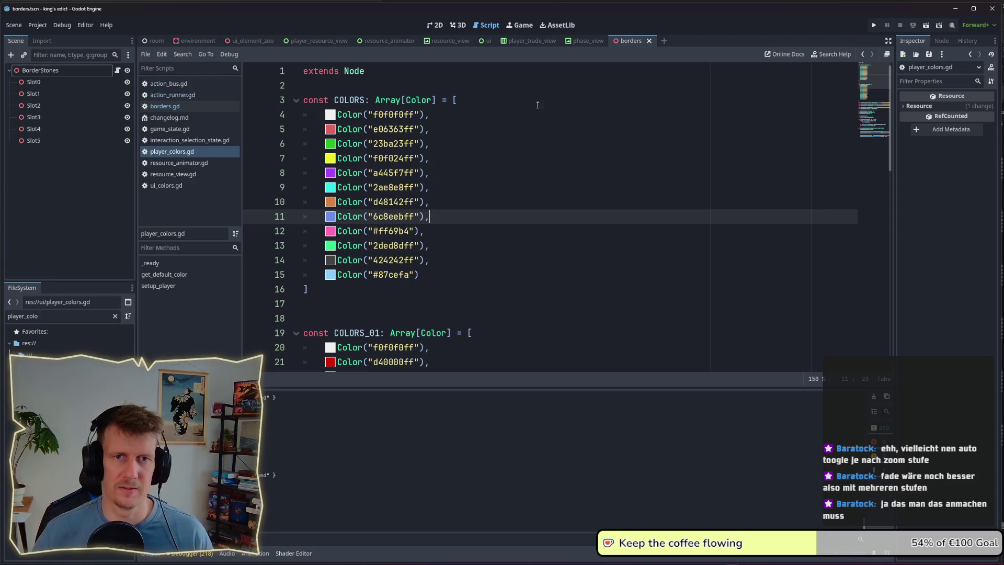
{"action": "left_click", "coordinate": [876, 24]}
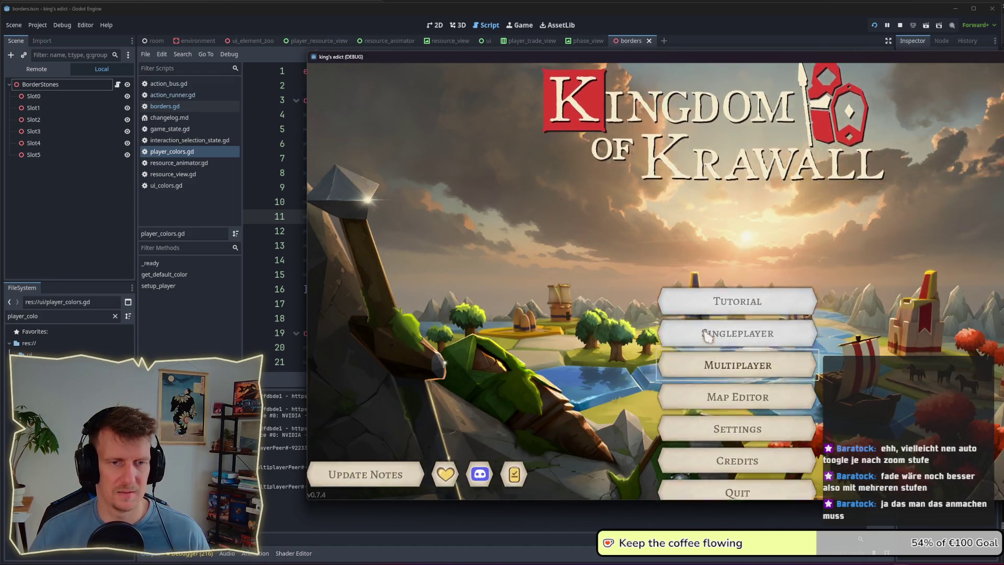
Step: Open a game room, search the map list for 'colo' and start on the Colors map
{"action": "left_click", "coordinate": [708, 335]}
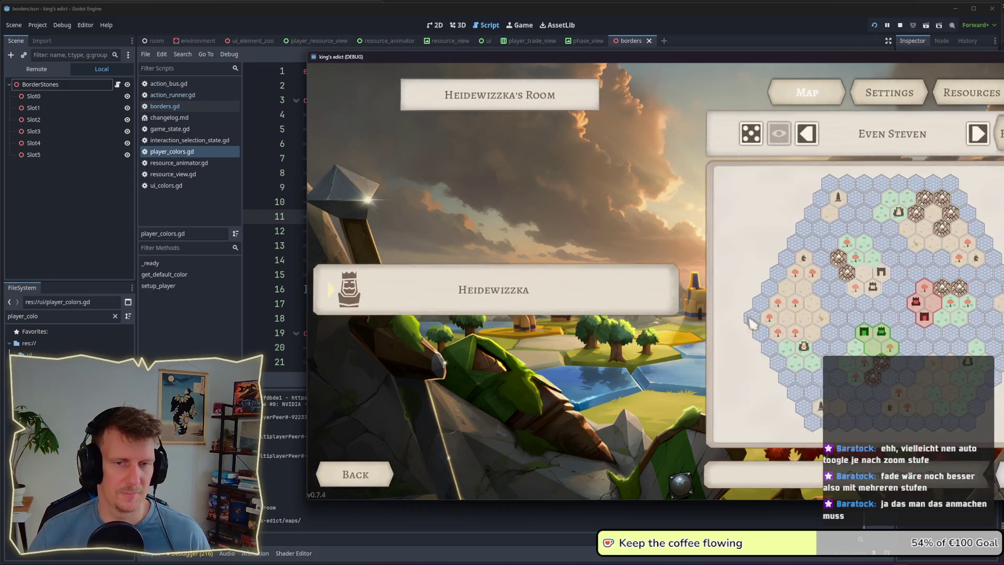
{"action": "left_click", "coordinate": [884, 134]}
{"action": "scroll", "coordinate": [889, 334], "scroll_direction": "down", "scroll_amount": 3}
{"action": "scroll", "coordinate": [891, 307], "scroll_direction": "up", "scroll_amount": 1}
{"action": "left_click", "coordinate": [863, 187]}
{"action": "type", "text": "colo"}
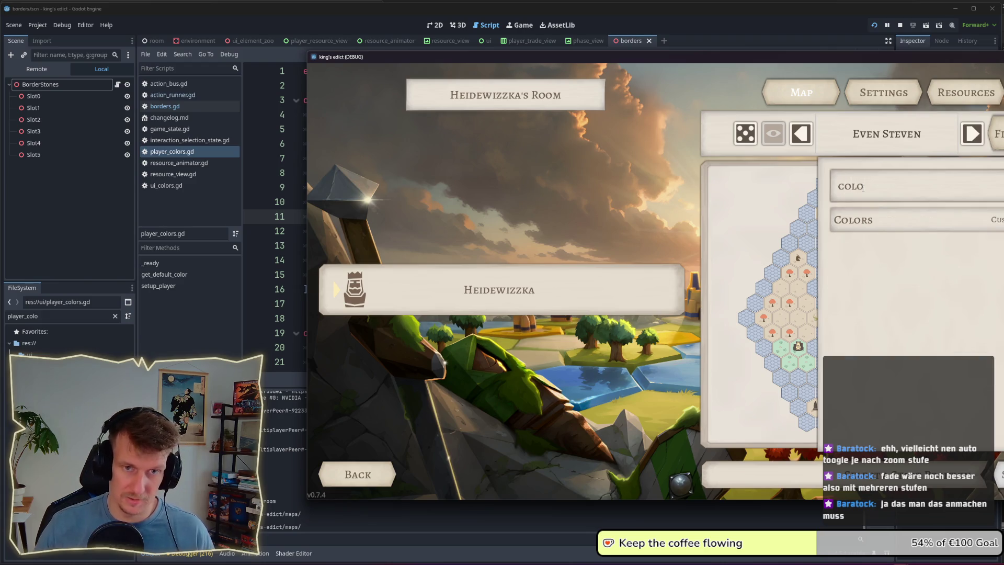
{"action": "left_click", "coordinate": [879, 220]}
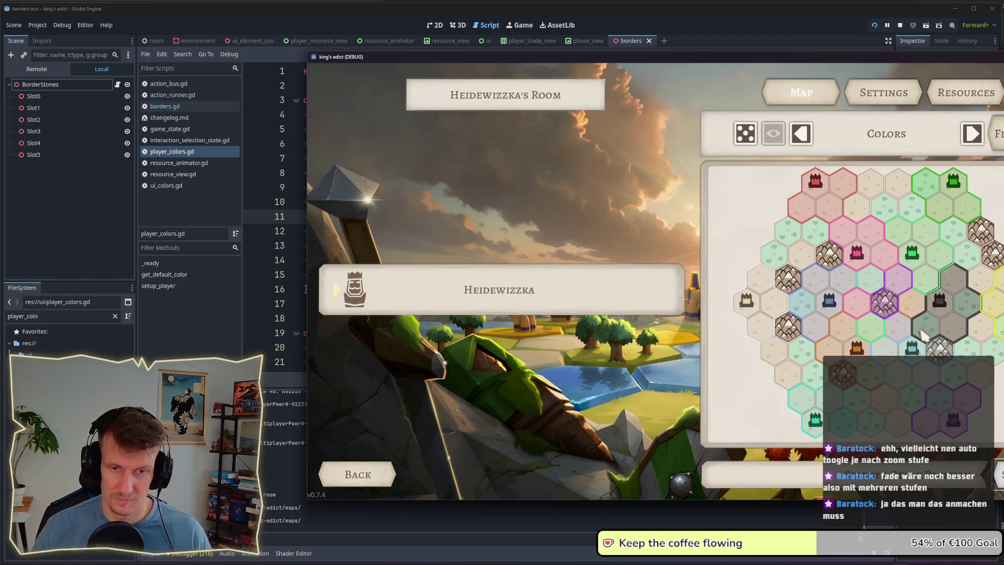
{"action": "left_click", "coordinate": [998, 465]}
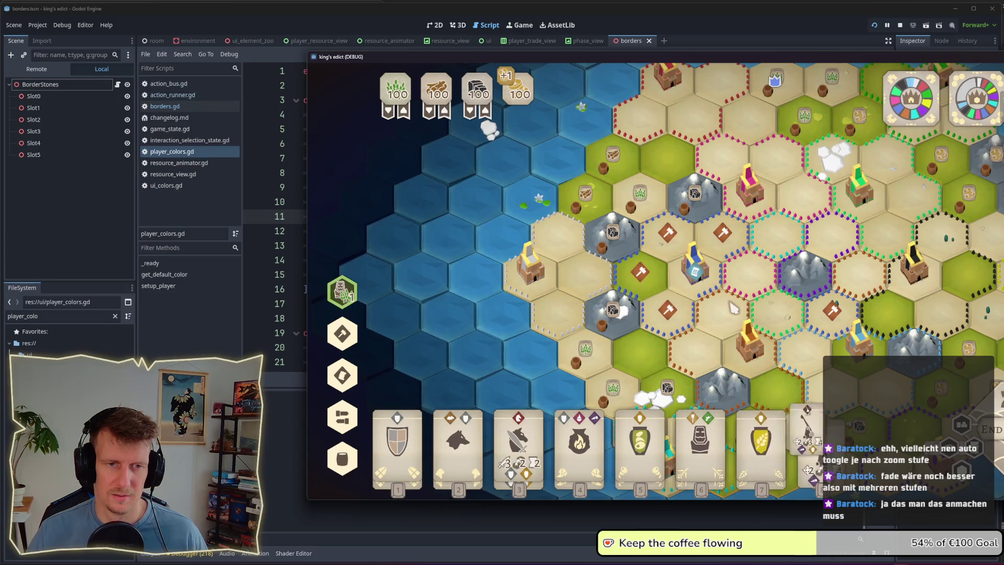
Step: Zoom the Turn 1 map and switch back to the script editor
{"action": "scroll", "coordinate": [733, 310], "scroll_direction": "up", "scroll_amount": 3}
{"action": "scroll", "coordinate": [693, 312], "scroll_direction": "down", "scroll_amount": 2}
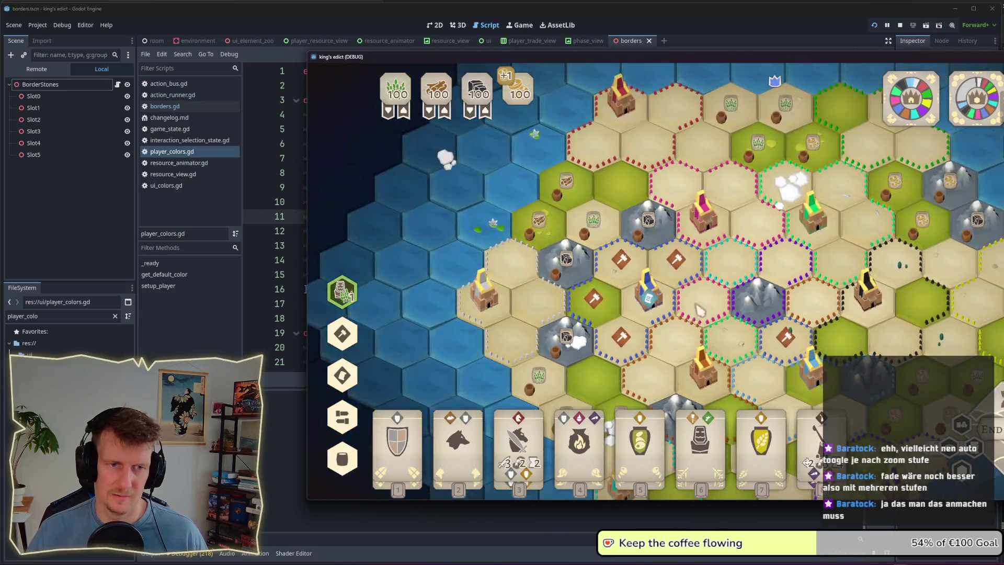
{"action": "key", "text": "alt+Tab"}
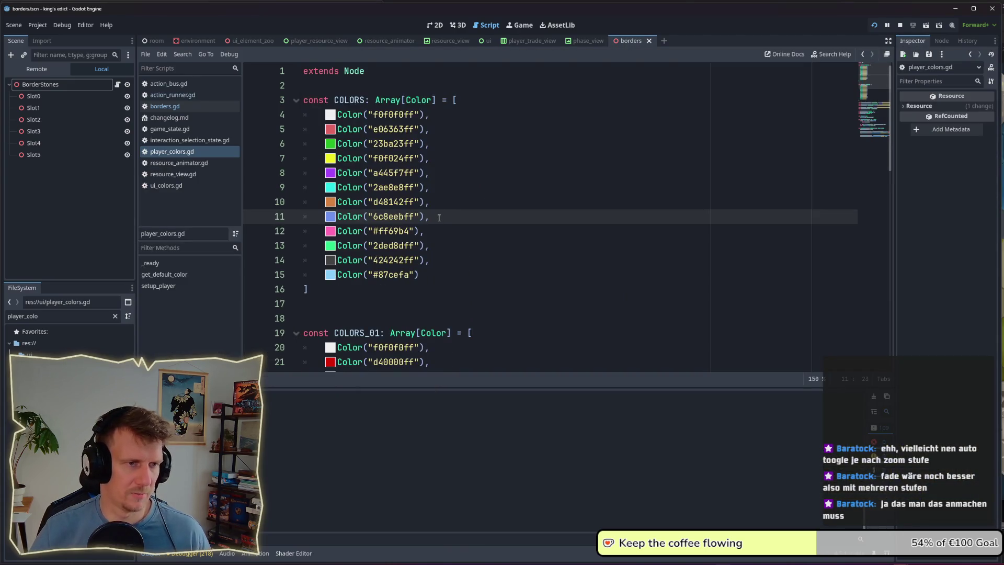
Step: Move 6c8eebff to the top, green 23ba23ff above white, and white below yellow
{"action": "key", "text": "alt+Up"}
{"action": "key", "text": "alt+Up"}
{"action": "key", "text": "alt+Up"}
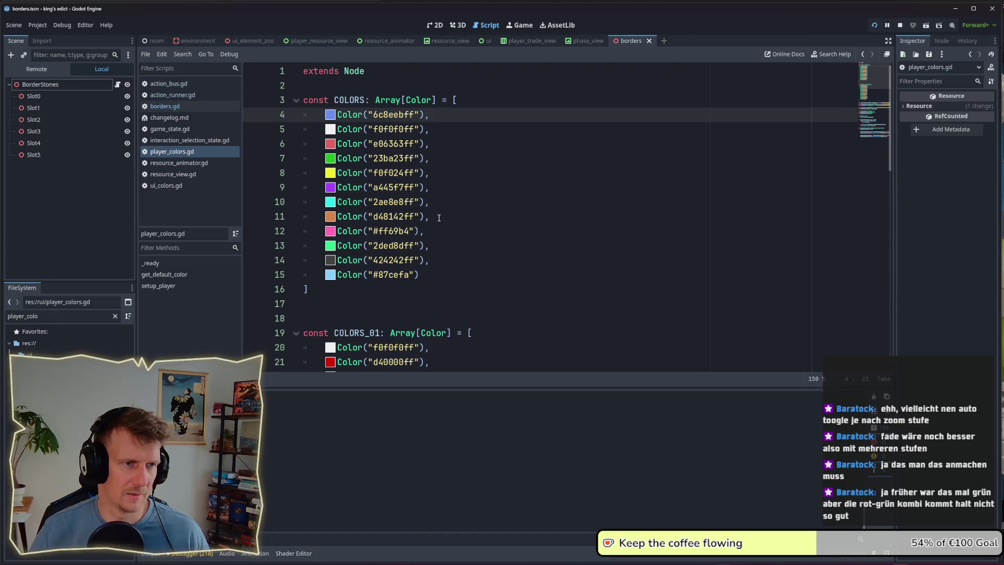
{"action": "key", "text": "Down"}
{"action": "key", "text": "alt+Down"}
{"action": "key", "text": "Down"}
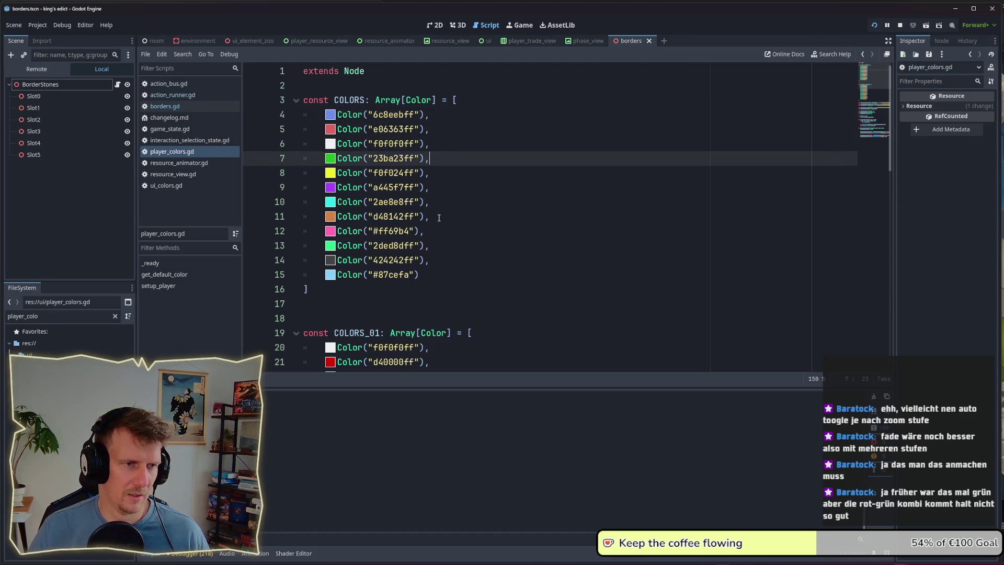
{"action": "key", "text": "alt+Up"}
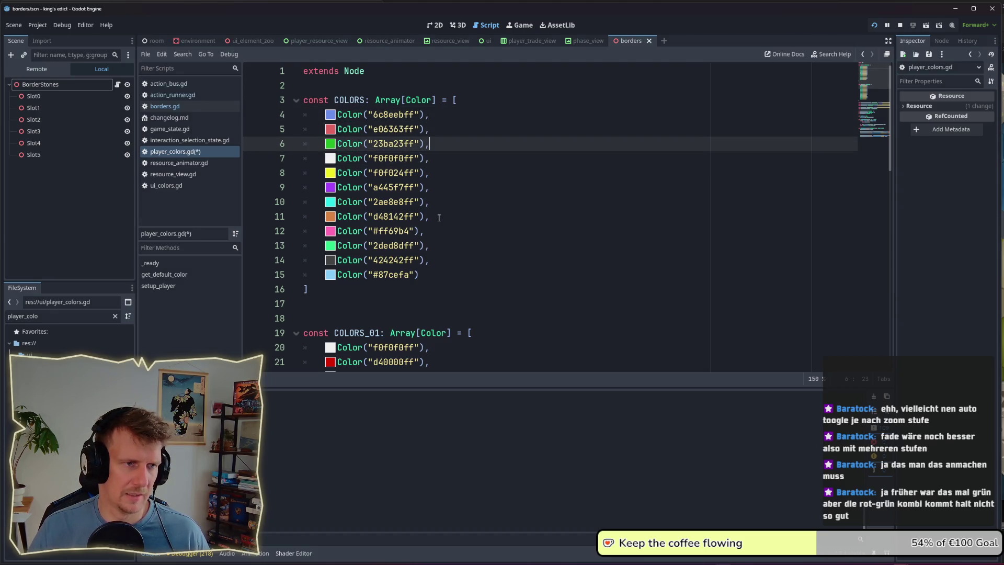
{"action": "key", "text": "Down"}
{"action": "key", "text": "alt+Down"}
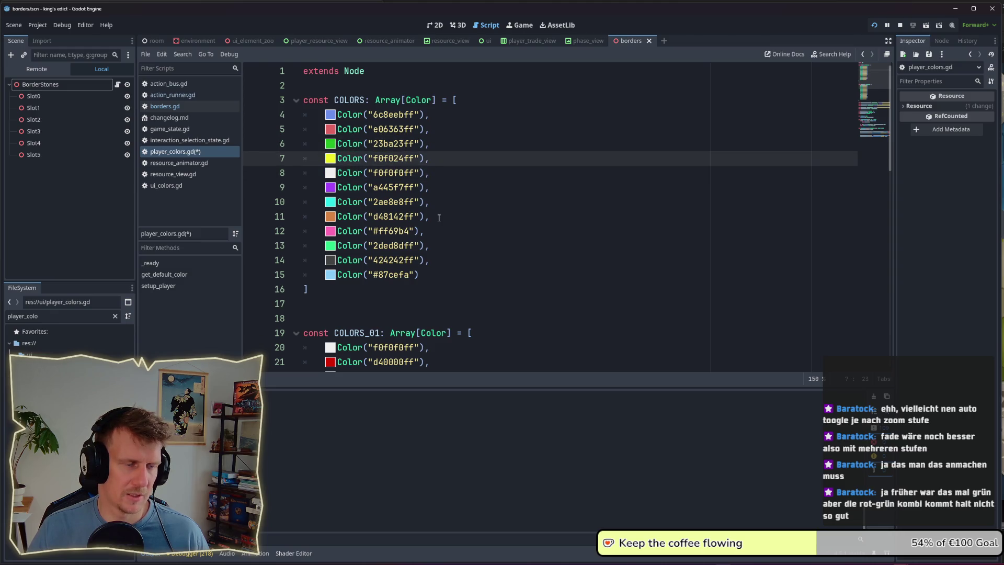
Step: Move purple a445f7ff above white and dark grey 424242ff up to line 9
{"action": "key", "text": "Down"}
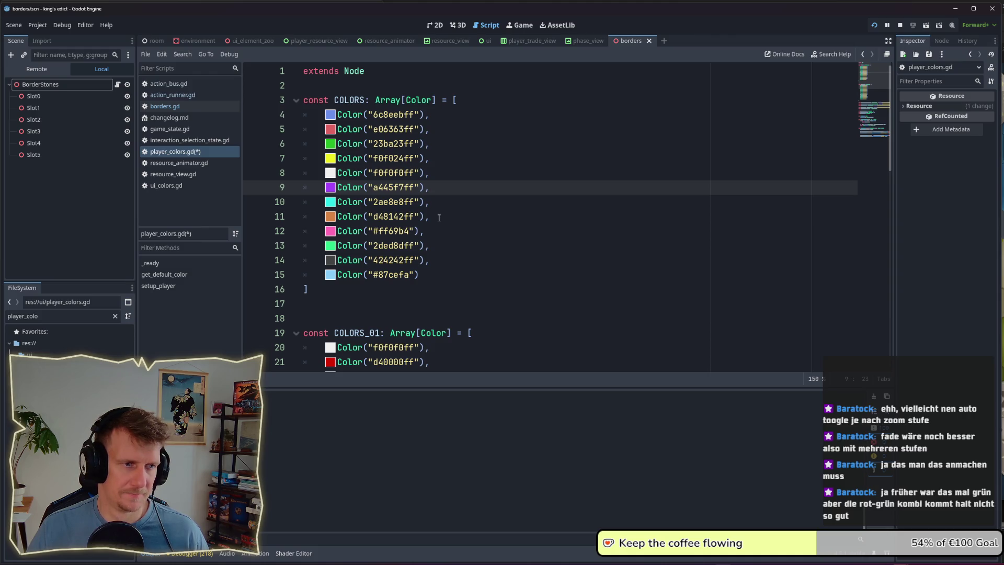
{"action": "key", "text": "alt+Up"}
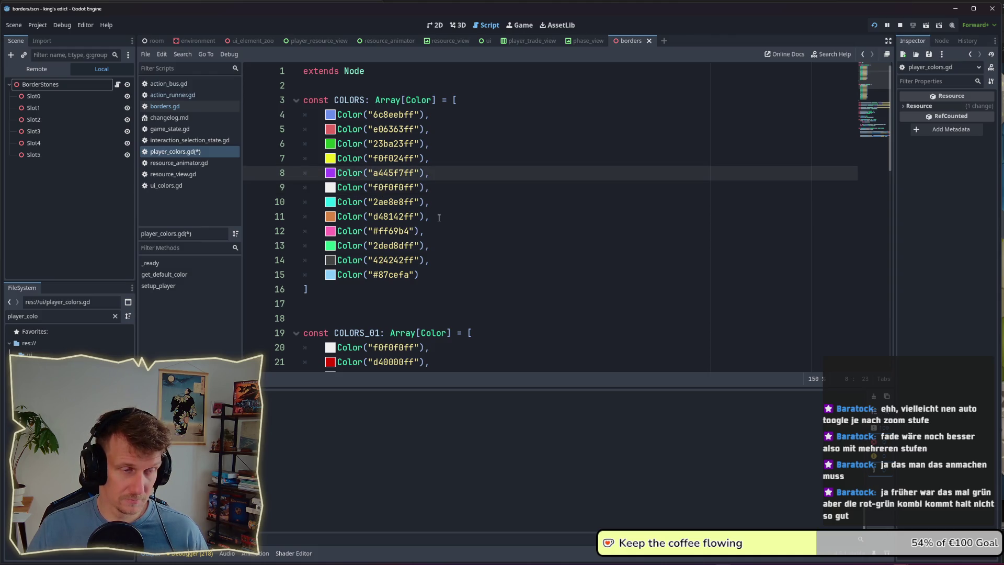
{"action": "key", "text": "Down"}
{"action": "key", "text": "Down"}
{"action": "key", "text": "Down"}
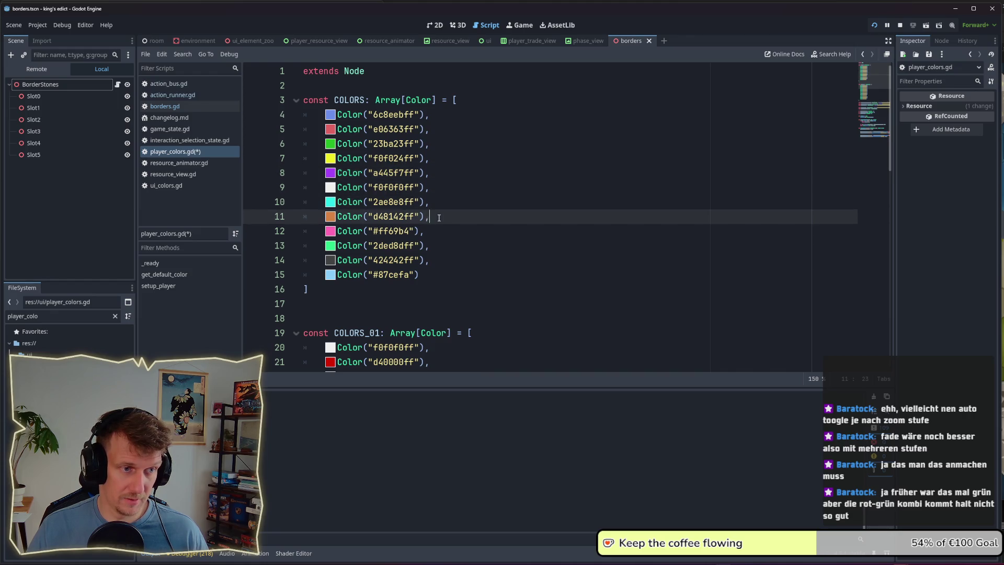
{"action": "key", "text": "alt+Up"}
{"action": "key", "text": "alt+Up"}
{"action": "key", "text": "alt+Up"}
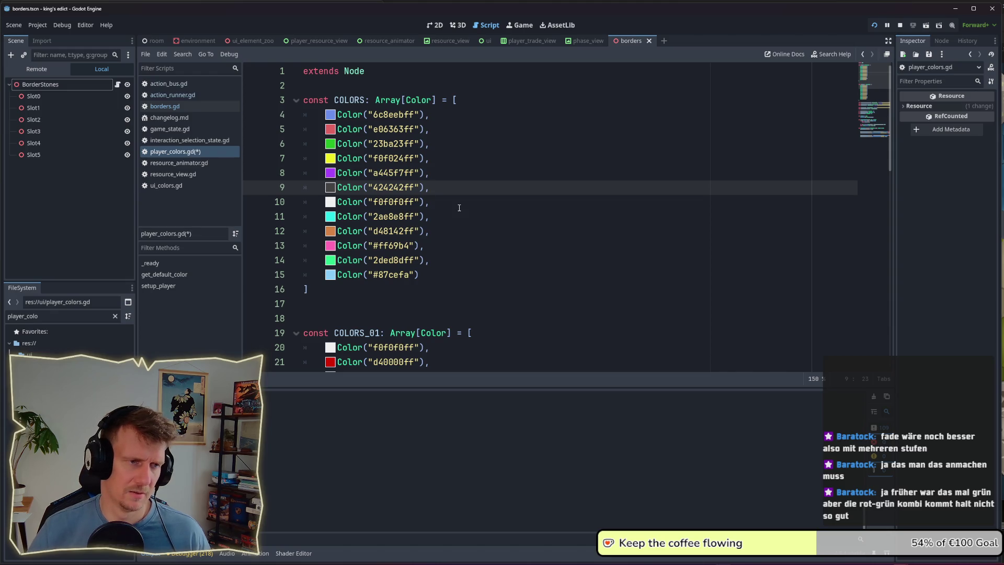
Step: Review the remaining entries and select the 87cefa and 2ae8e8ff colour lines
{"action": "key", "text": "Down"}
{"action": "key", "text": "Down"}
{"action": "key", "text": "Down"}
{"action": "key", "text": "Up"}
{"action": "key", "text": "Up"}
{"action": "key", "text": "Up"}
{"action": "key", "text": "Up"}
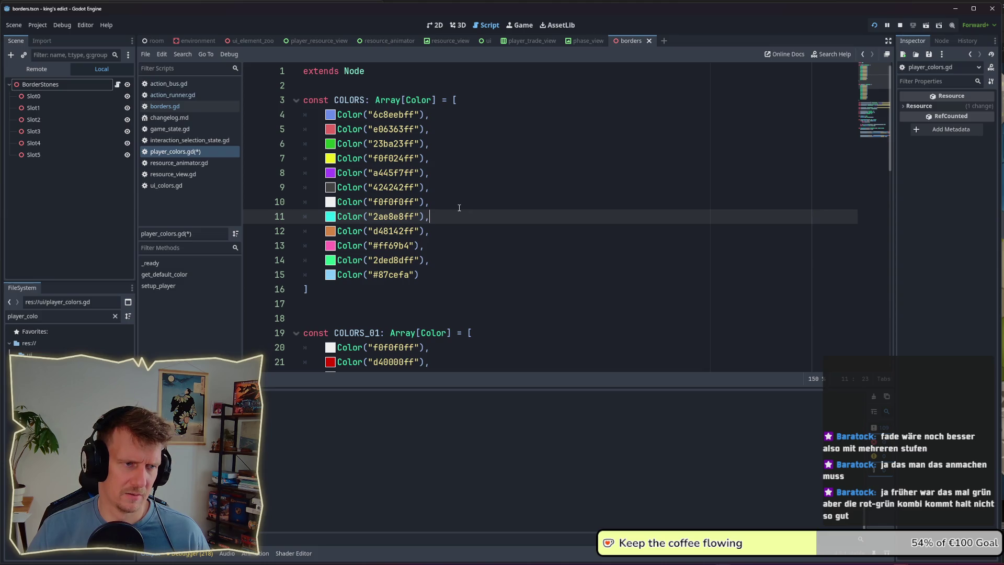
{"action": "key", "text": "Down"}
{"action": "key", "text": "Down"}
{"action": "key", "text": "Down"}
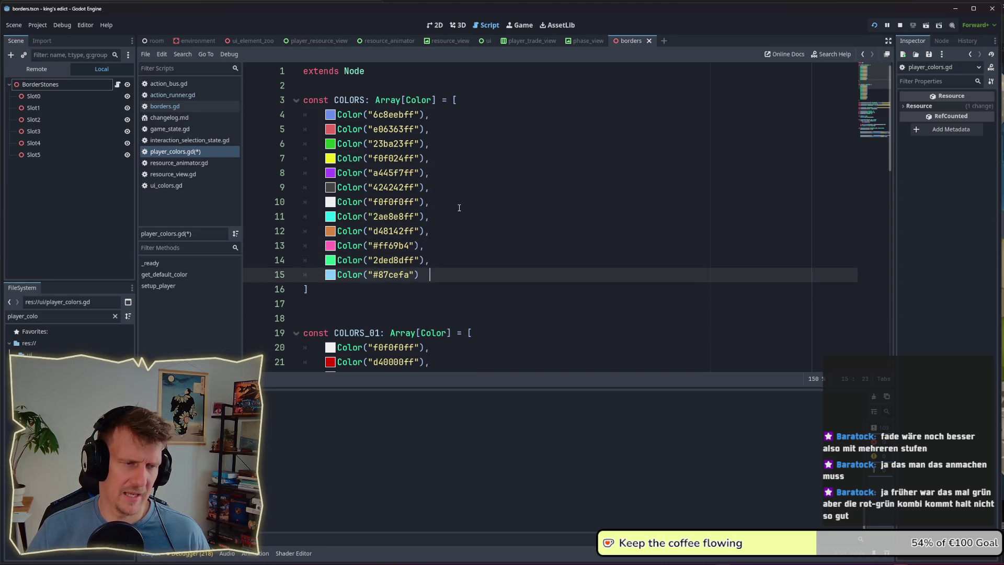
{"action": "left_click", "coordinate": [448, 209]}
{"action": "mouse_move", "coordinate": [430, 275]}
{"action": "left_mouse_down"}
{"action": "mouse_move", "coordinate": [312, 274]}
{"action": "mouse_move", "coordinate": [325, 274]}
{"action": "left_mouse_up"}
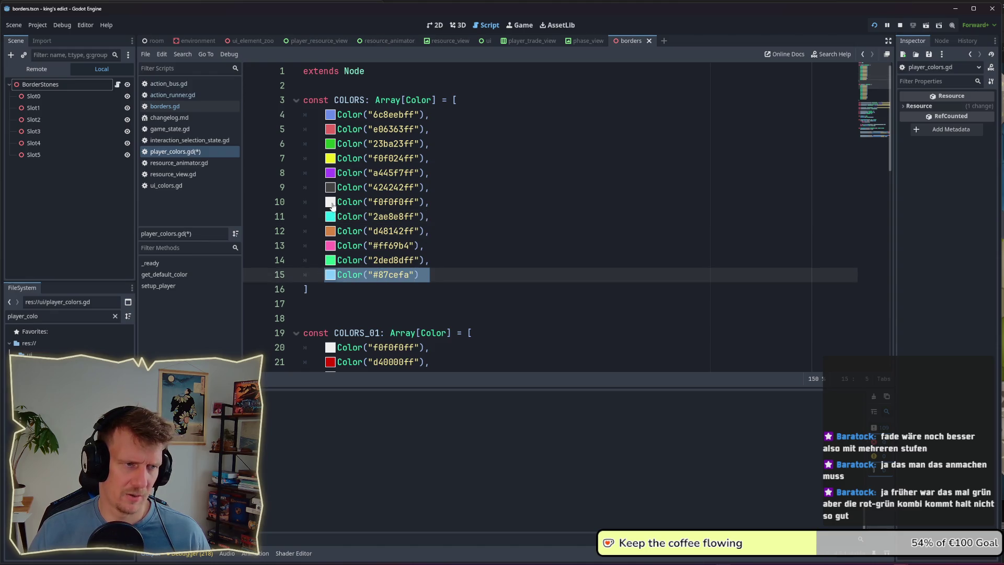
{"action": "left_click_drag", "start_coordinate": [430, 217], "coordinate": [325, 217]}
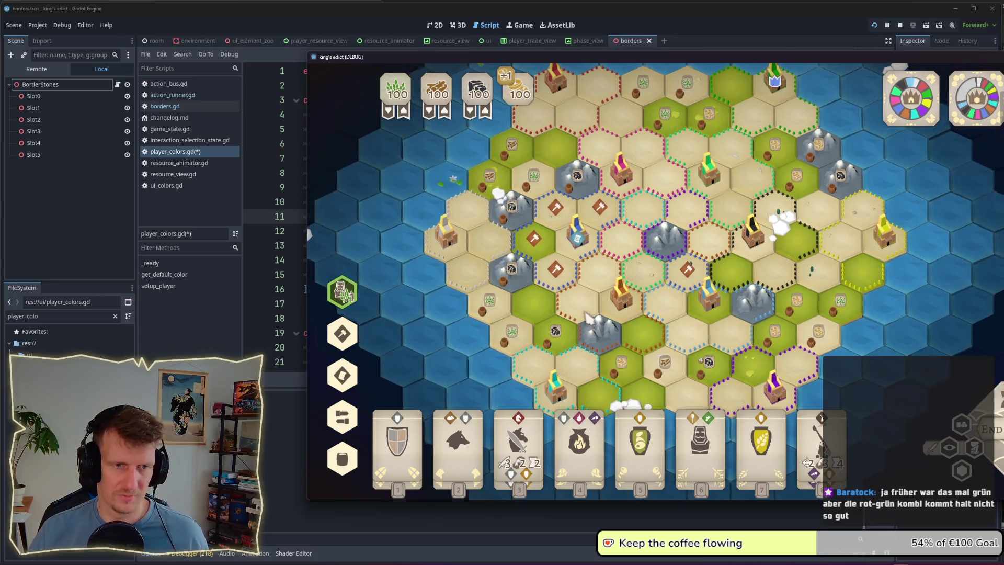
Step: Zoom over the hex map's dotted faction-coloured territory borders, then switch windows
{"action": "scroll", "coordinate": [627, 314], "scroll_direction": "down", "scroll_amount": 1}
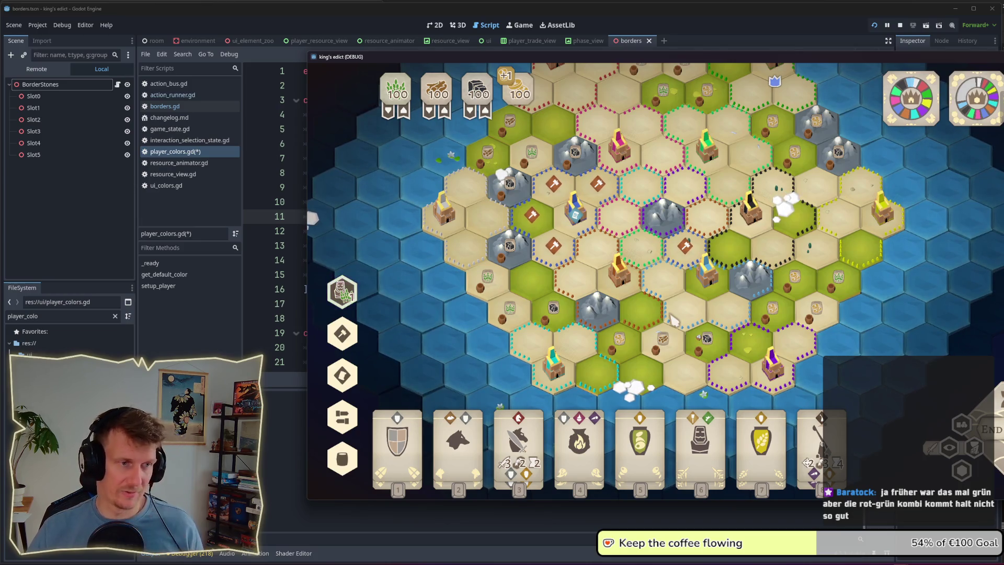
{"action": "key", "text": "alt+Tab"}
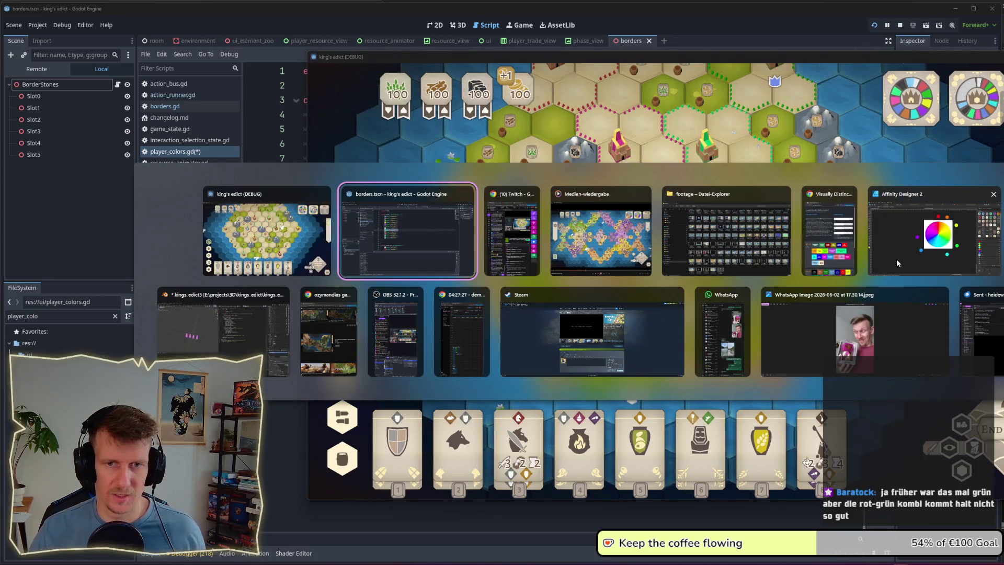
Step: Keep the Affinity Designer colour wheel palette in front for comparison
{"action": "left_click", "coordinate": [896, 259]}
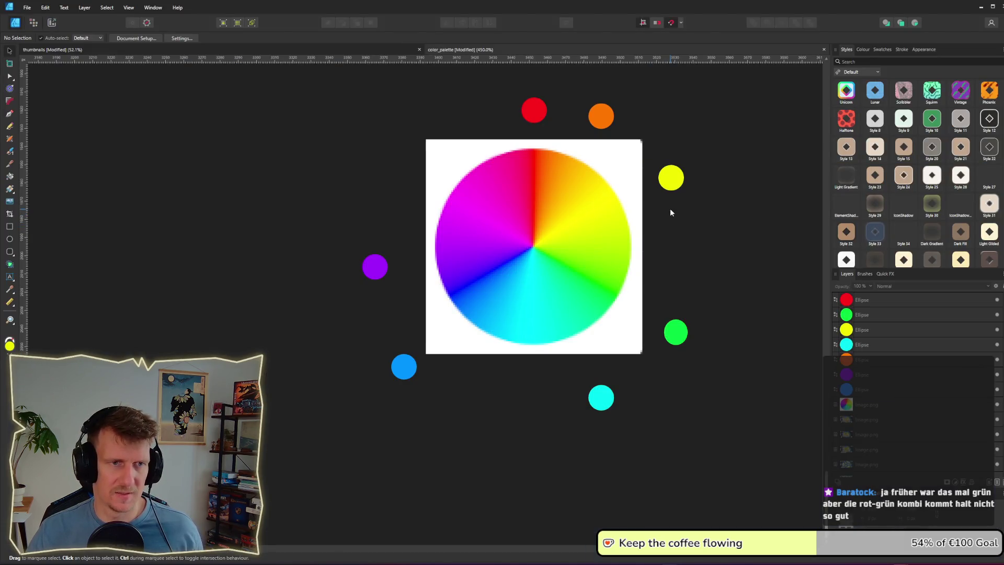
{"action": "key", "text": "alt+Tab"}
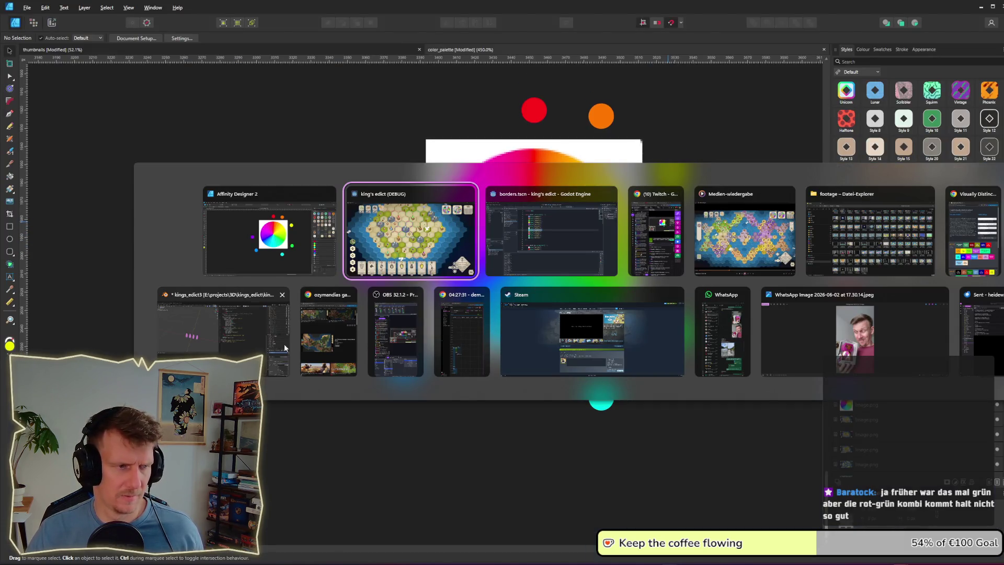
{"action": "key", "text": "Escape"}
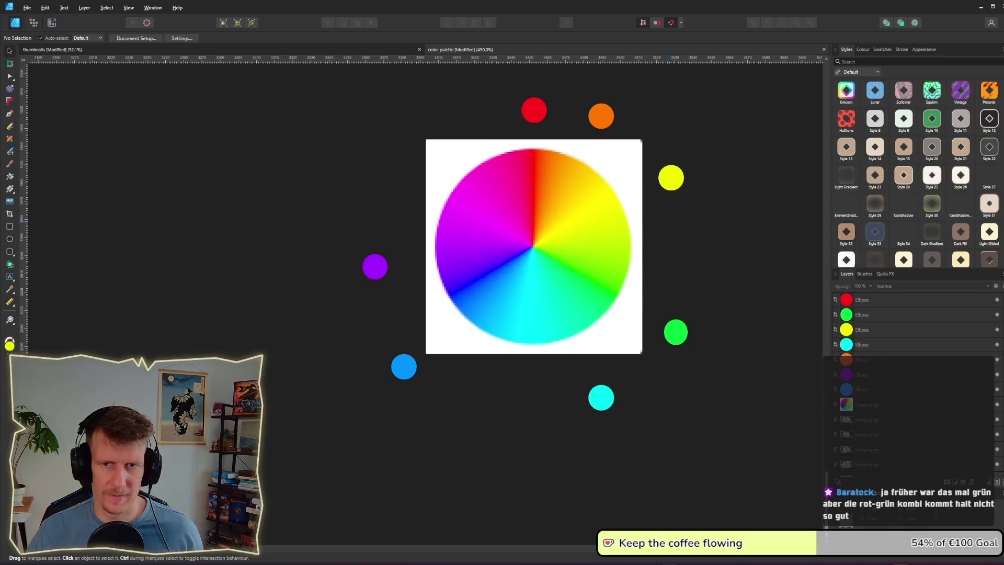
Step: View the UI Approach 2.0 sketch, then bring the running game back to the front
{"action": "key", "text": "alt+Tab"}
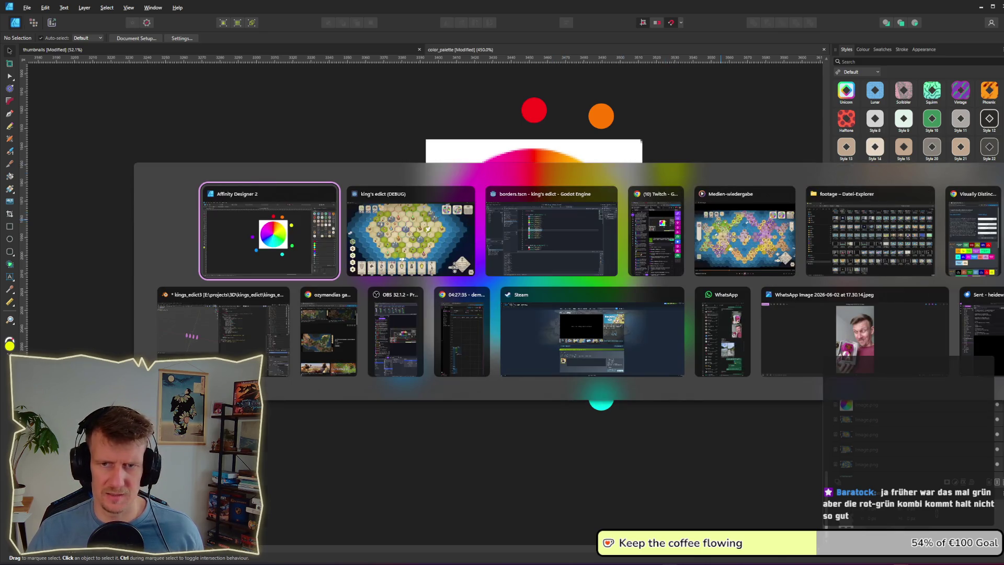
{"action": "left_click", "coordinate": [613, 321]}
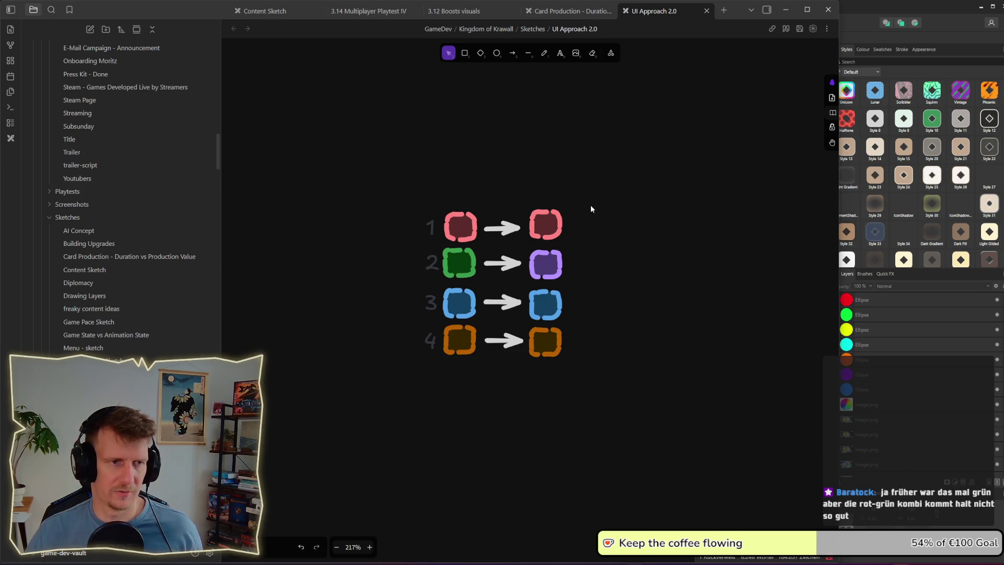
{"action": "key", "text": "alt+Tab"}
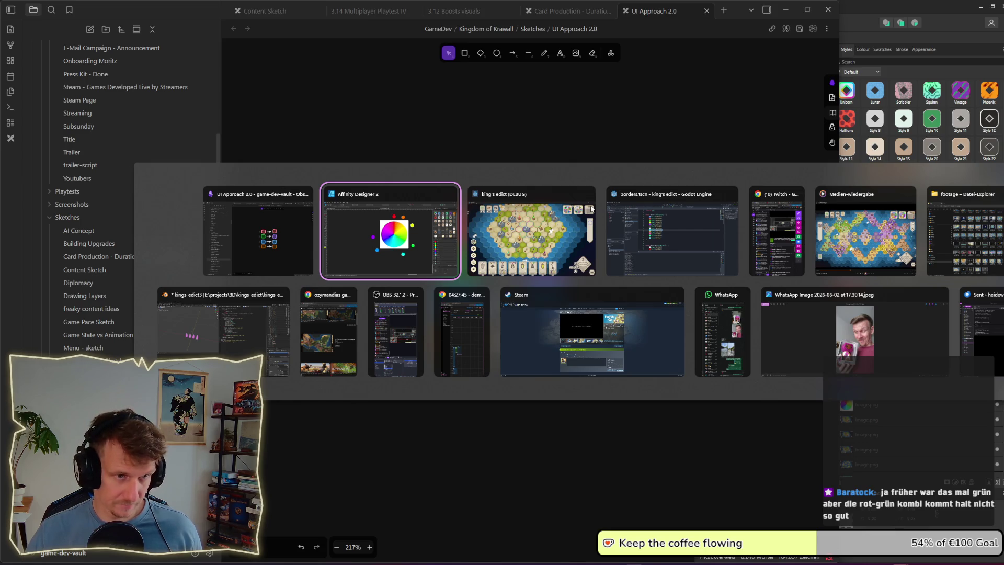
{"action": "left_click", "coordinate": [591, 208]}
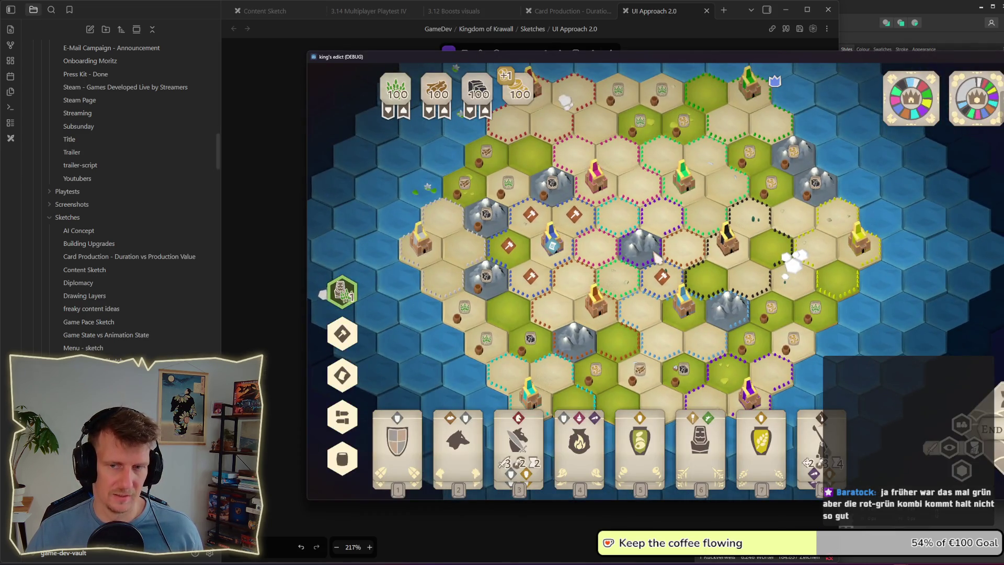
Step: Zoom the hex map, fill the territories with faction colours, then switch windows
{"action": "scroll", "coordinate": [656, 257], "scroll_direction": "down", "scroll_amount": 2}
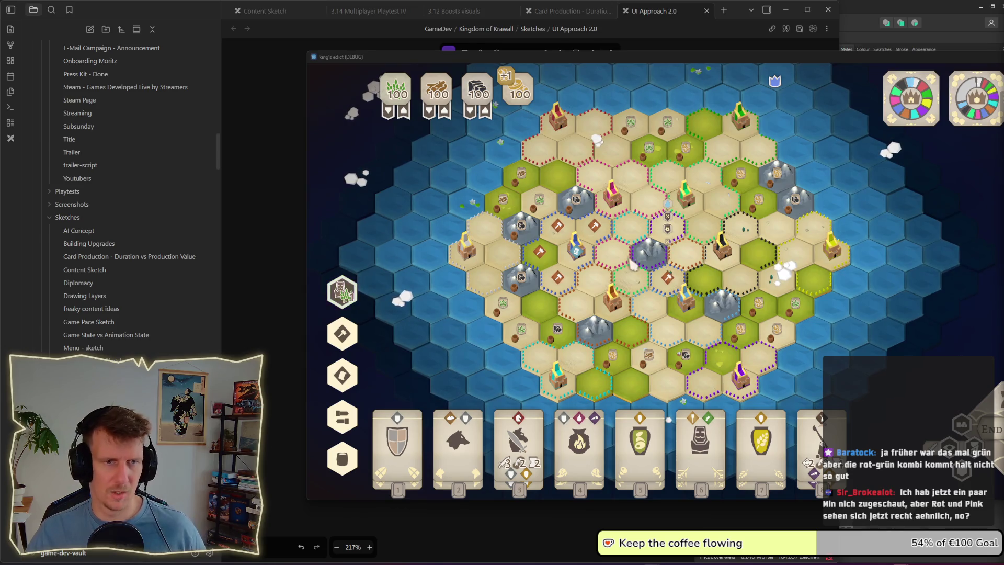
{"action": "scroll", "coordinate": [633, 267], "scroll_direction": "up", "scroll_amount": 3}
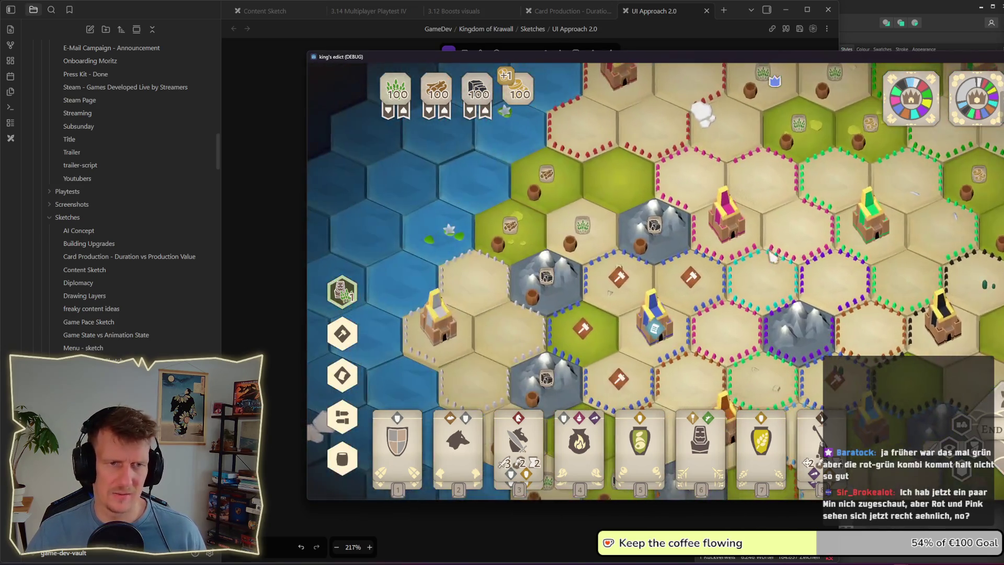
{"action": "scroll", "coordinate": [692, 285], "scroll_direction": "down", "scroll_amount": 2}
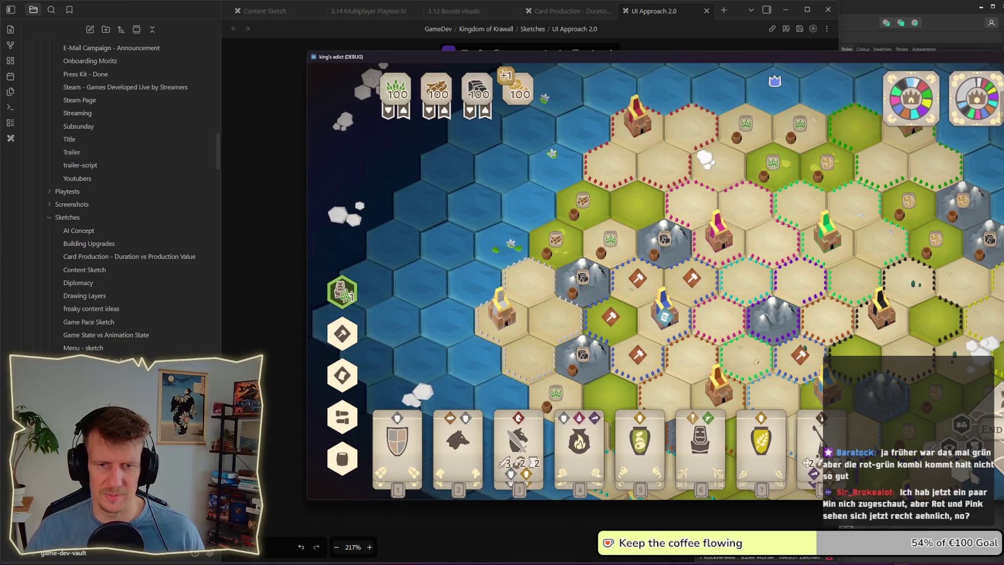
{"action": "key", "text": "Tab"}
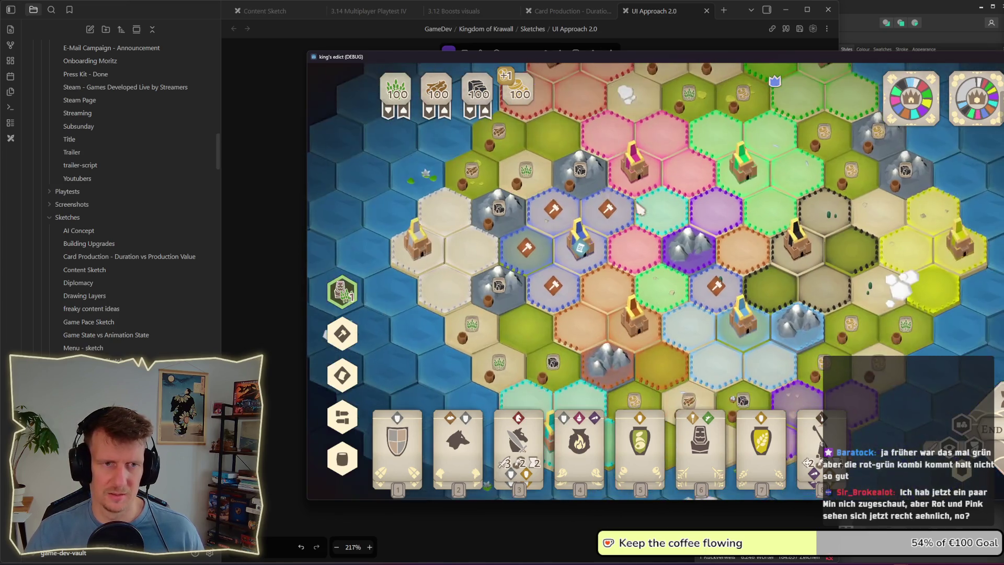
{"action": "scroll", "coordinate": [638, 208], "scroll_direction": "down", "scroll_amount": 1}
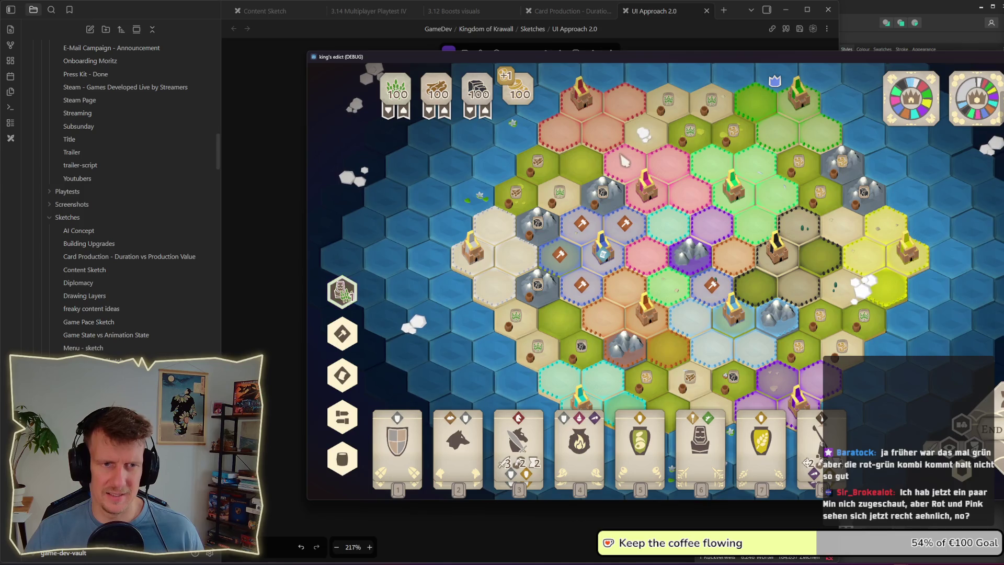
{"action": "key", "text": "alt+Tab"}
{"action": "key", "text": "Tab"}
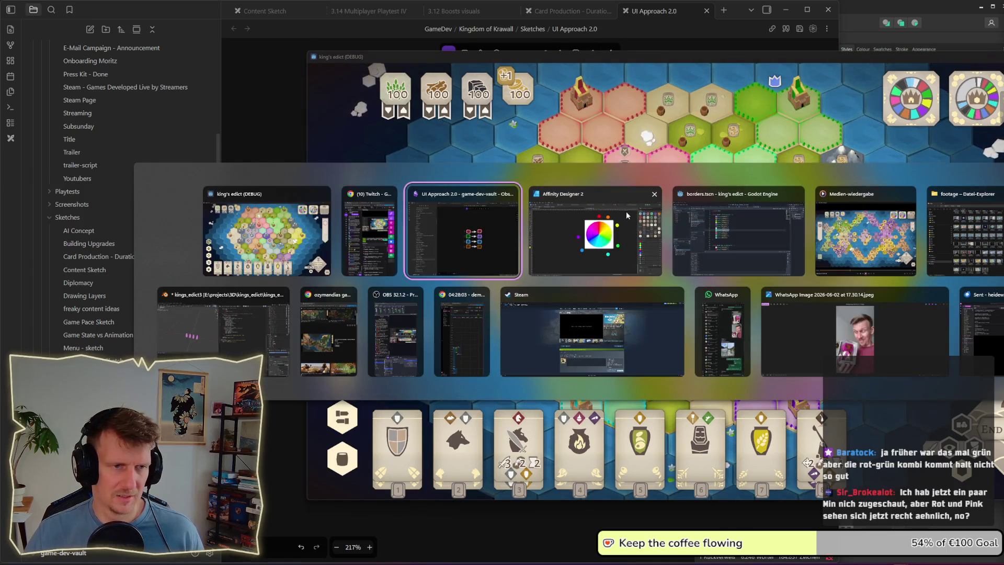
Step: Select the pink Color("#ff69b4") entry on line 13 of player_colors.gd, then deselect it
{"action": "key", "text": "Tab"}
{"action": "key", "text": "Tab"}
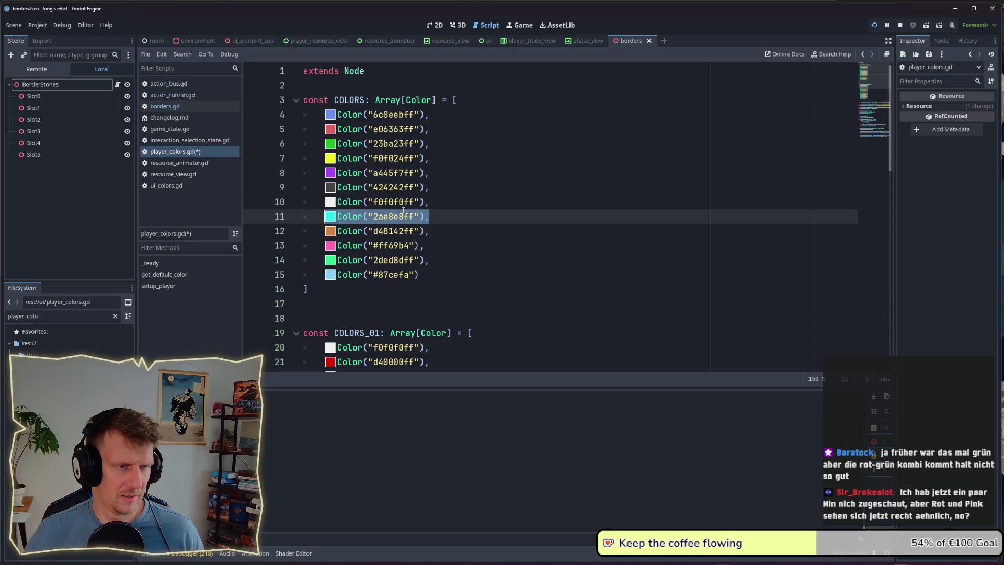
{"action": "left_click_drag", "start_coordinate": [433, 246], "coordinate": [325, 246]}
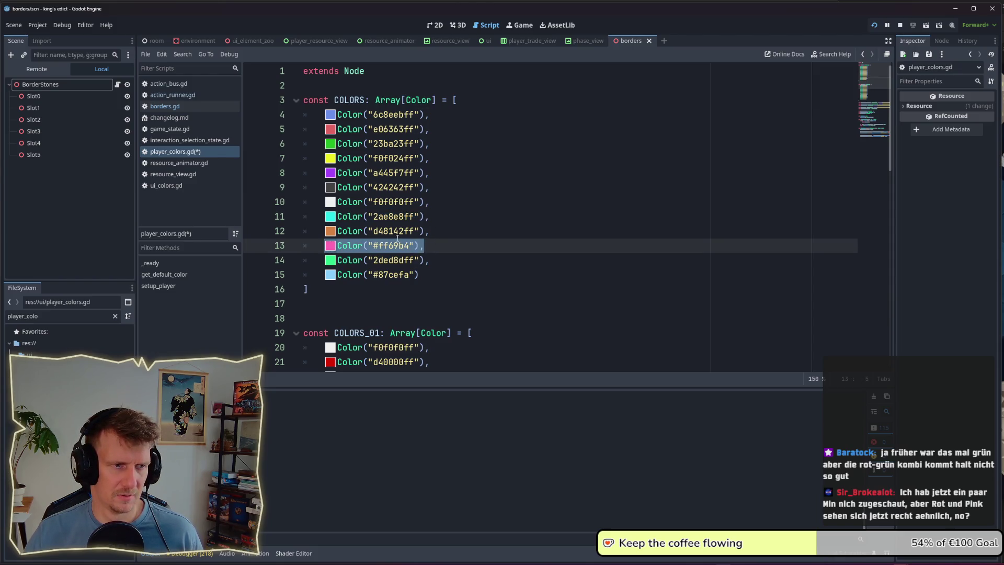
{"action": "left_click", "coordinate": [428, 244]}
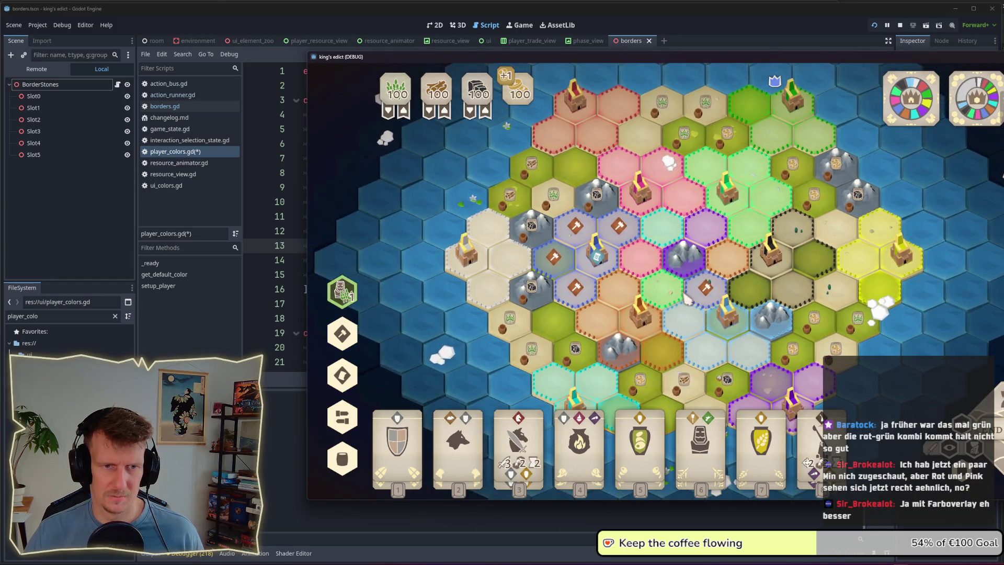
Step: Toggle the faction colour fills off and on with C, then select a purple hex
{"action": "scroll", "coordinate": [727, 366], "scroll_direction": "up", "scroll_amount": 3}
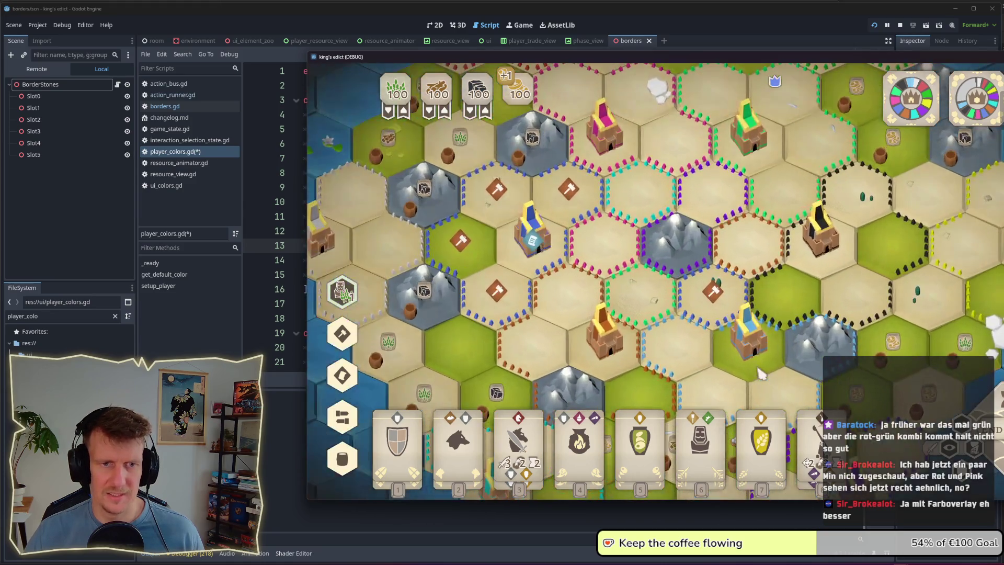
{"action": "key", "text": "c"}
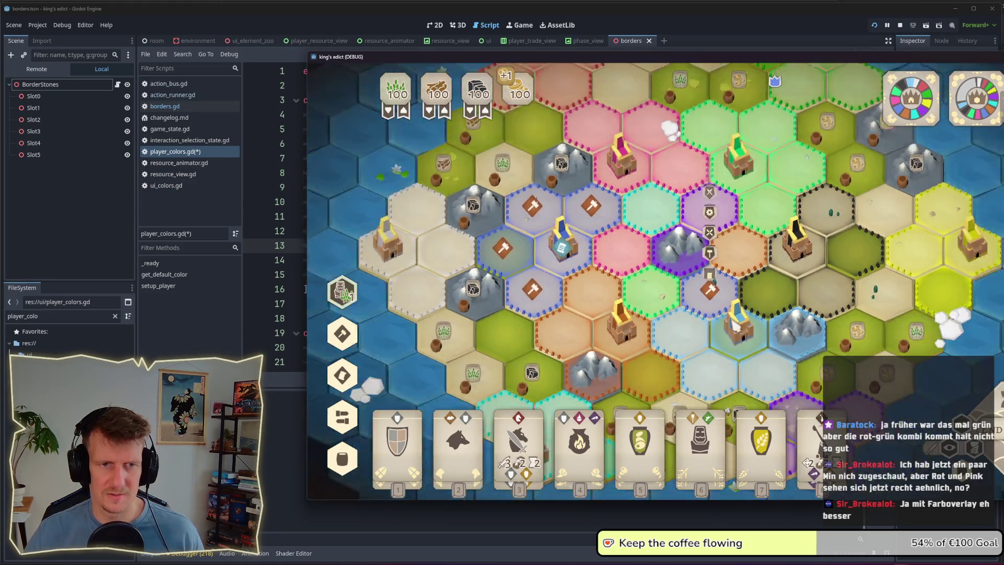
{"action": "scroll", "coordinate": [736, 325], "scroll_direction": "down", "scroll_amount": 3}
{"action": "key", "text": "c"}
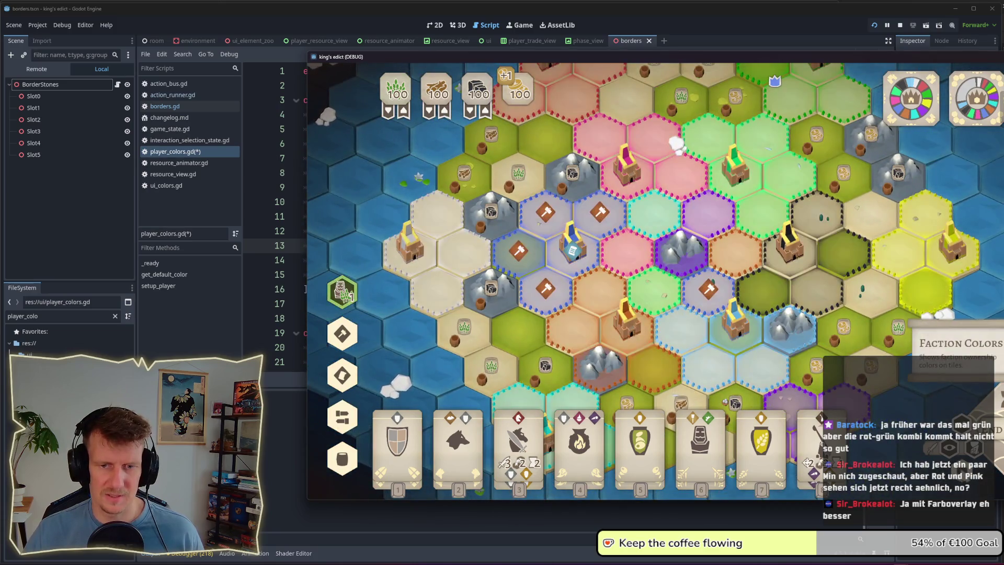
{"action": "key", "text": "c"}
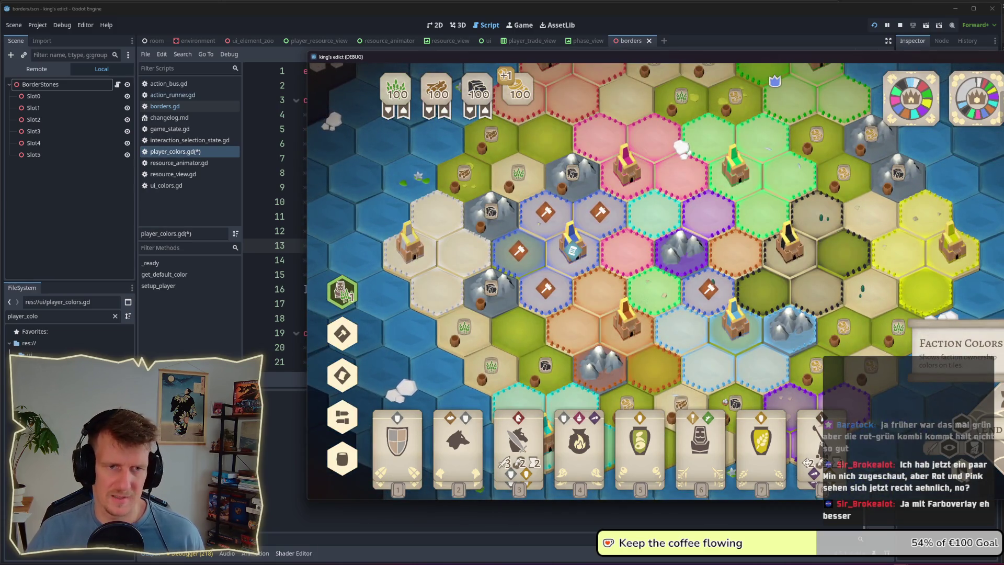
{"action": "left_click", "coordinate": [707, 324]}
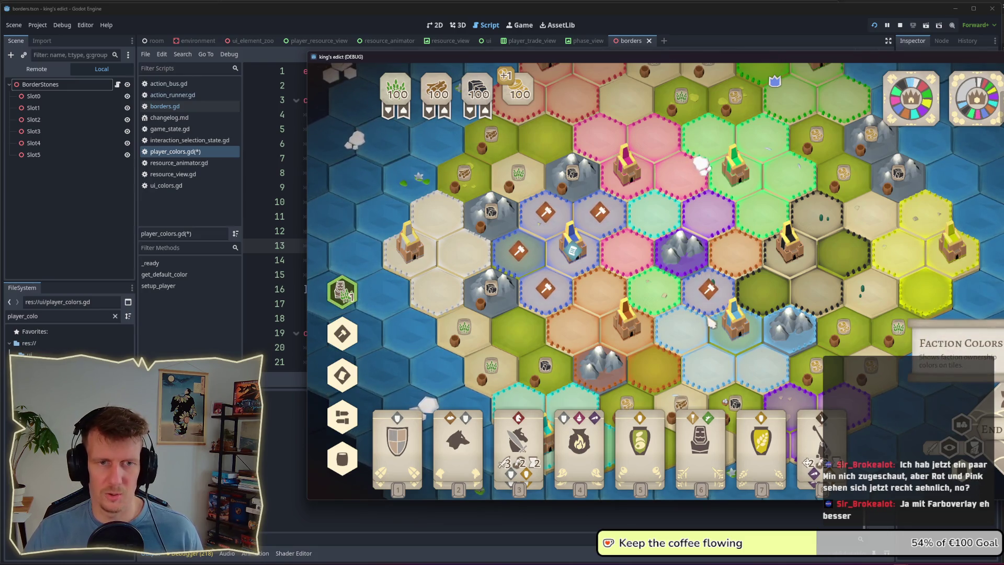
Step: Zoom in and out and pan across the board to inspect the lower territories
{"action": "scroll", "coordinate": [712, 325], "scroll_direction": "up", "scroll_amount": 3}
{"action": "scroll", "coordinate": [717, 293], "scroll_direction": "up", "scroll_amount": 2}
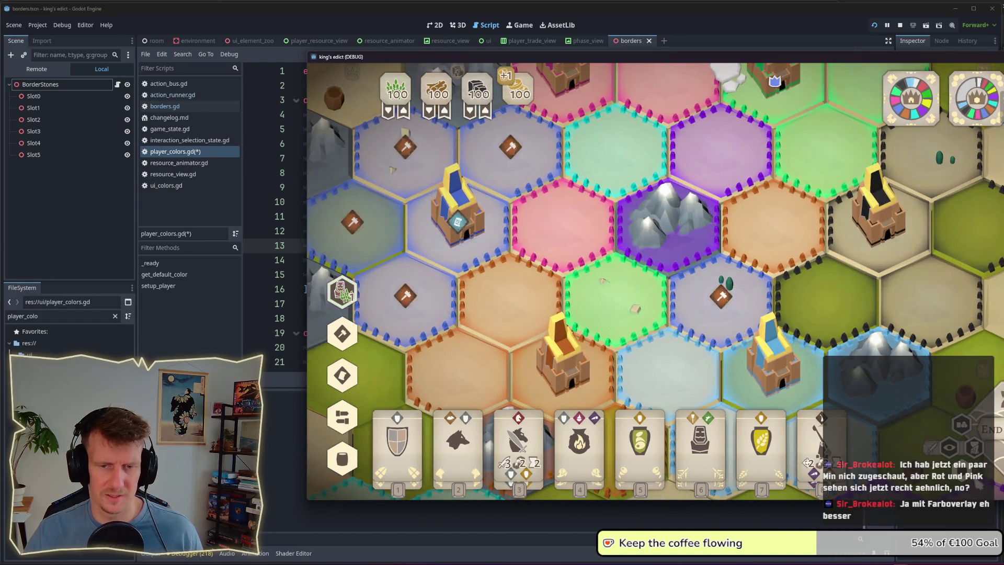
{"action": "scroll", "coordinate": [619, 315], "scroll_direction": "down", "scroll_amount": 5}
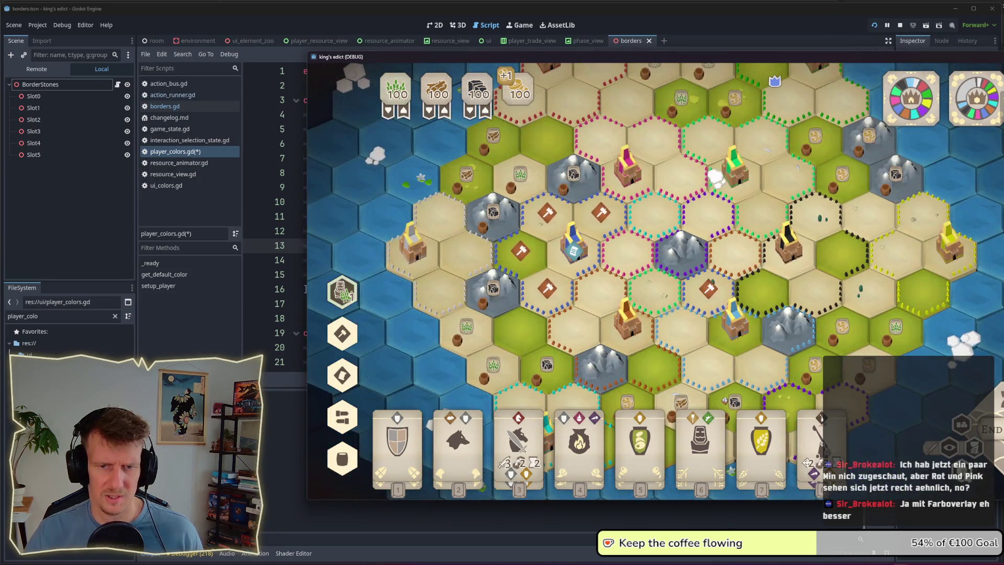
{"action": "scroll", "coordinate": [737, 340], "scroll_direction": "down", "scroll_amount": 3}
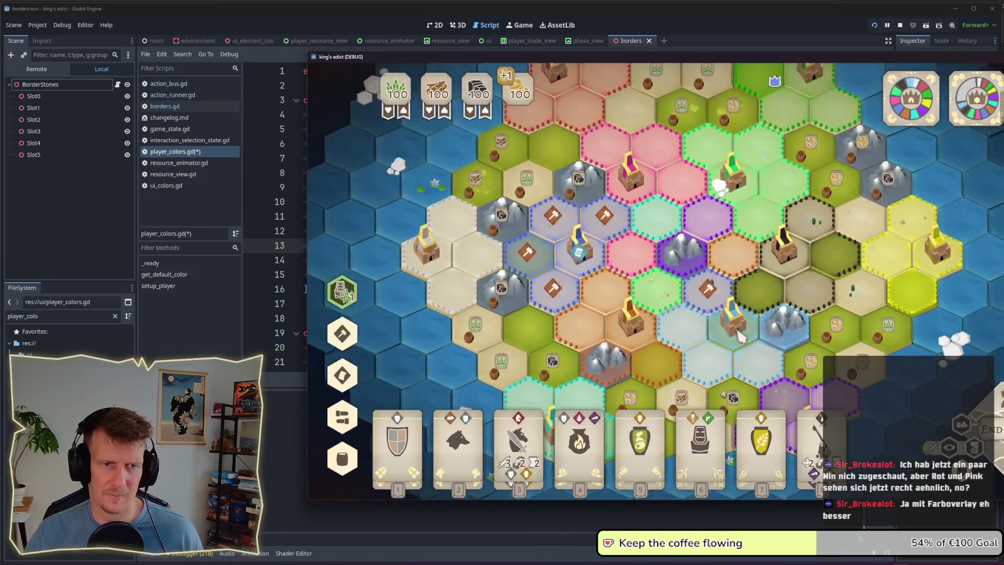
{"action": "scroll", "coordinate": [742, 337], "scroll_direction": "down", "scroll_amount": 2}
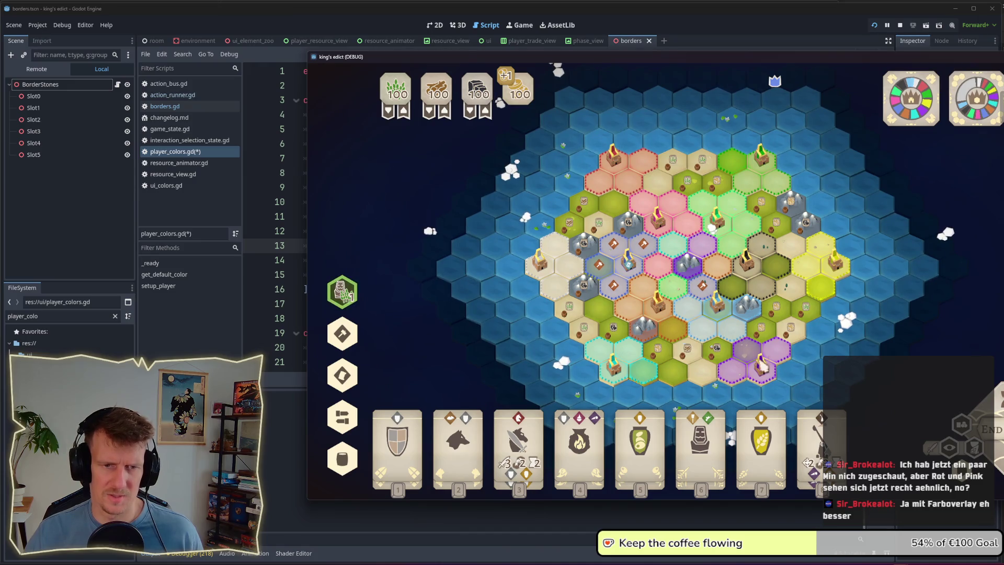
{"action": "scroll", "coordinate": [676, 321], "scroll_direction": "up", "scroll_amount": 5}
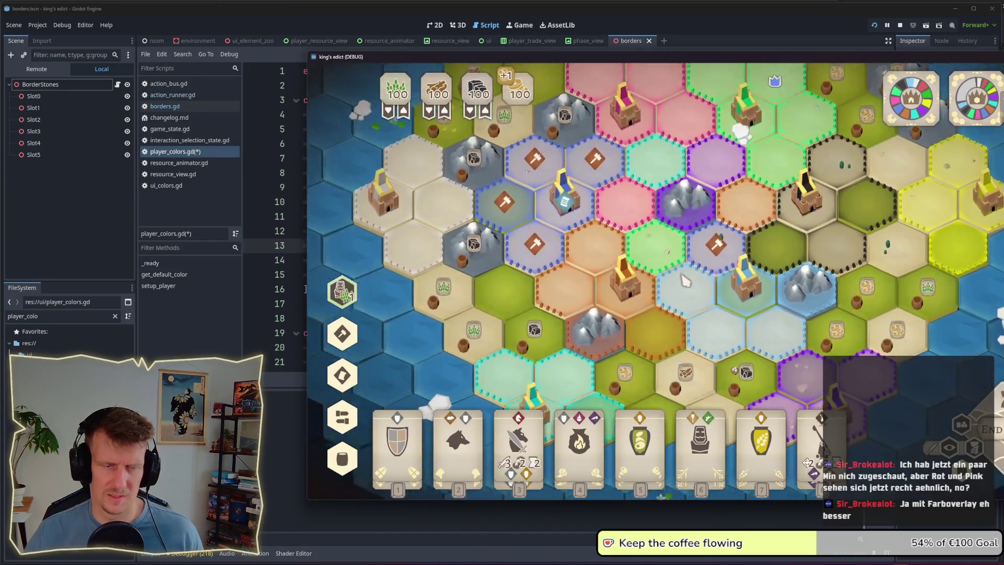
{"action": "scroll", "coordinate": [685, 284], "scroll_direction": "down", "scroll_amount": 3}
{"action": "scroll", "coordinate": [684, 284], "scroll_direction": "up", "scroll_amount": 2}
{"action": "scroll", "coordinate": [684, 284], "scroll_direction": "down", "scroll_amount": 2}
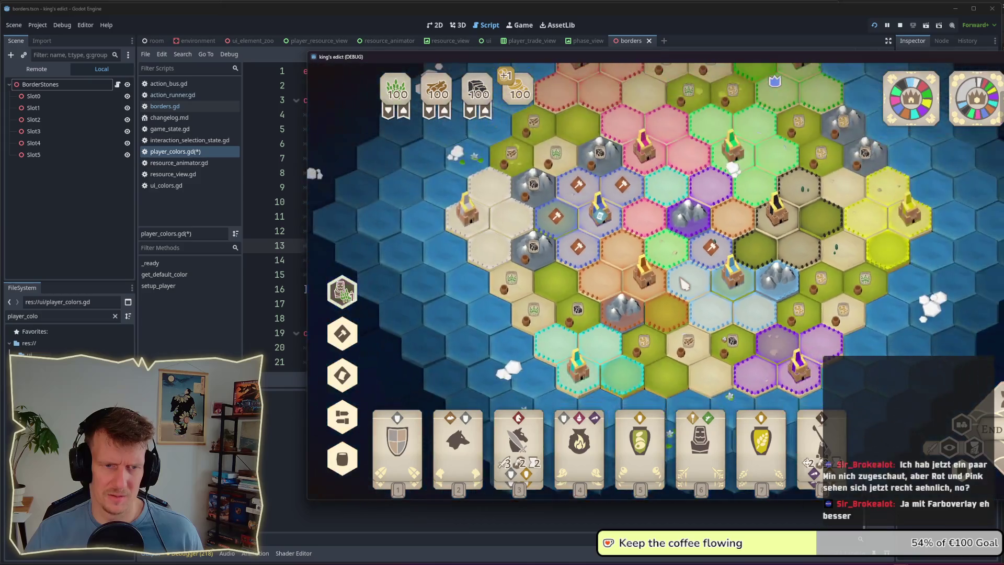
{"action": "scroll", "coordinate": [684, 284], "scroll_direction": "up", "scroll_amount": 2}
{"action": "scroll", "coordinate": [683, 284], "scroll_direction": "up", "scroll_amount": 3}
{"action": "scroll", "coordinate": [690, 301], "scroll_direction": "down", "scroll_amount": 2}
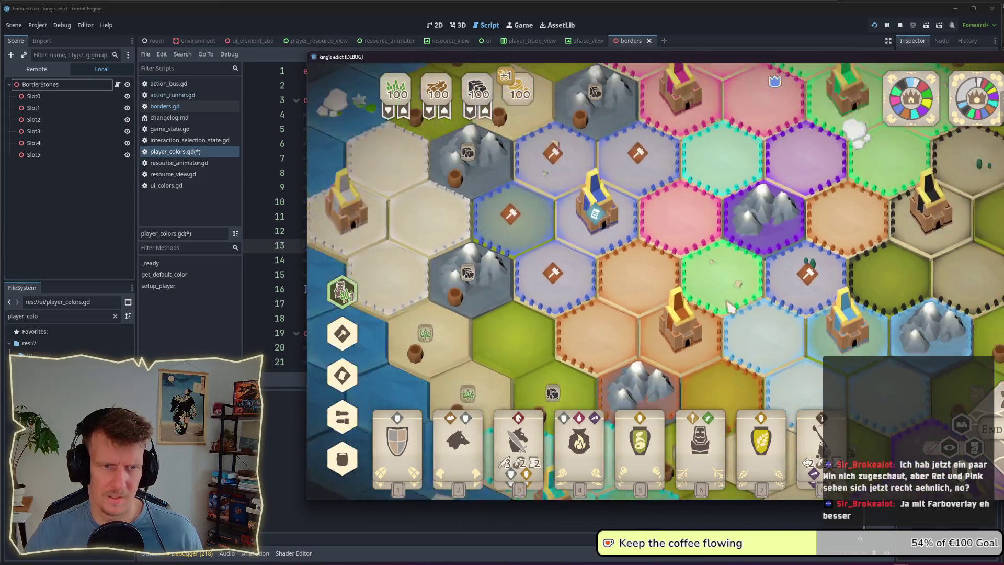
{"action": "mouse_move", "coordinate": [710, 281]}
{"action": "left_mouse_down"}
{"action": "mouse_move", "coordinate": [672, 324]}
{"action": "mouse_move", "coordinate": [631, 323]}
{"action": "left_mouse_up"}
{"action": "left_click_drag", "start_coordinate": [757, 361], "coordinate": [748, 312]}
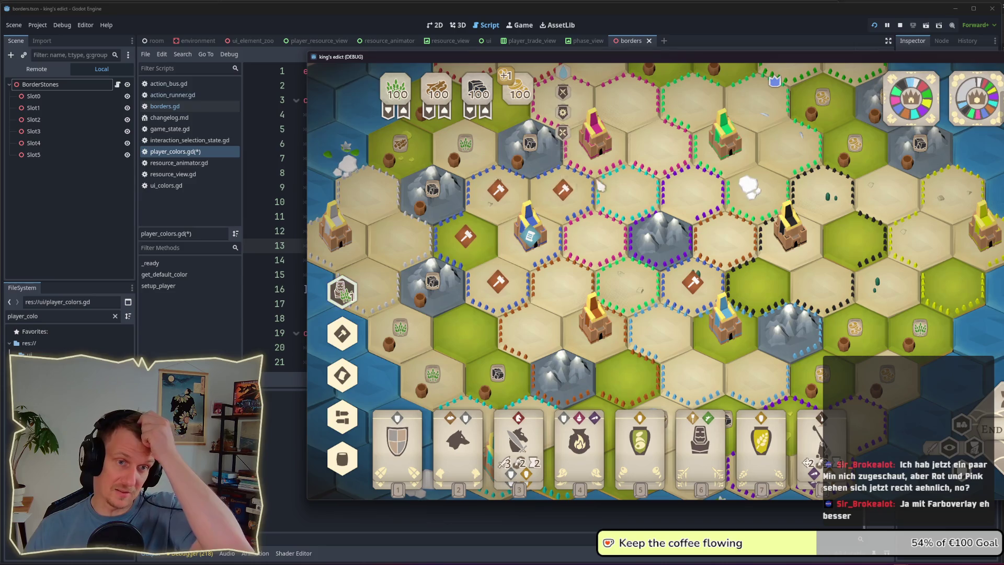
Step: Turn the faction colour overlays back on and return to the script editor
{"action": "key", "text": "Tab"}
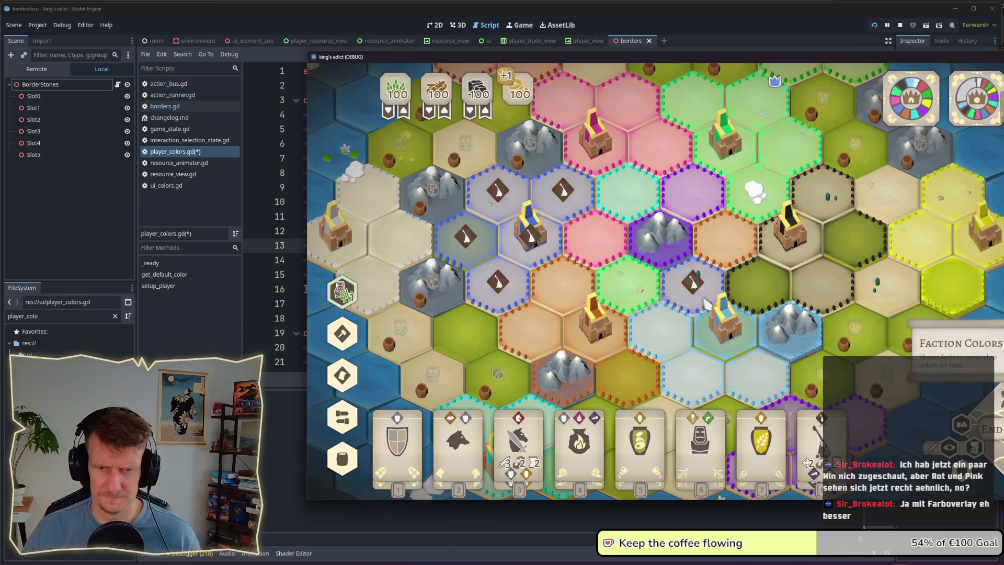
{"action": "scroll", "coordinate": [627, 280], "scroll_direction": "down", "scroll_amount": 2}
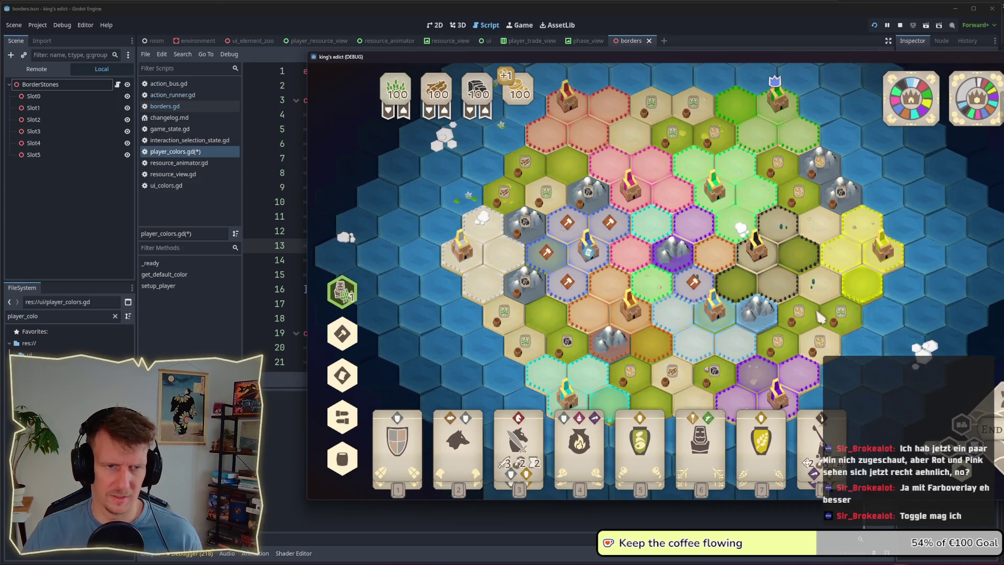
{"action": "key", "text": "alt+Tab"}
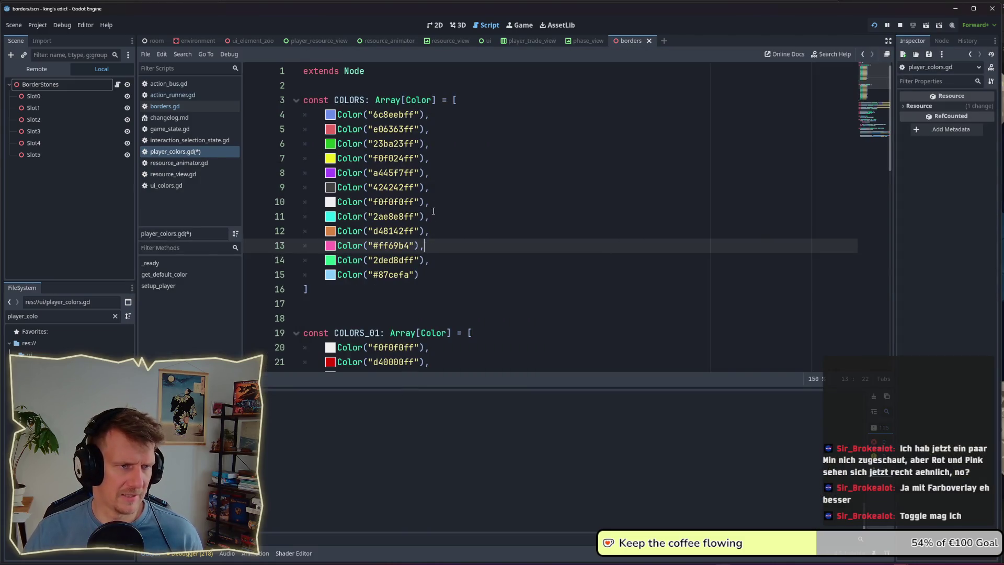
Step: Check the dark grey, pink, green and orange COLORS entries, then rerun the game with F5
{"action": "left_click", "coordinate": [443, 190]}
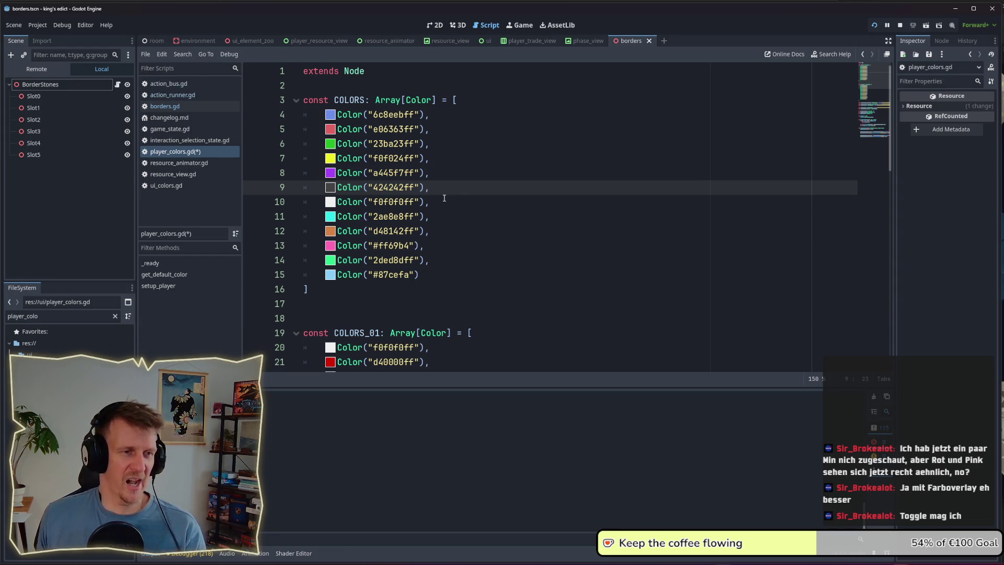
{"action": "left_click", "coordinate": [432, 245]}
{"action": "left_click", "coordinate": [440, 259]}
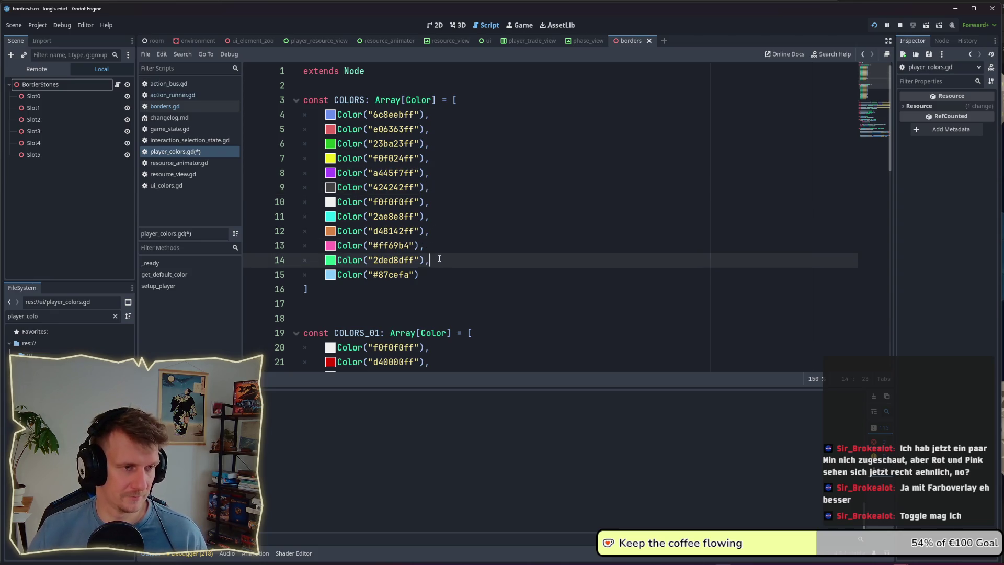
{"action": "key", "text": "Up"}
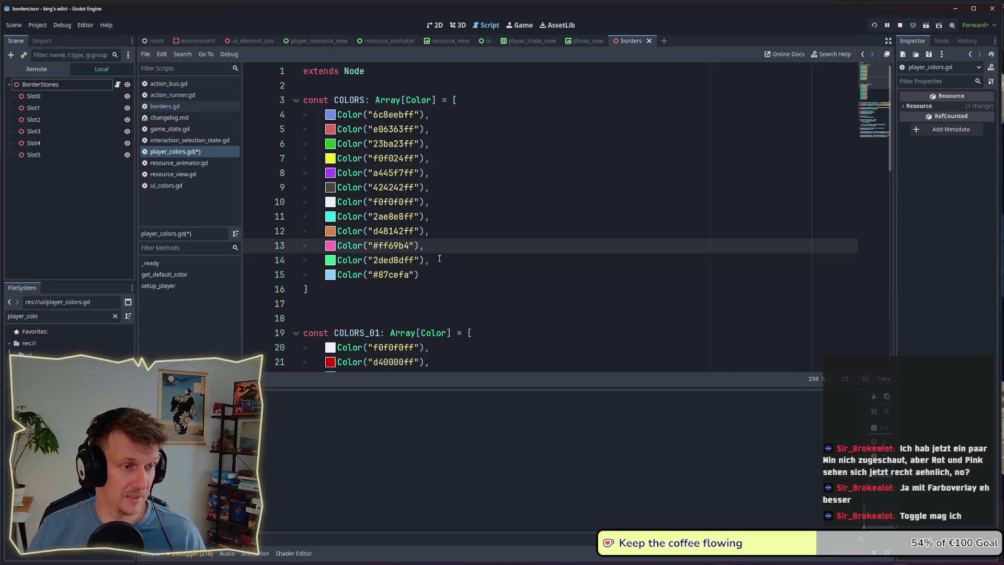
{"action": "key", "text": "Up"}
{"action": "key", "text": "F5"}
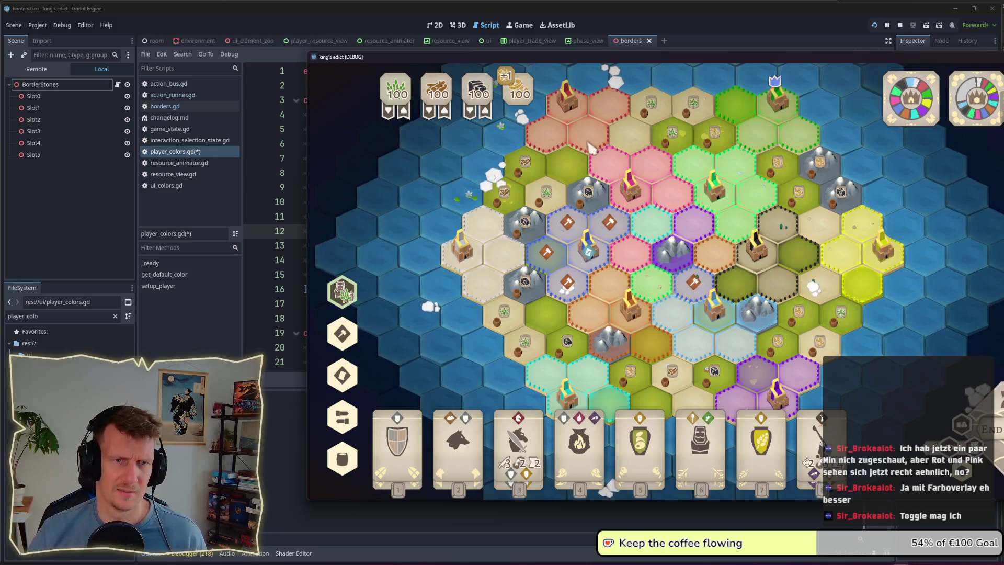
Step: Compare the green line-5 and cyan line-11 COLORS entries against the running game's map
{"action": "key", "text": "alt+Tab"}
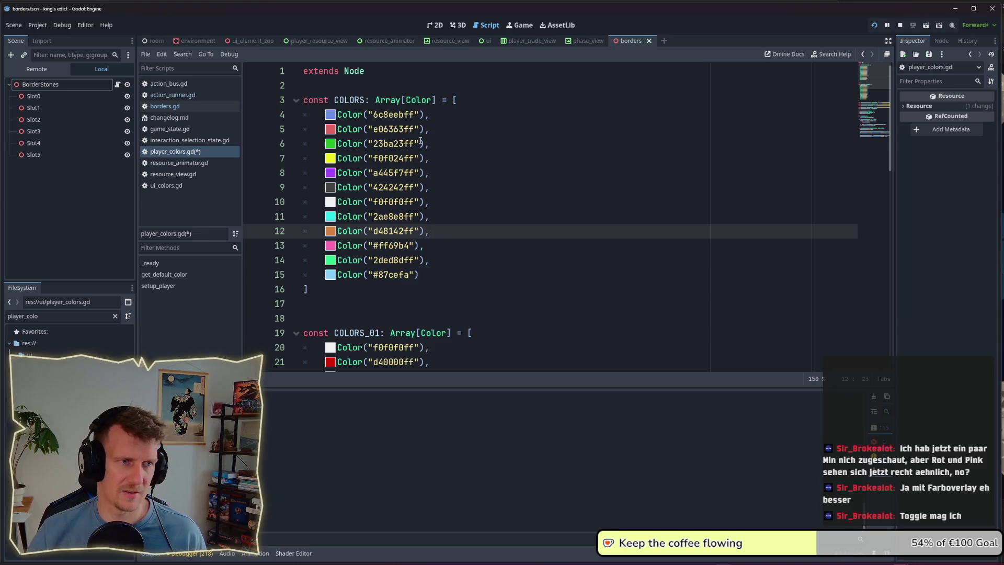
{"action": "left_click", "coordinate": [436, 135]}
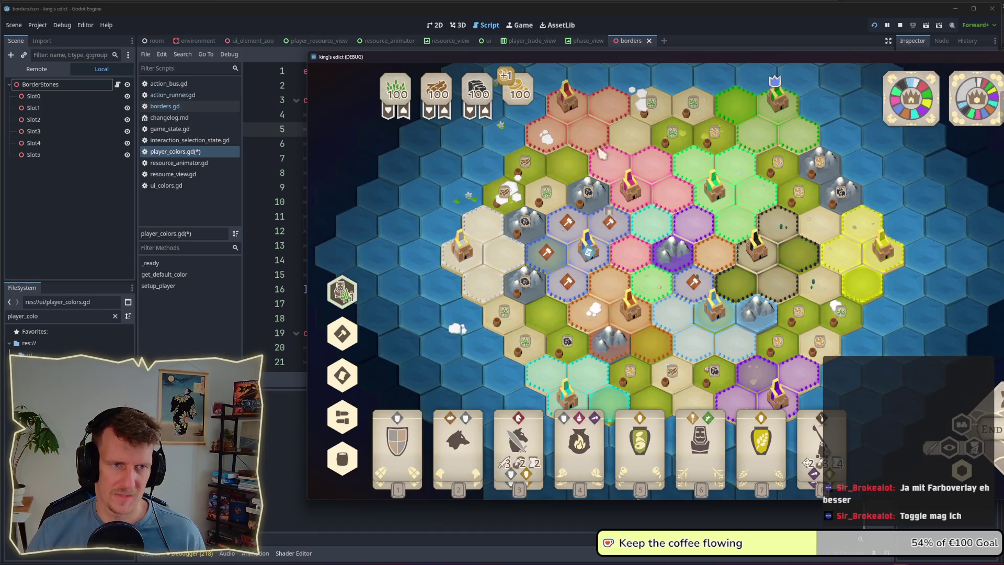
{"action": "key", "text": "alt+Tab"}
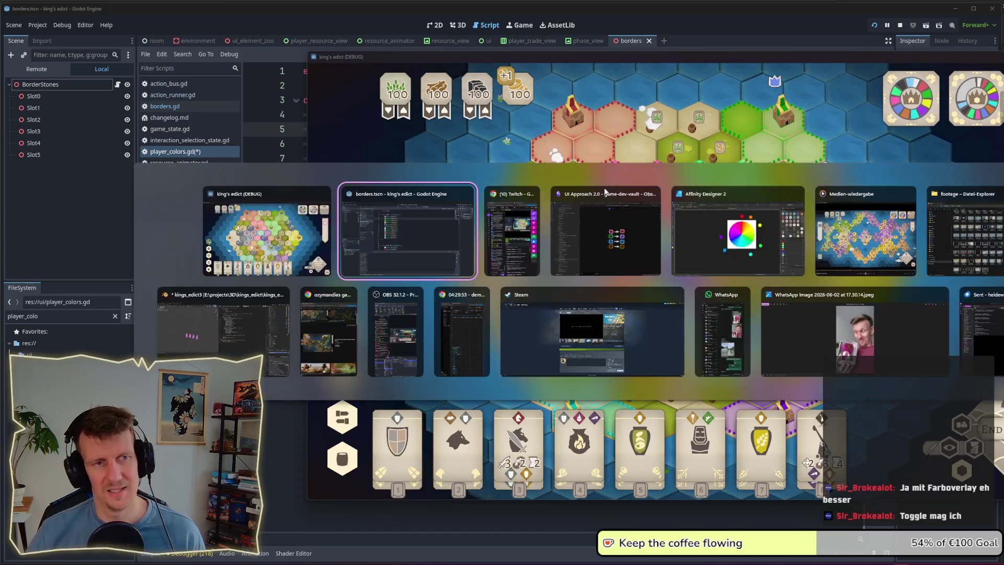
{"action": "left_click", "coordinate": [452, 197]}
{"action": "key", "text": "Down"}
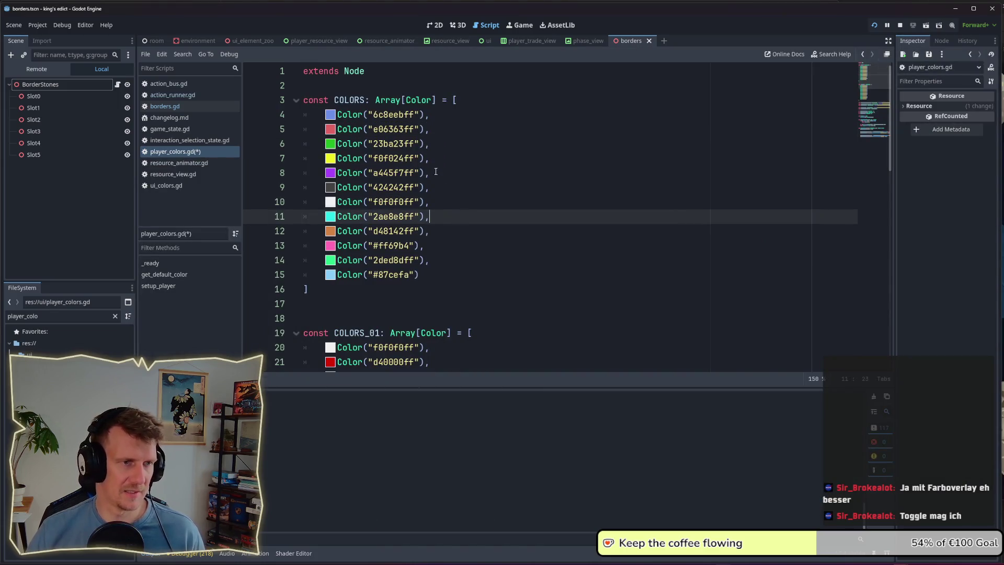
{"action": "key", "text": "alt+Tab"}
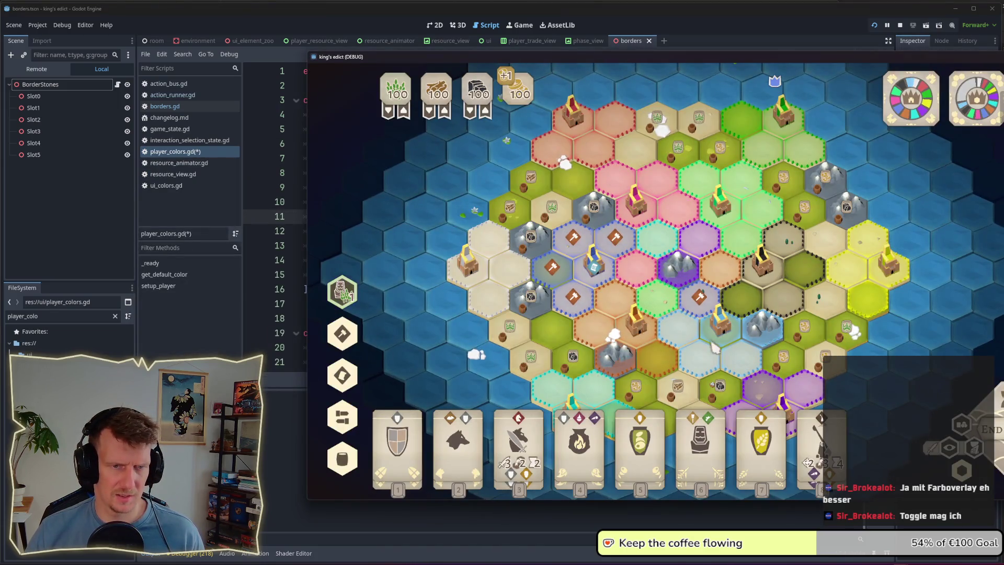
{"action": "mouse_move", "coordinate": [583, 311]}
{"action": "key", "text": "alt+Tab"}
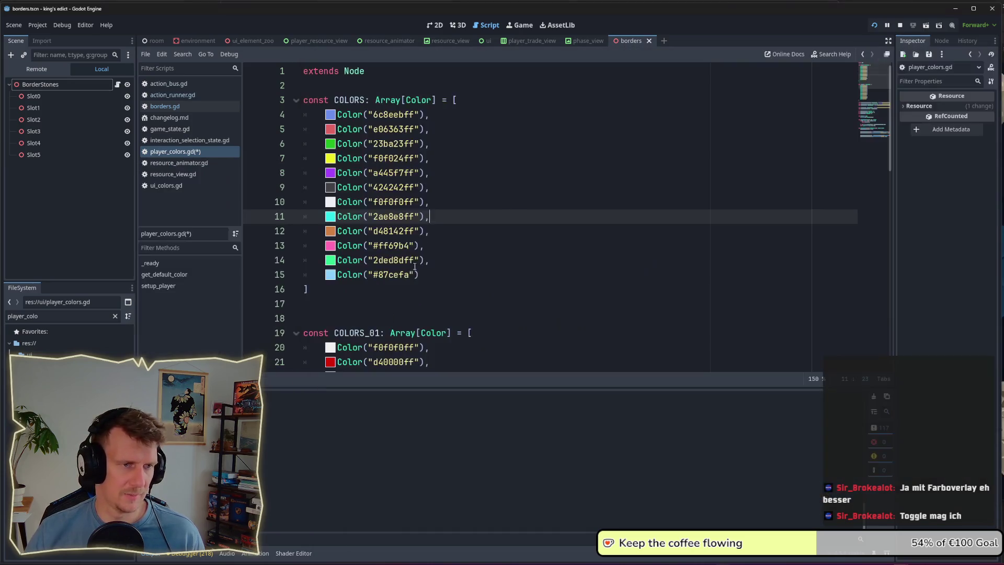
Step: Reorder COLORS: move ff69b4 up one line and d48142ff to the end after 87cefa
{"action": "left_click", "coordinate": [434, 245]}
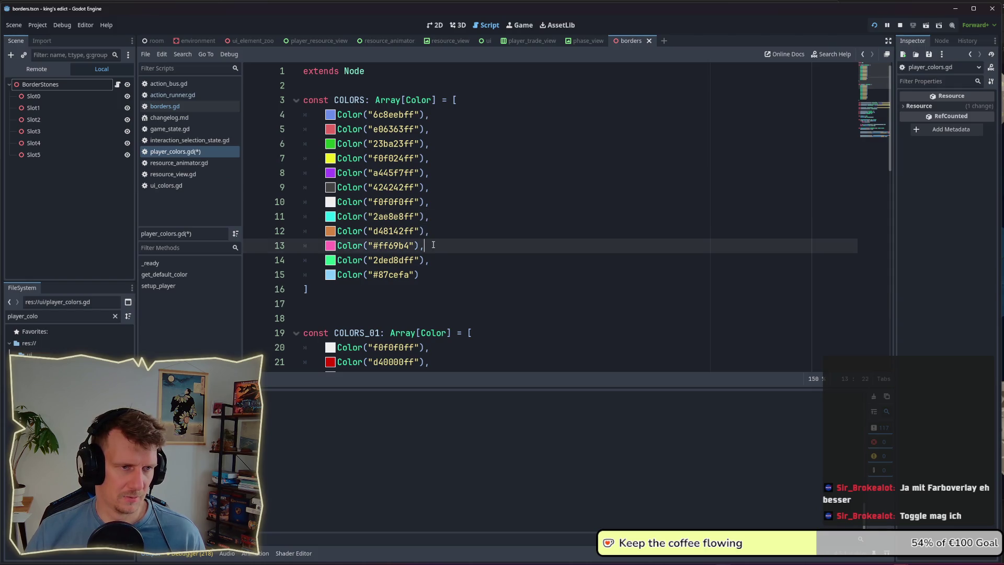
{"action": "key", "text": "alt+Up"}
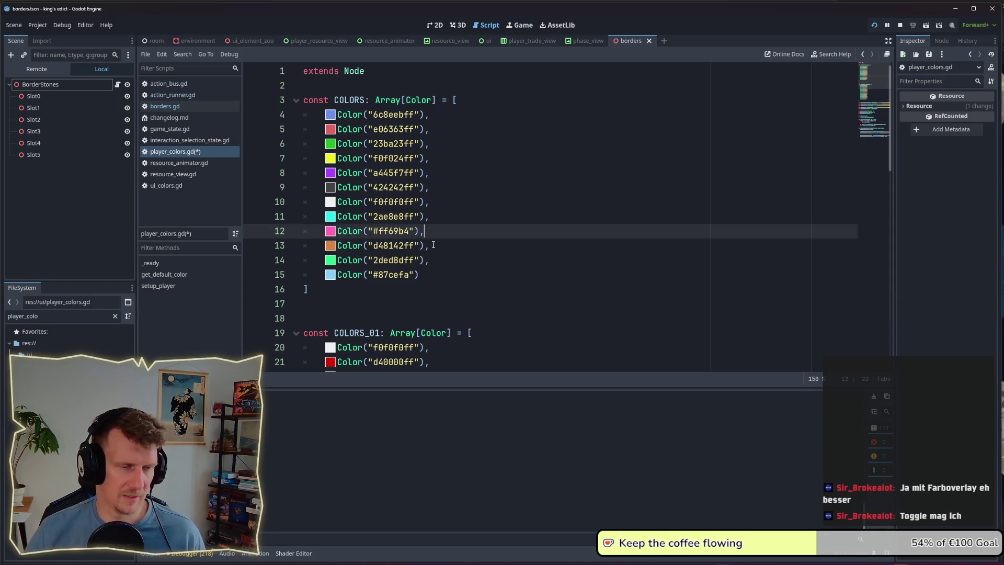
{"action": "left_click", "coordinate": [440, 251]}
{"action": "key", "text": "alt+Down"}
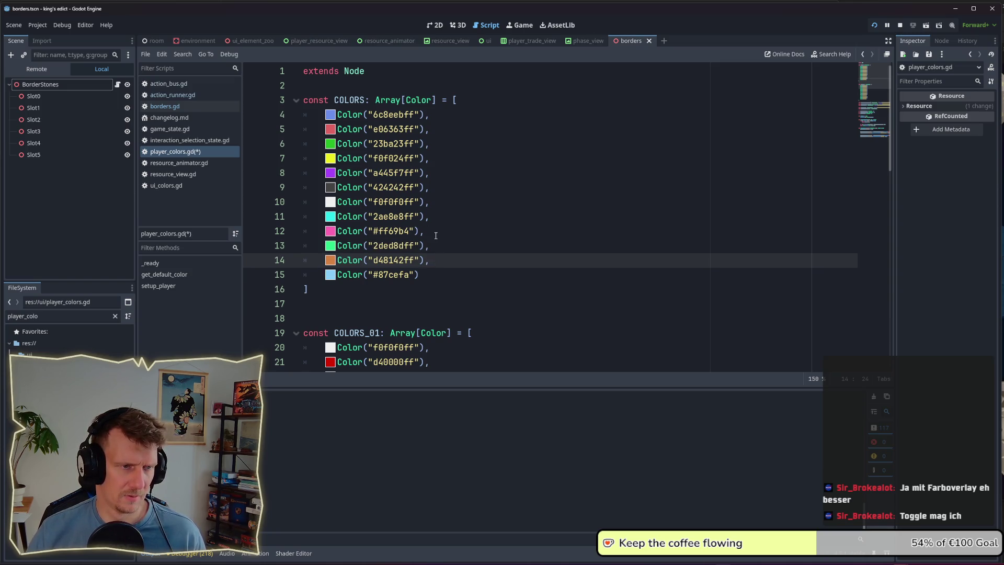
{"action": "left_click", "coordinate": [437, 279]}
{"action": "key", "text": "alt+Up"}
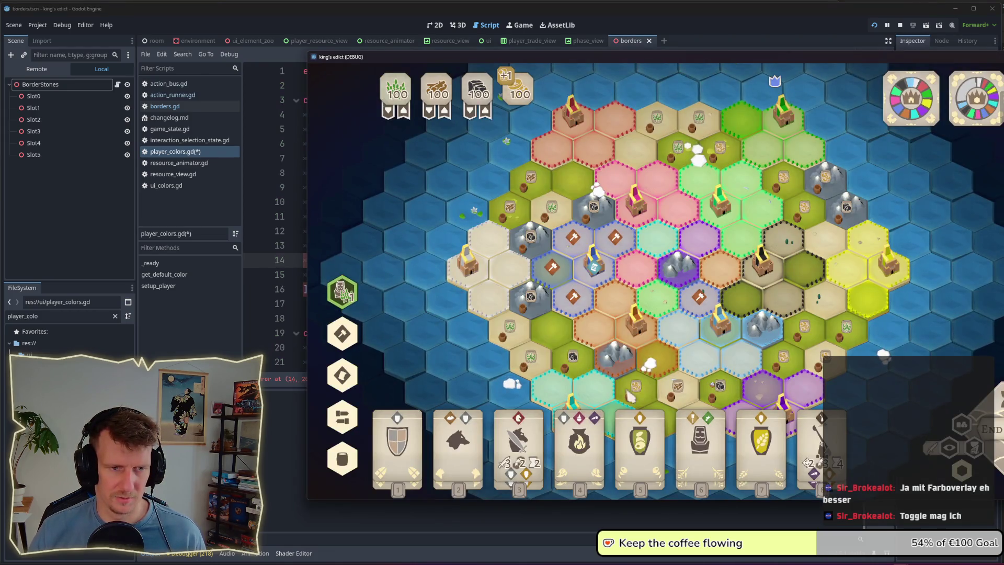
Step: Stop the game, save the reordered player_colors.gd script, and run the project again
{"action": "key", "text": "F8"}
{"action": "left_click", "coordinate": [437, 261]}
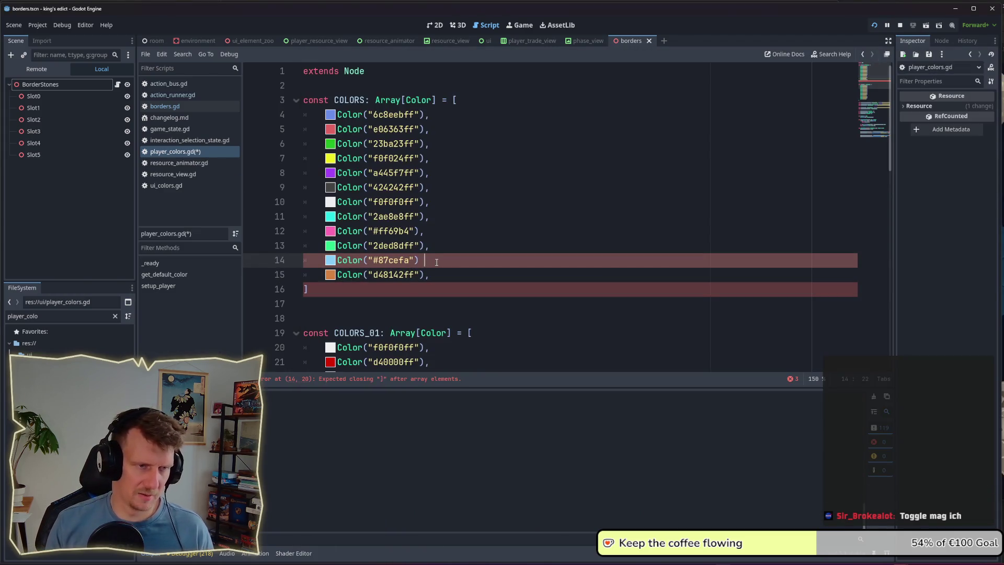
{"action": "key", "text": "ctrl+s"}
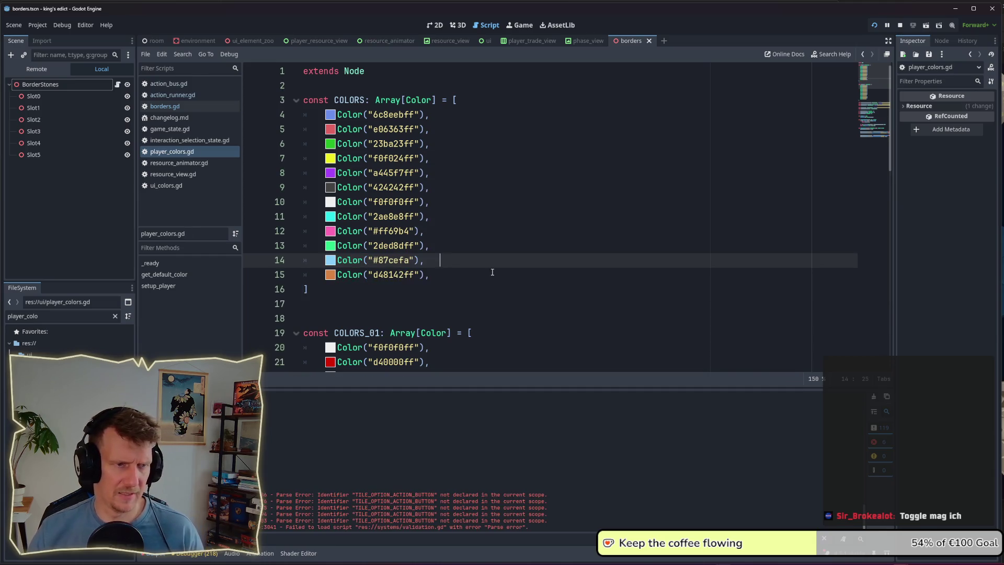
{"action": "key", "text": "shift+Down"}
{"action": "left_click_drag", "start_coordinate": [433, 261], "coordinate": [428, 261]}
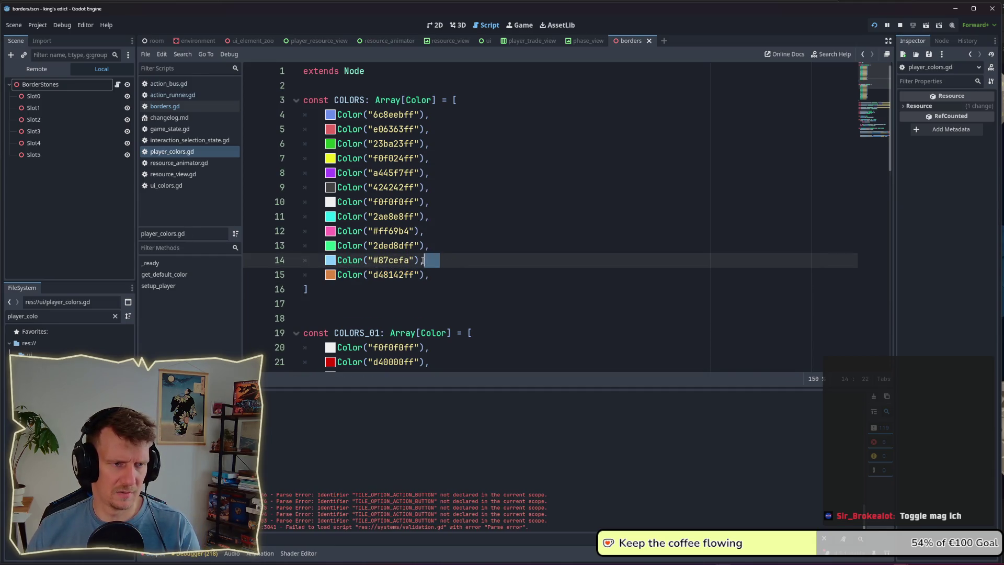
{"action": "key", "text": "F5"}
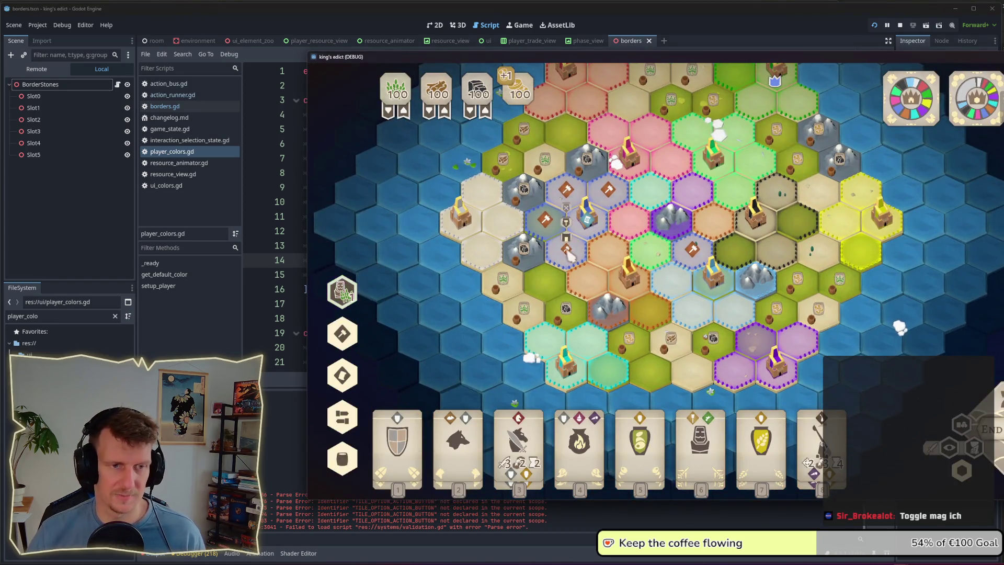
Step: Inspect hexes up to the pink territory and match it to the ff69b4 COLORS line
{"action": "scroll", "coordinate": [615, 274], "scroll_direction": "up", "scroll_amount": 2}
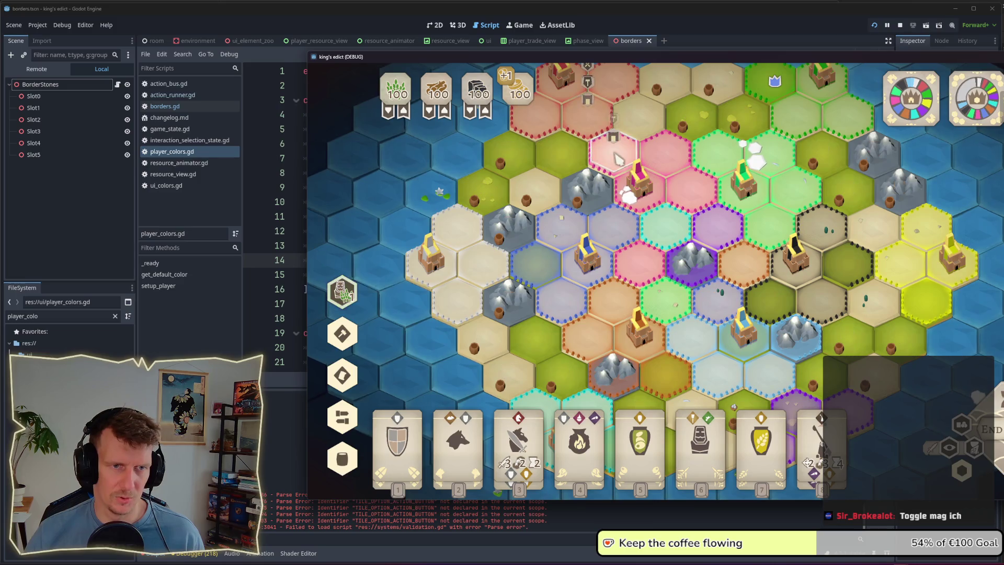
{"action": "left_click", "coordinate": [604, 335]}
{"action": "left_click", "coordinate": [618, 302]}
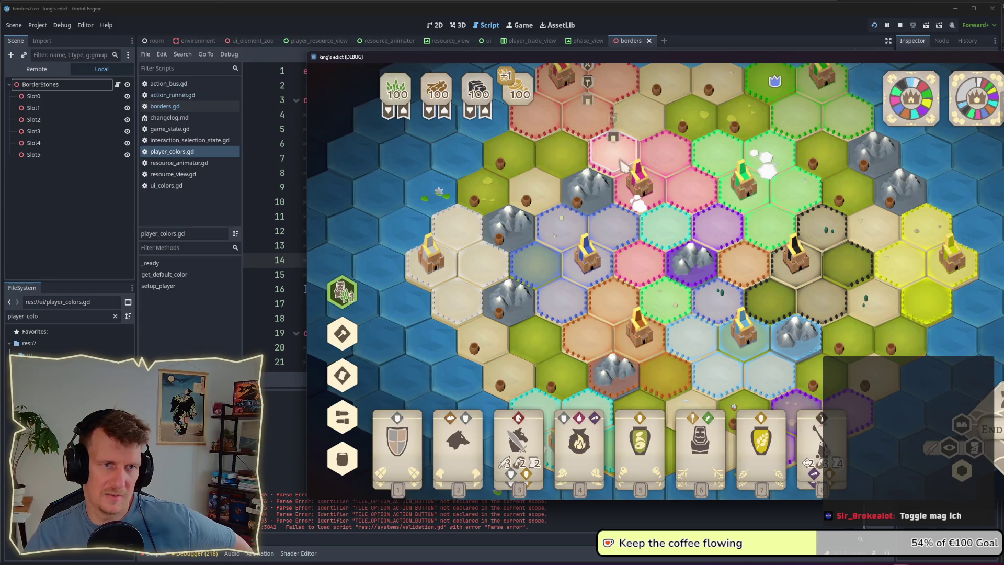
{"action": "left_click", "coordinate": [627, 277]}
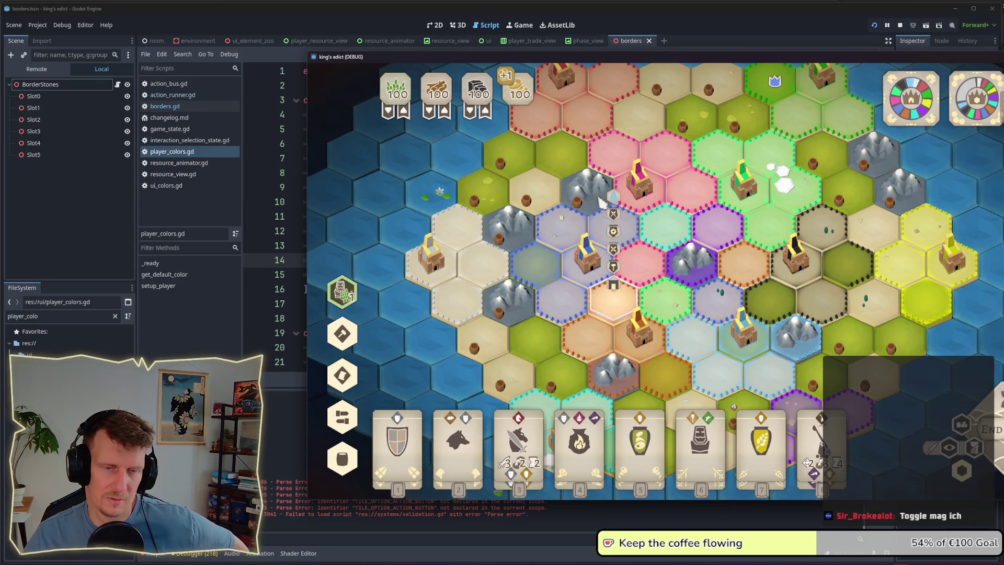
{"action": "mouse_move", "coordinate": [617, 231]}
{"action": "key", "text": "alt+Tab"}
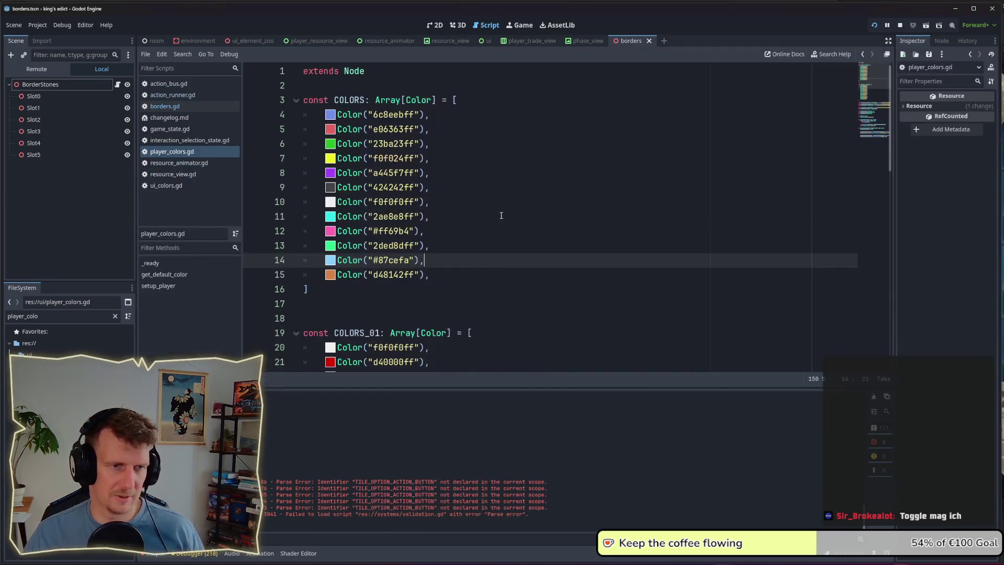
{"action": "left_click", "coordinate": [434, 226]}
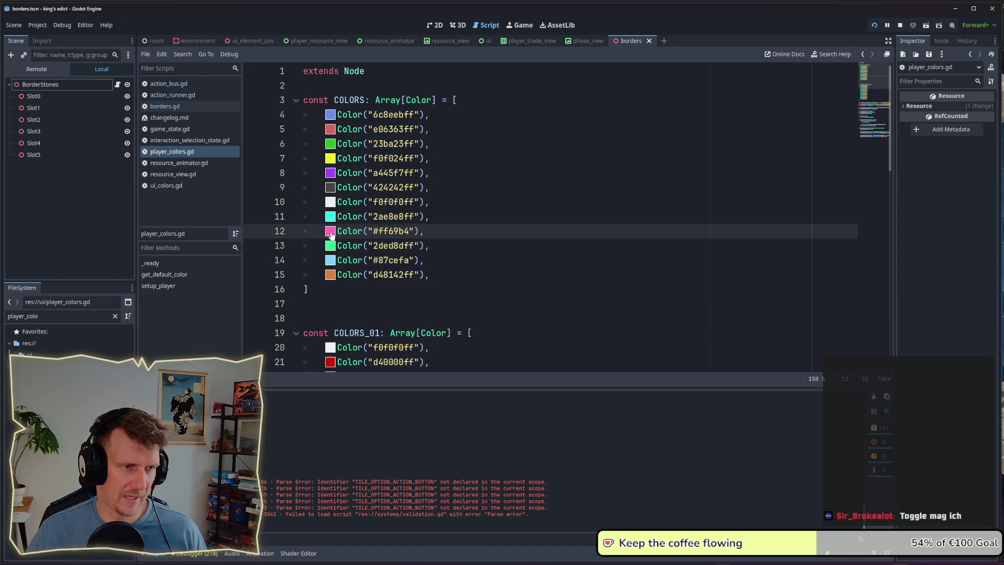
{"action": "triple_click", "coordinate": [330, 231]}
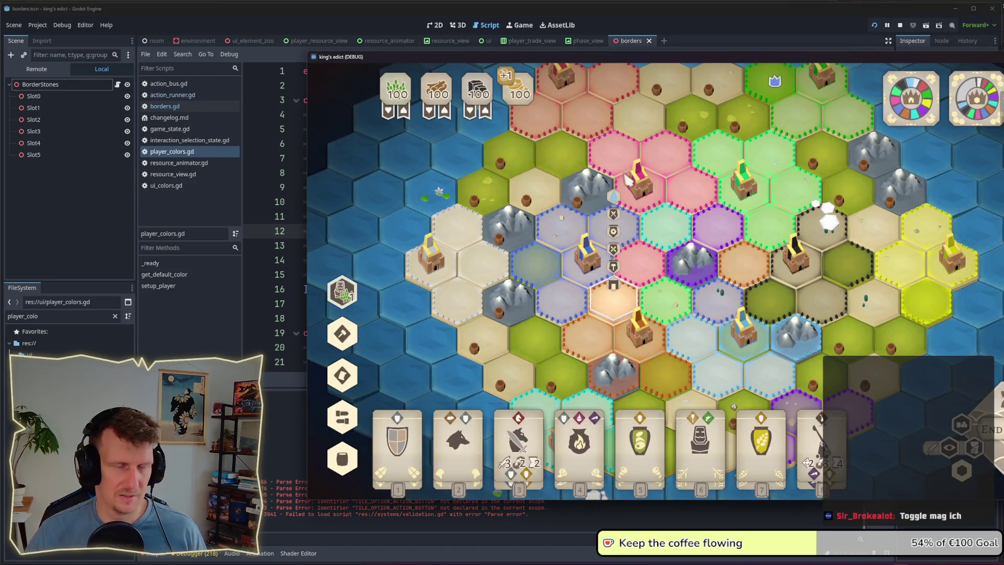
Step: Check the 87cefa, 2ded8dff and final d48142ff lines against the map, then stop the game
{"action": "key", "text": "alt+Tab"}
{"action": "left_click", "coordinate": [468, 254]}
{"action": "left_click", "coordinate": [455, 246]}
{"action": "left_click", "coordinate": [438, 277]}
{"action": "triple_click", "coordinate": [413, 275]}
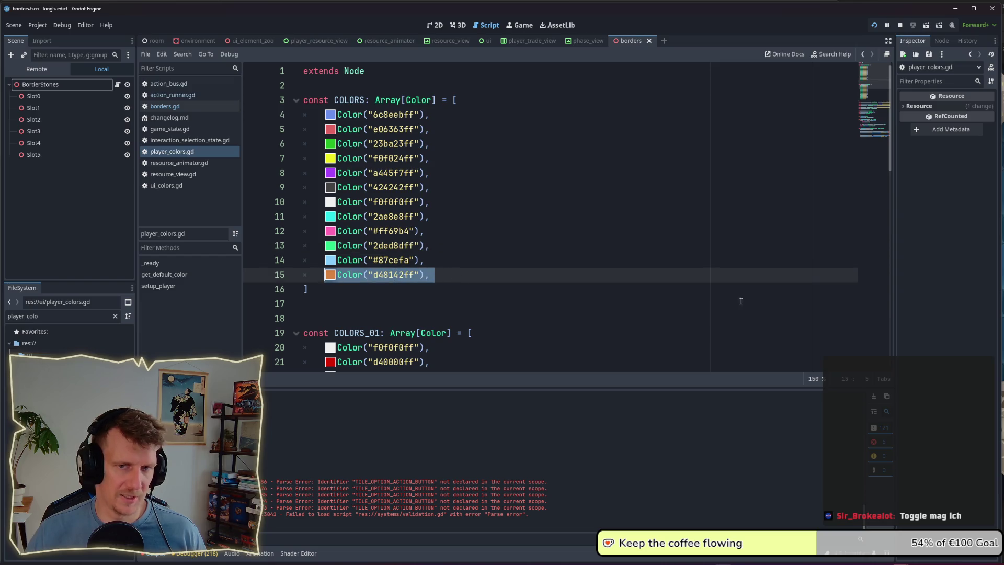
{"action": "key", "text": "alt+Tab"}
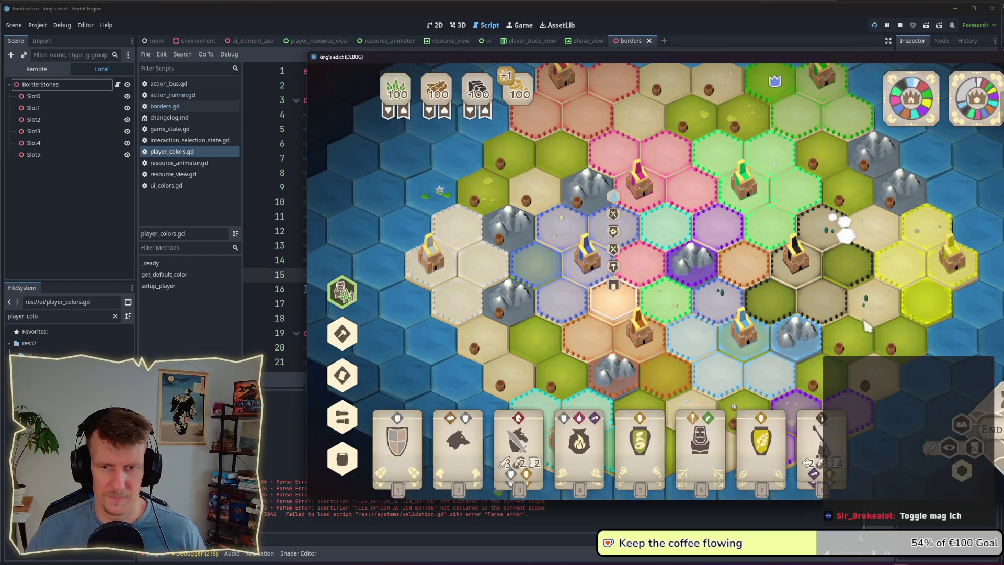
{"action": "key", "text": "alt+Tab"}
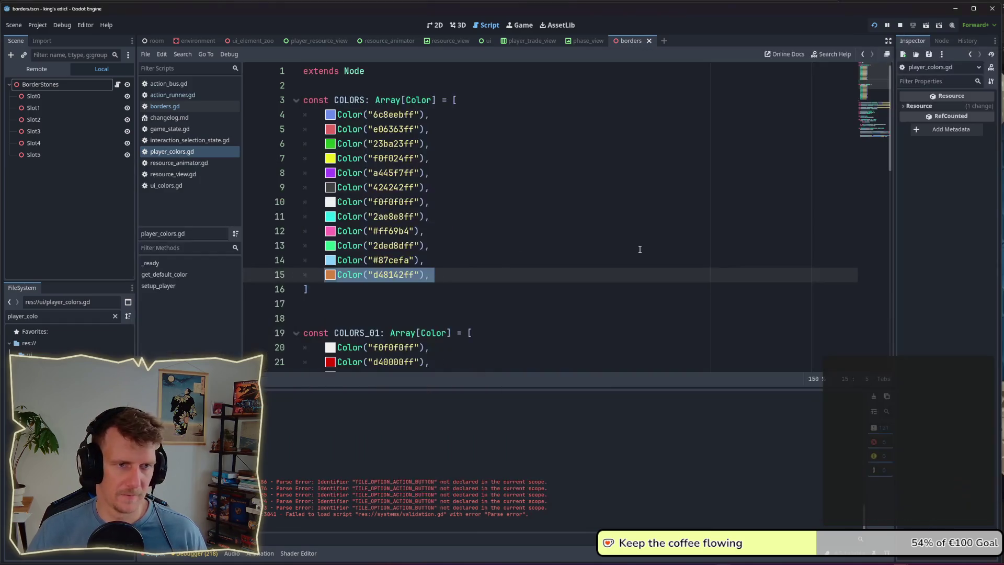
{"action": "left_click", "coordinate": [899, 23]}
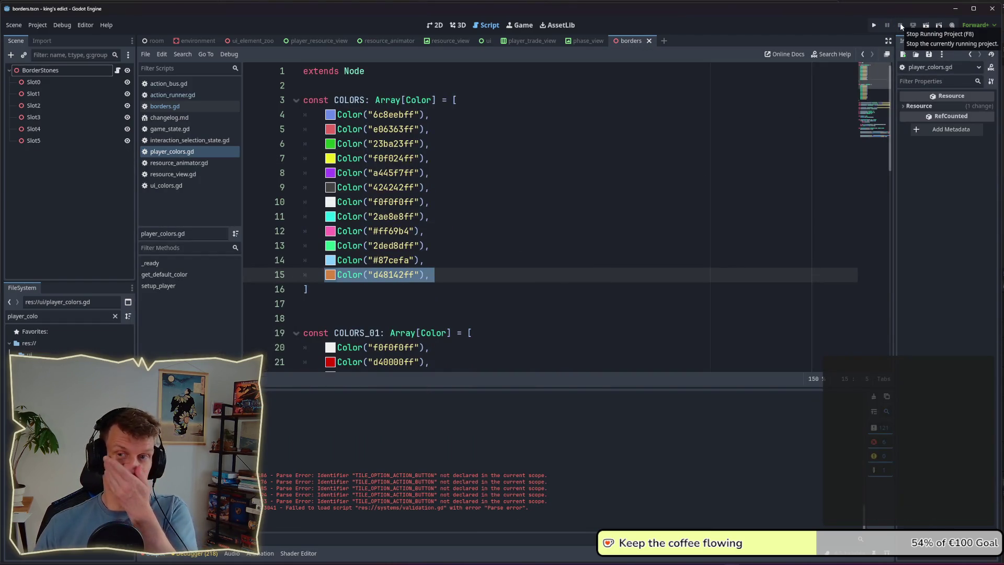
Step: Relaunch King's Edict and start a 4 Losers 4 Luckers match from a start region in the lobby
{"action": "left_click", "coordinate": [879, 24]}
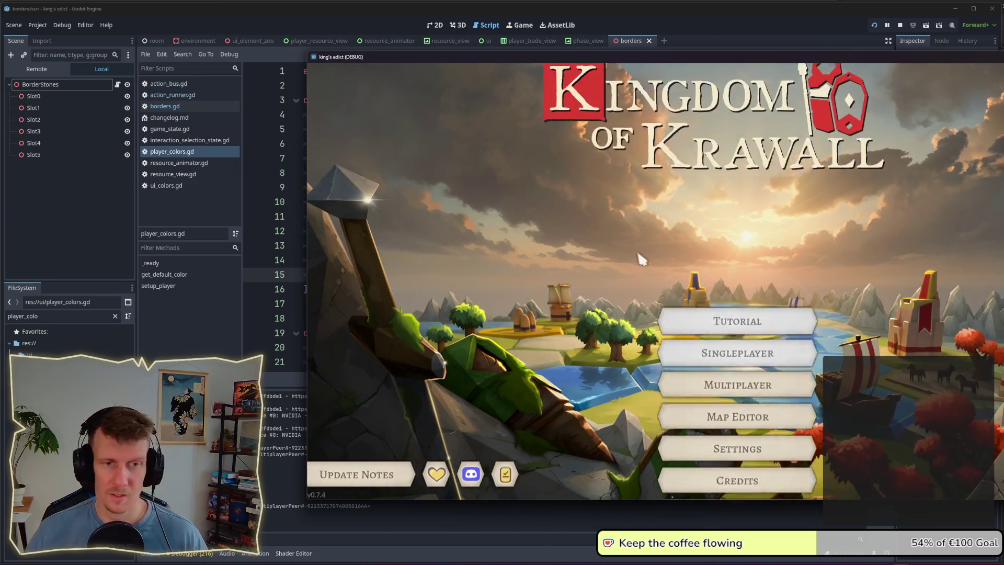
{"action": "left_click", "coordinate": [736, 327]}
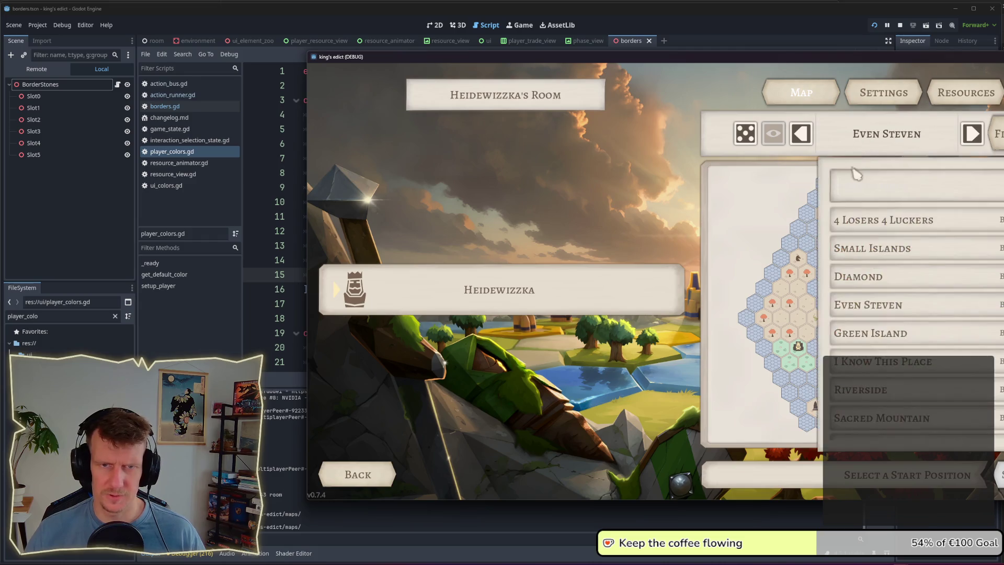
{"action": "left_click", "coordinate": [878, 222]}
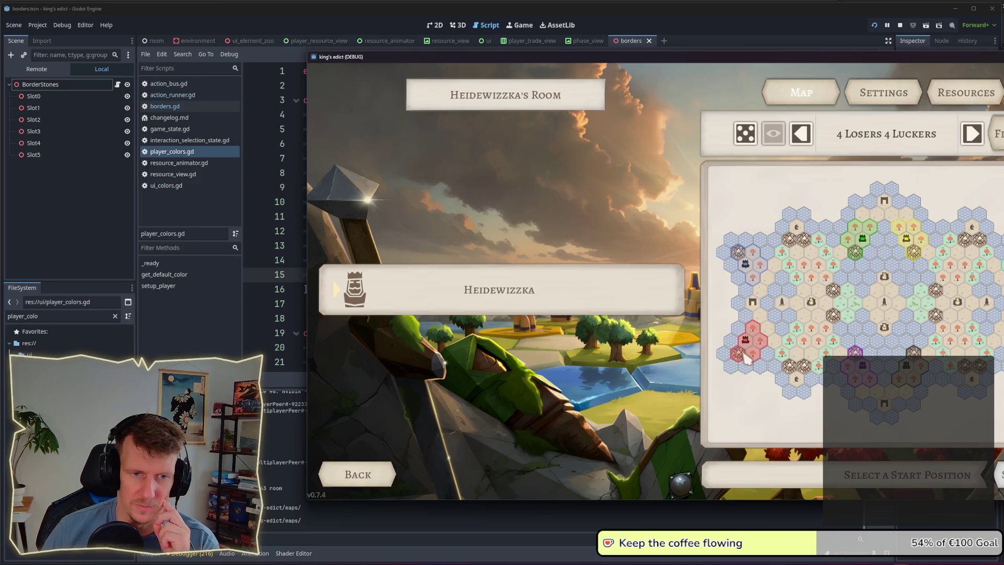
{"action": "left_click", "coordinate": [761, 274]}
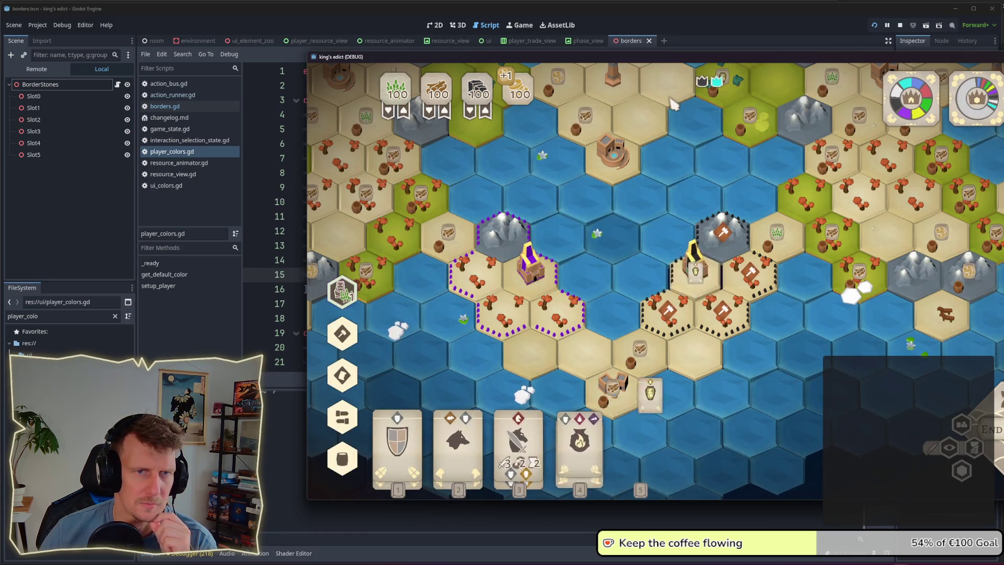
Step: Move the game window fully on screen and zoom out over the whole 4 Losers 4 Luckers map
{"action": "left_click_drag", "start_coordinate": [674, 58], "coordinate": [538, 47]}
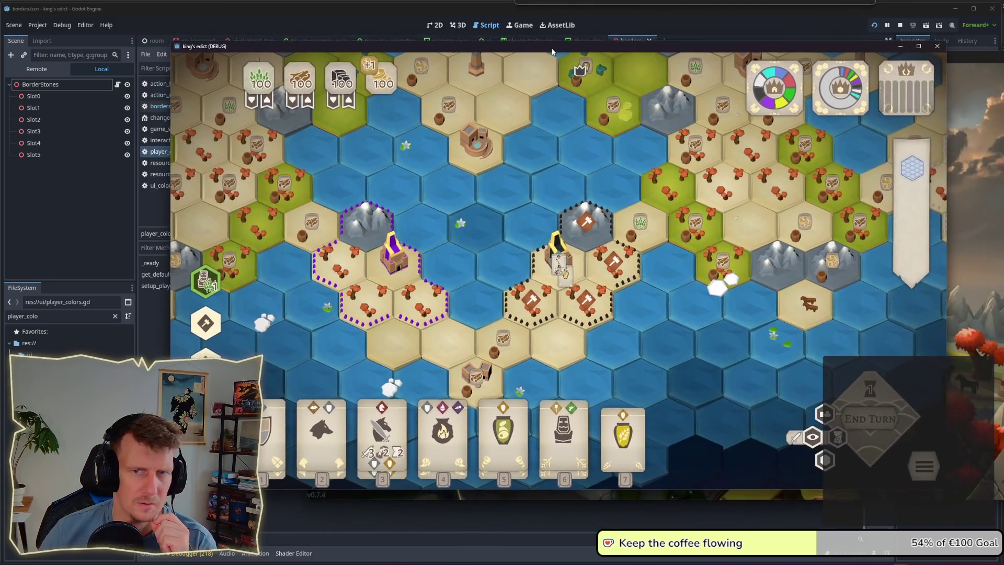
{"action": "scroll", "coordinate": [621, 244], "scroll_direction": "down", "scroll_amount": 5}
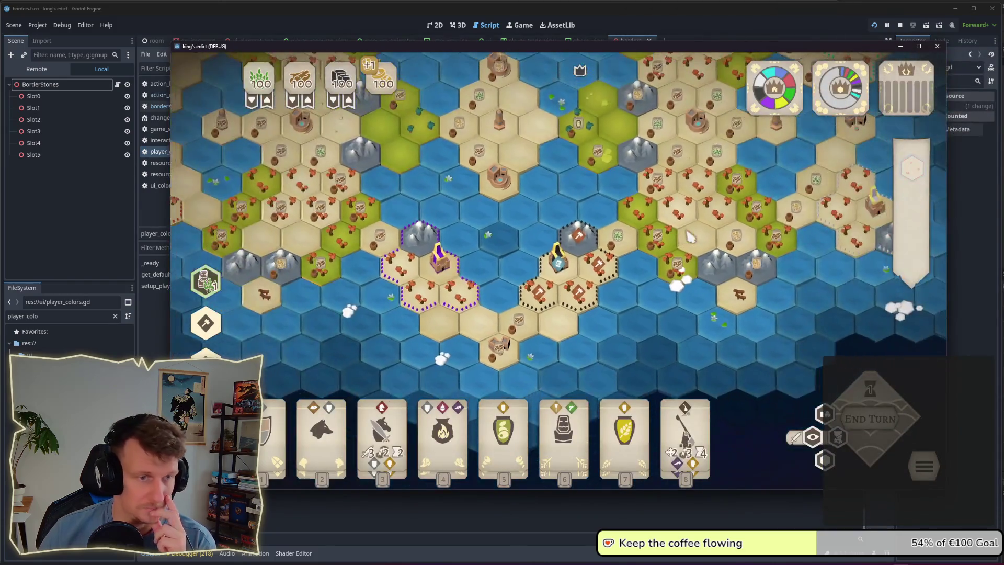
{"action": "scroll", "coordinate": [621, 243], "scroll_direction": "down", "scroll_amount": 1}
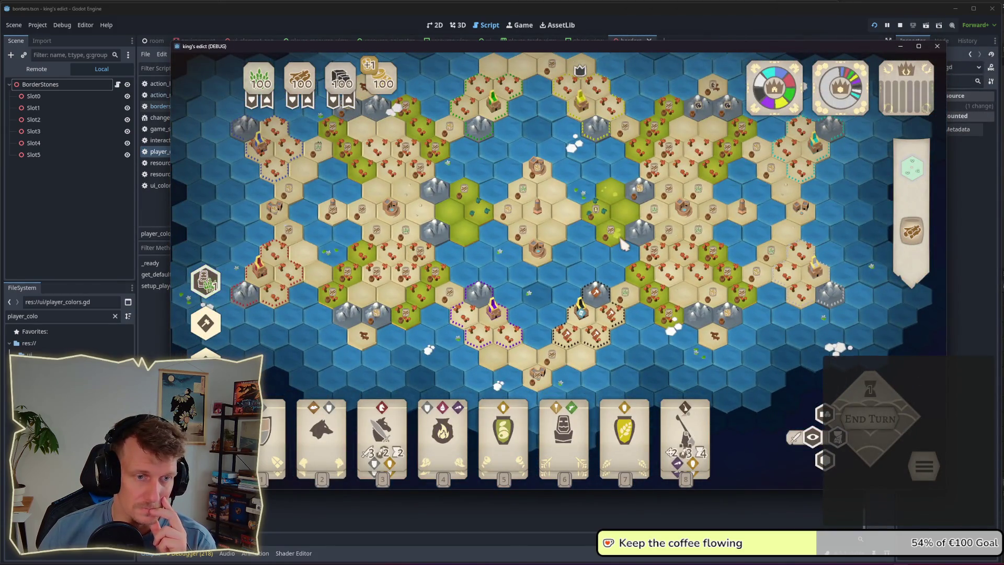
{"action": "scroll", "coordinate": [625, 246], "scroll_direction": "up", "scroll_amount": 2}
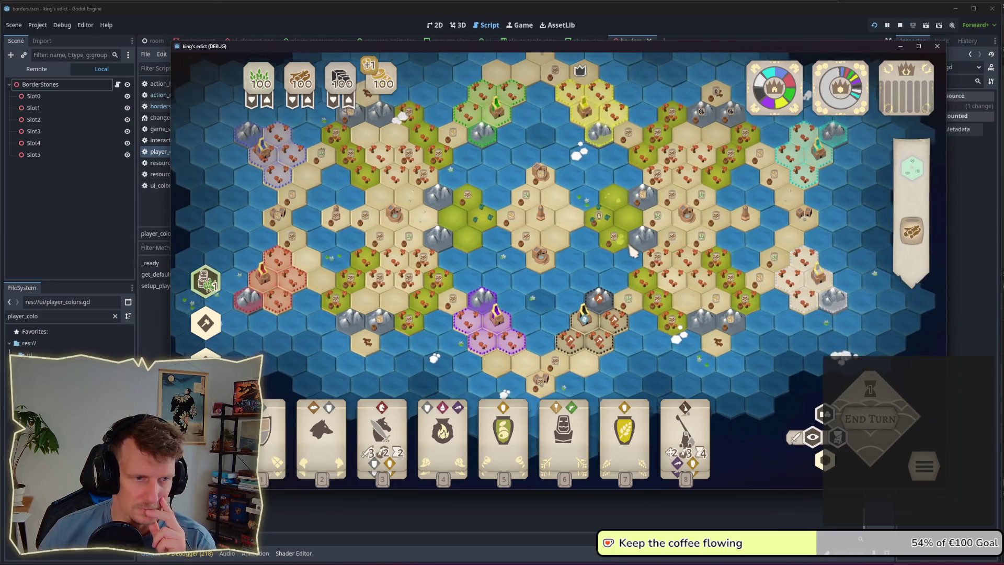
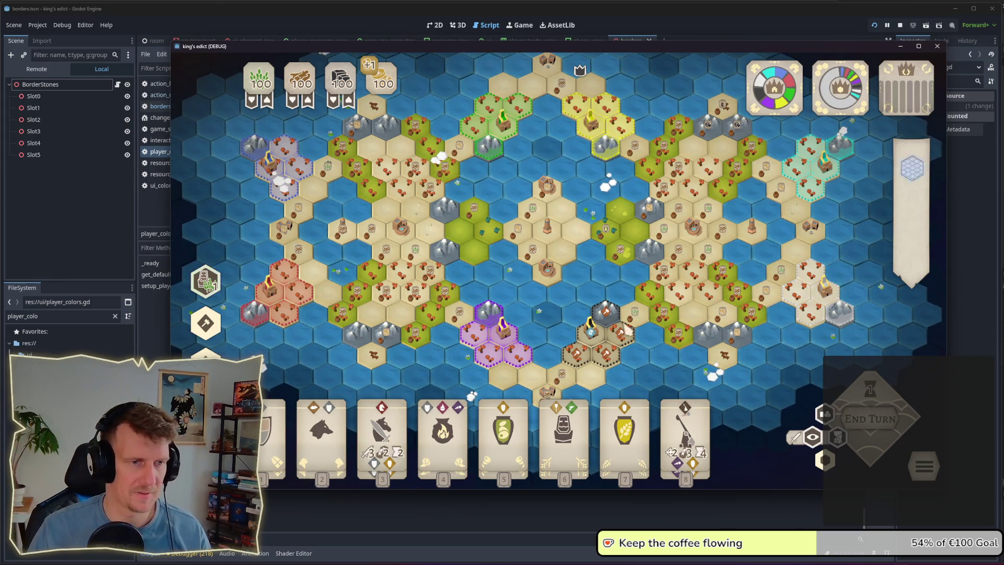
Step: Switch from King's Edict to the Obsidian notes showing the UI Approach 2.0 sketch
{"action": "mouse_move", "coordinate": [634, 559]}
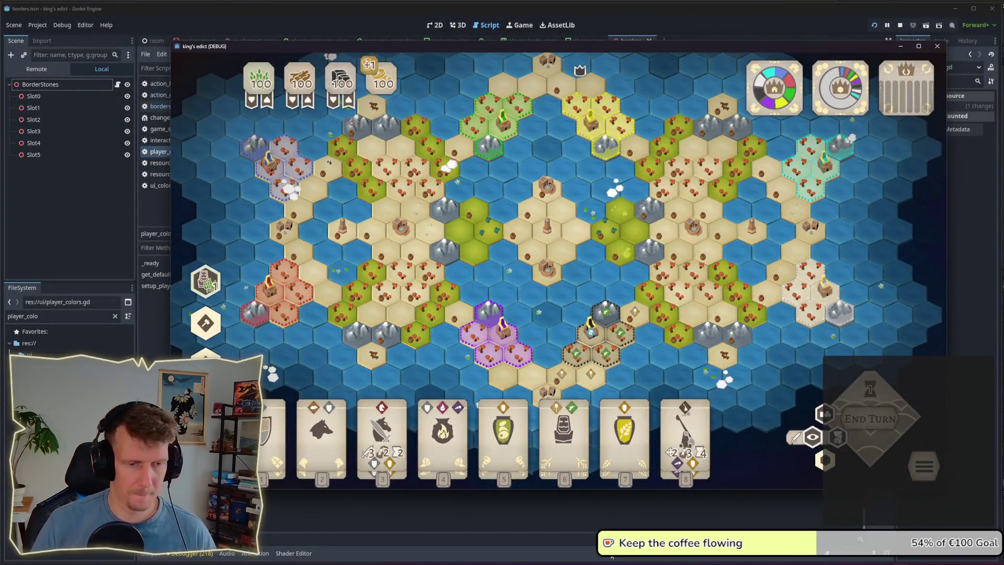
{"action": "key", "text": "alt+Tab"}
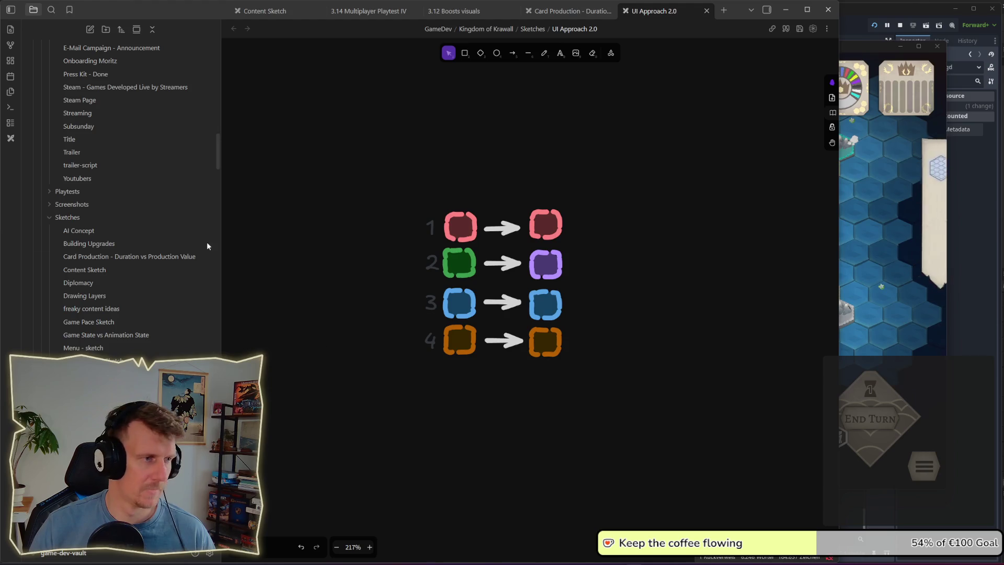
Step: Tick 'more and more distinct colors' under Player Colors in the Playtest IV note, then return to the game
{"action": "left_click", "coordinate": [387, 15]}
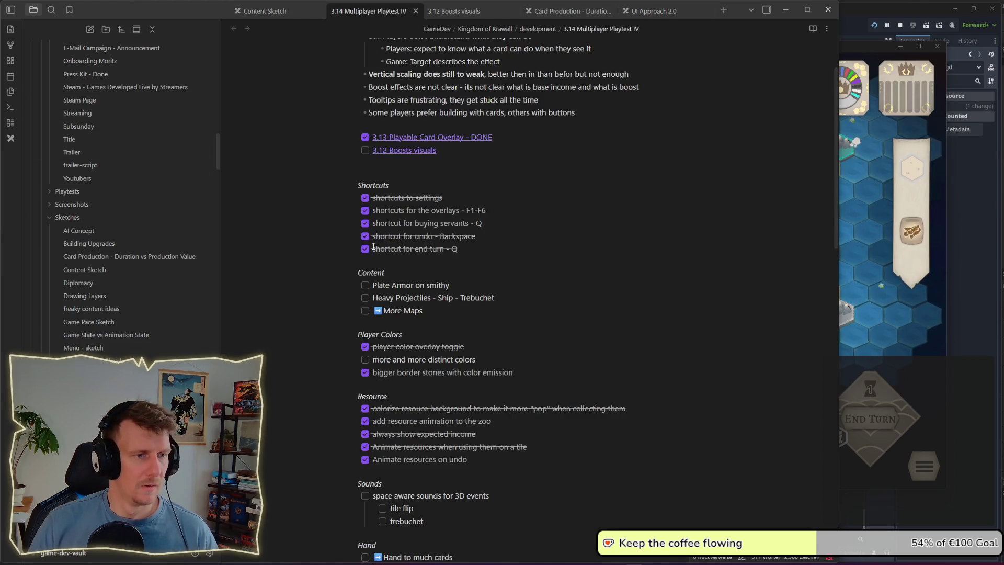
{"action": "scroll", "coordinate": [365, 312], "scroll_direction": "up", "scroll_amount": 2}
{"action": "scroll", "coordinate": [378, 256], "scroll_direction": "down", "scroll_amount": 5}
{"action": "scroll", "coordinate": [378, 257], "scroll_direction": "down", "scroll_amount": 1}
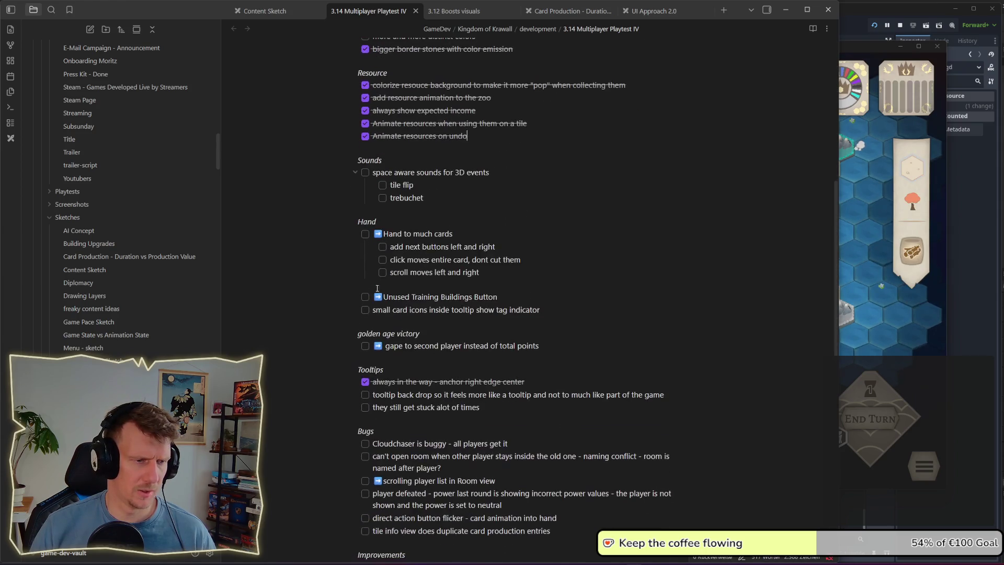
{"action": "scroll", "coordinate": [377, 277], "scroll_direction": "up", "scroll_amount": 2}
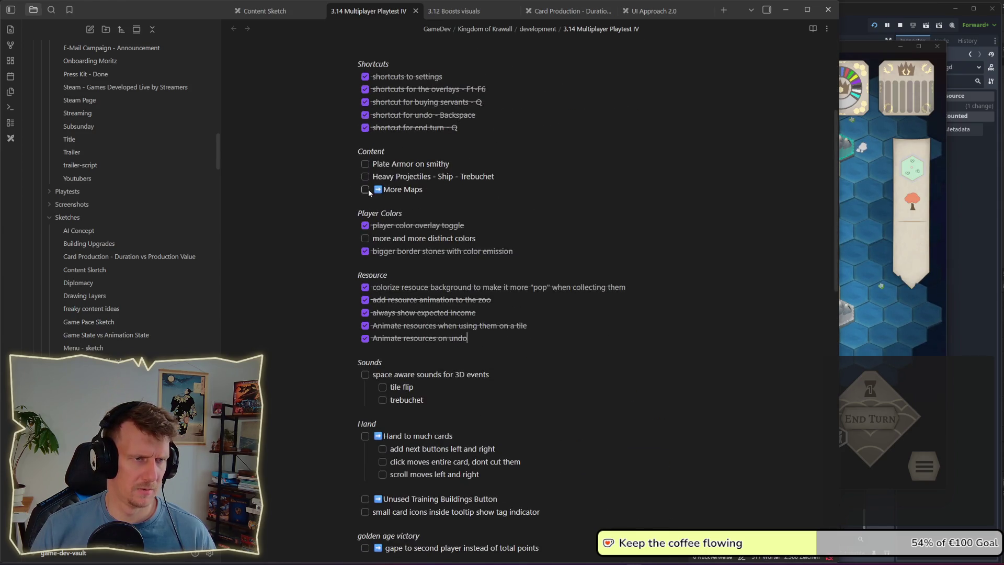
{"action": "left_click", "coordinate": [365, 238]}
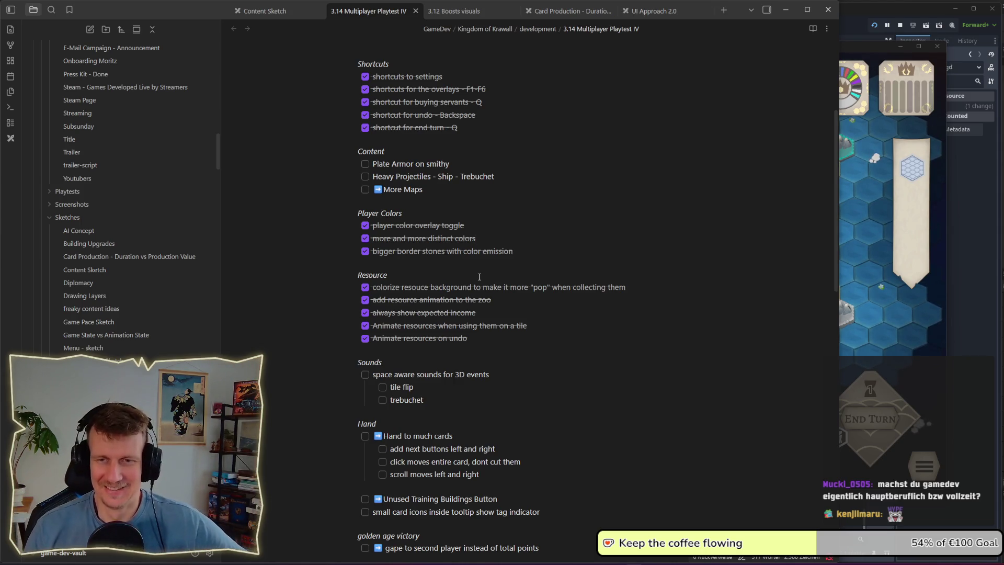
{"action": "key", "text": "alt+Tab"}
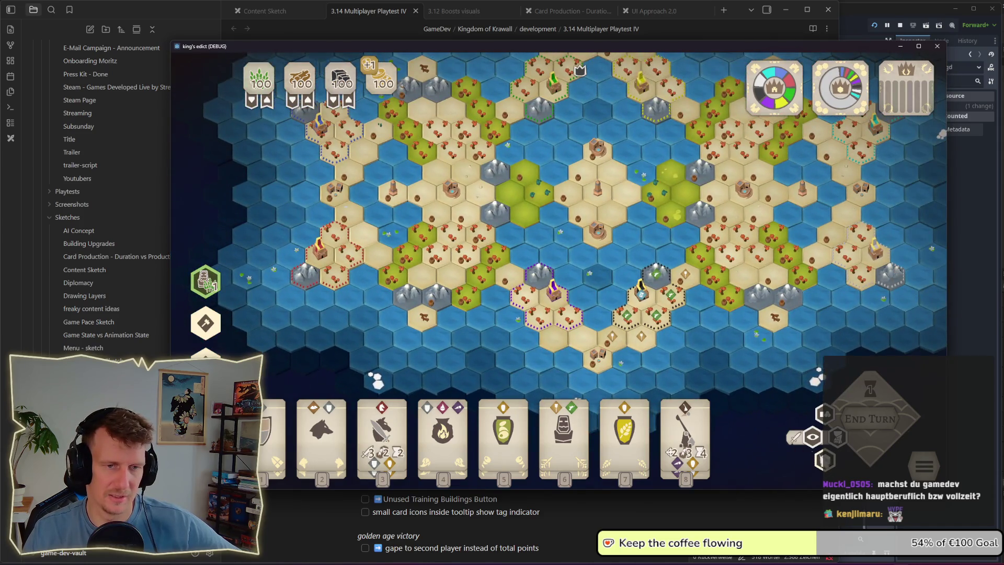
Step: Switch the map to faction colours and pan over to the cyan territory
{"action": "left_click", "coordinate": [826, 461]}
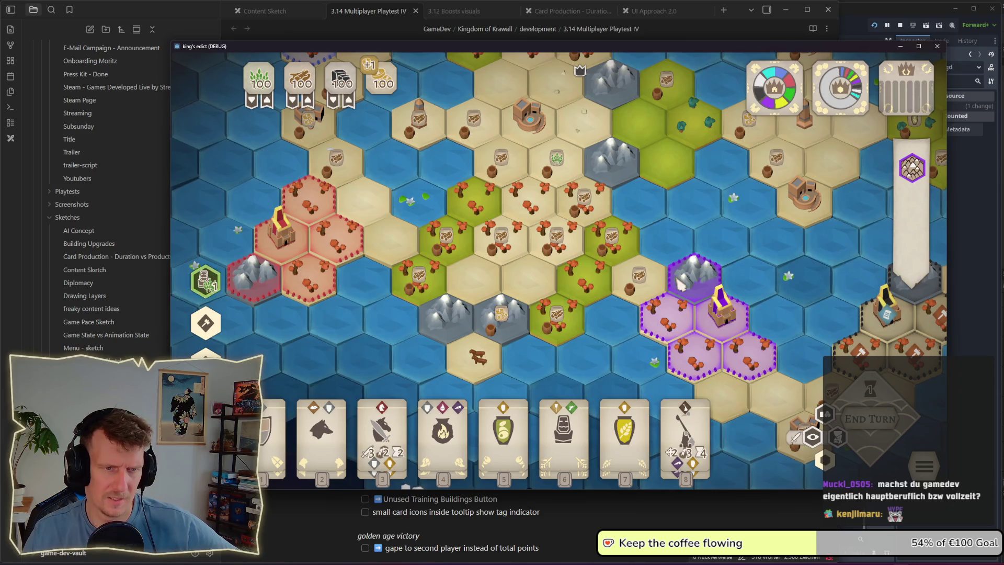
{"action": "scroll", "coordinate": [593, 298], "scroll_direction": "down", "scroll_amount": 5}
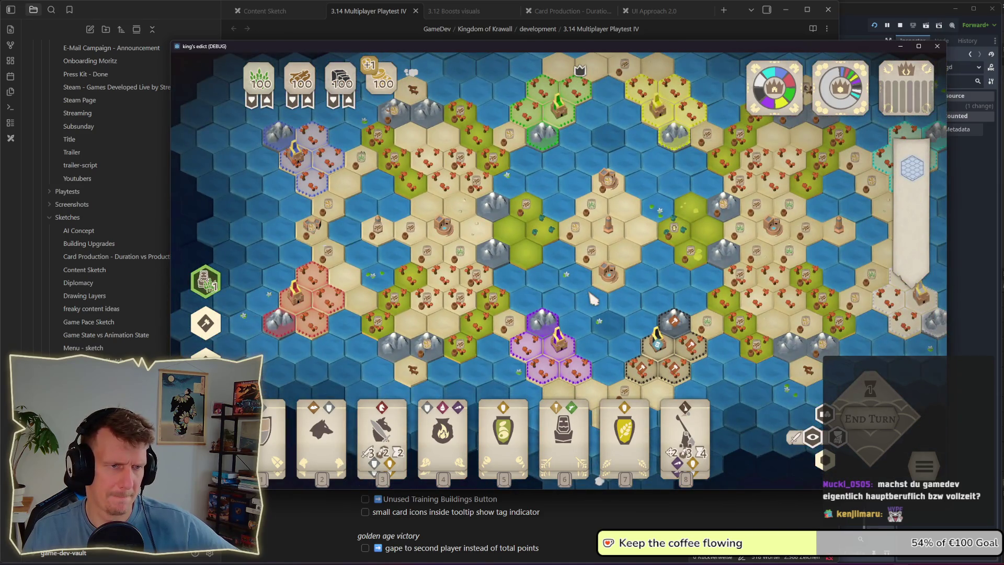
{"action": "left_click_drag", "start_coordinate": [648, 263], "coordinate": [526, 308]}
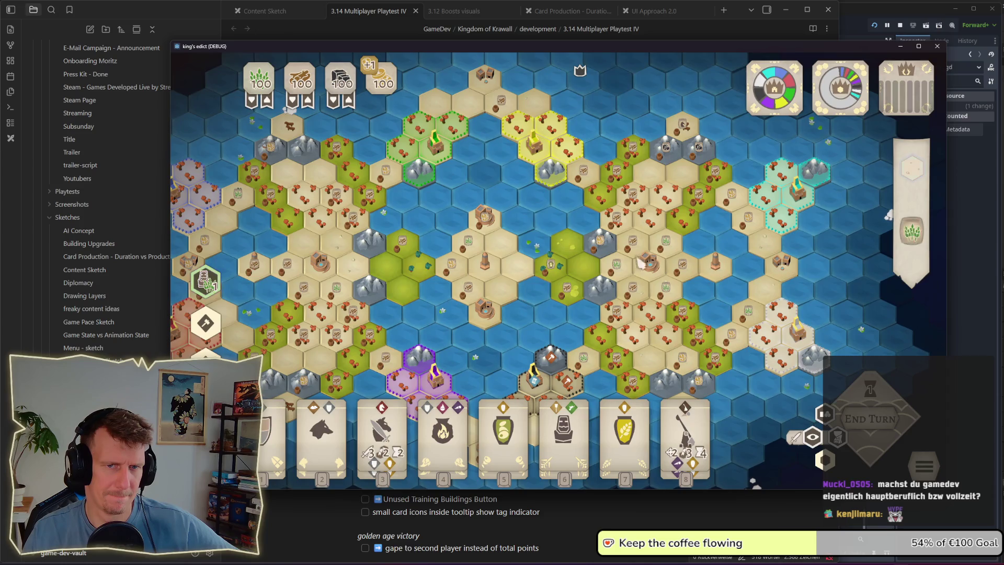
{"action": "left_click_drag", "start_coordinate": [628, 267], "coordinate": [523, 307]}
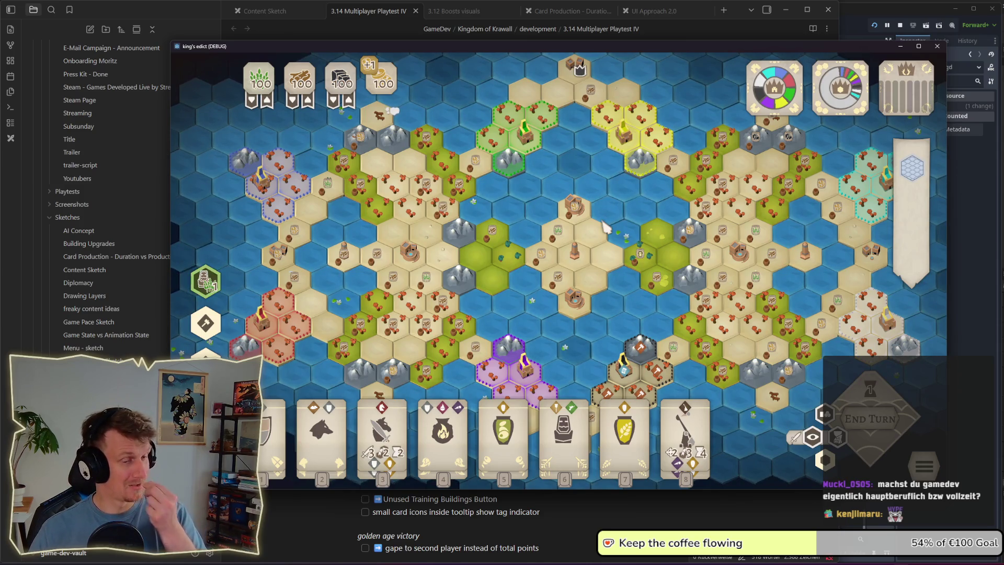
Step: Zoom in and out around the cyan and walled territories, then centre on a tile by the purple lands
{"action": "scroll", "coordinate": [604, 226], "scroll_direction": "down", "scroll_amount": 1}
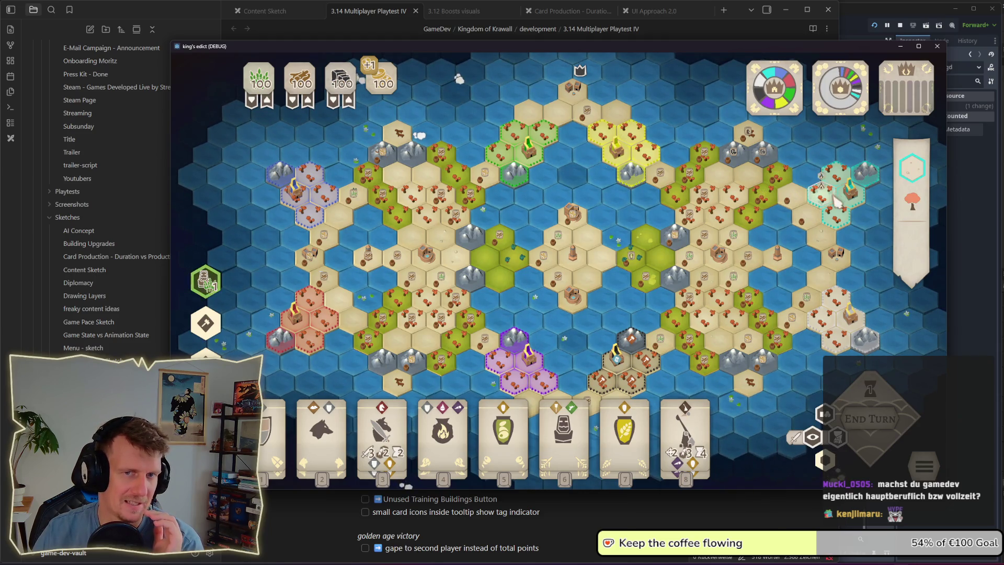
{"action": "scroll", "coordinate": [818, 231], "scroll_direction": "up", "scroll_amount": 2}
{"action": "scroll", "coordinate": [535, 246], "scroll_direction": "up", "scroll_amount": 5}
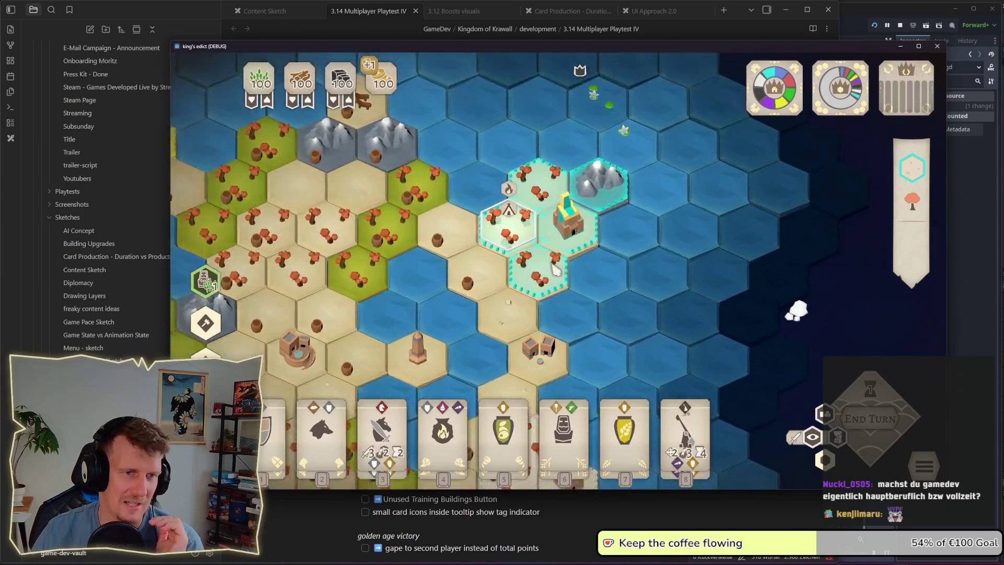
{"action": "scroll", "coordinate": [564, 259], "scroll_direction": "down", "scroll_amount": 5}
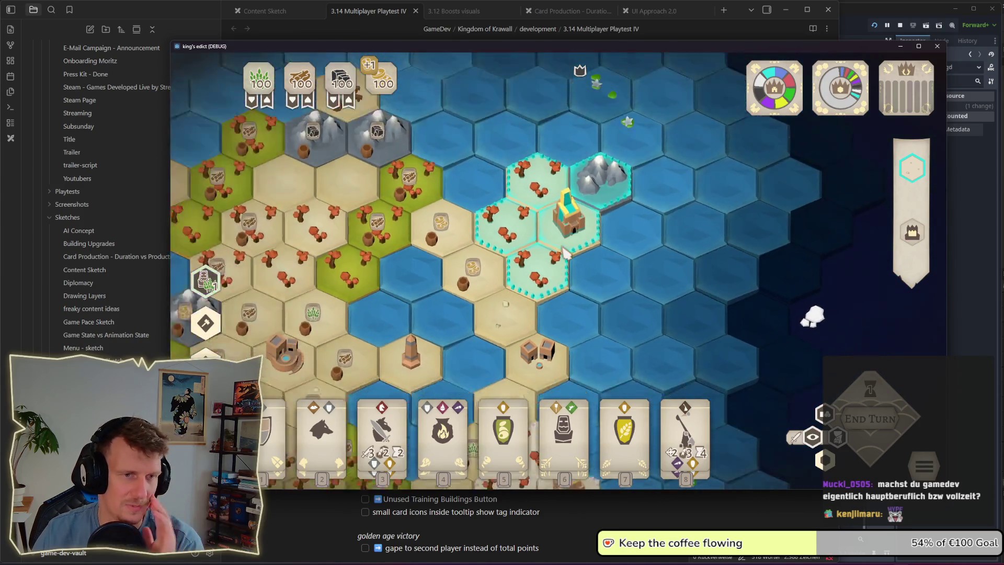
{"action": "scroll", "coordinate": [484, 308], "scroll_direction": "down", "scroll_amount": 2}
{"action": "scroll", "coordinate": [574, 244], "scroll_direction": "up", "scroll_amount": 5}
{"action": "scroll", "coordinate": [574, 245], "scroll_direction": "up", "scroll_amount": 3}
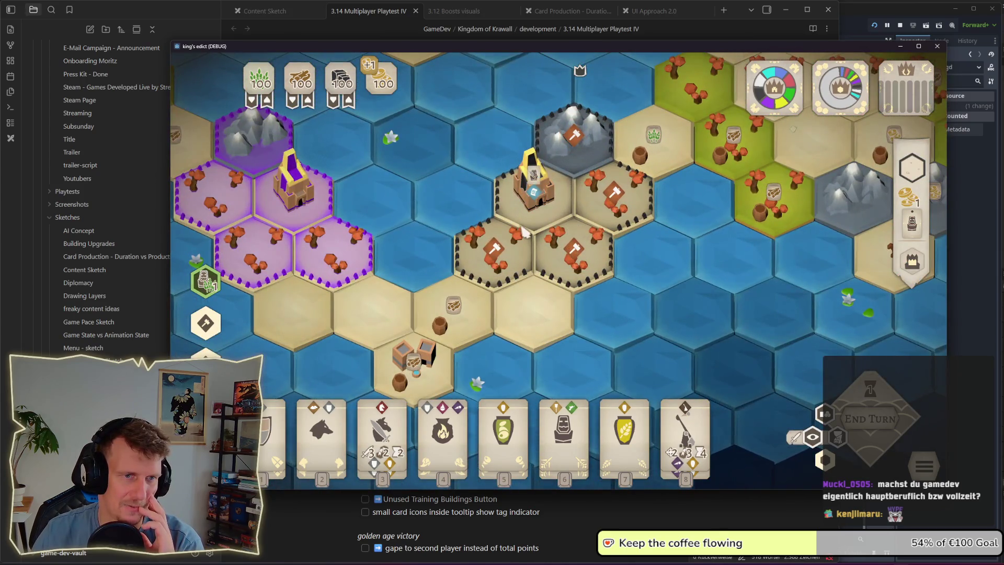
{"action": "scroll", "coordinate": [526, 235], "scroll_direction": "down", "scroll_amount": 5}
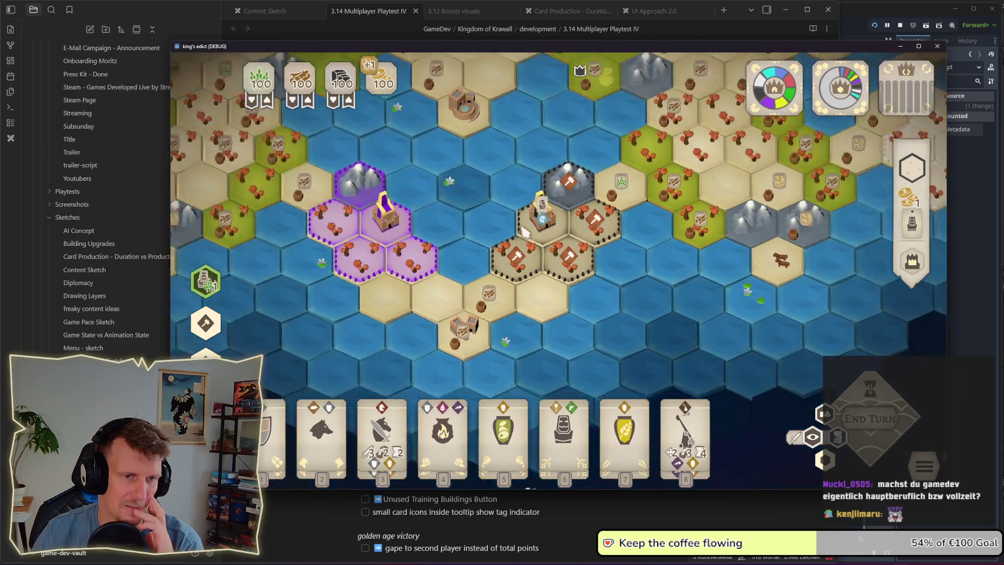
{"action": "scroll", "coordinate": [537, 241], "scroll_direction": "up", "scroll_amount": 4}
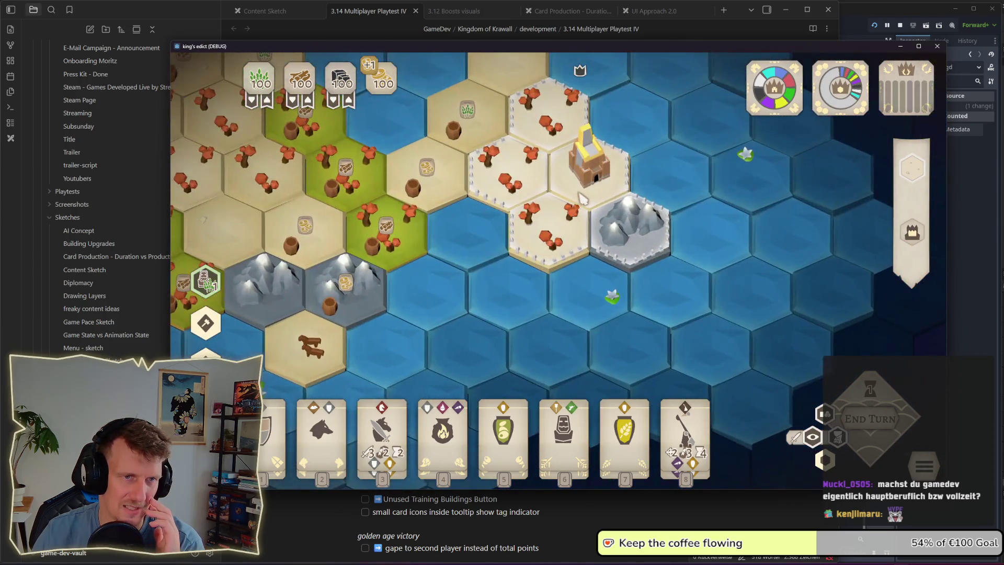
{"action": "scroll", "coordinate": [417, 242], "scroll_direction": "down", "scroll_amount": 5}
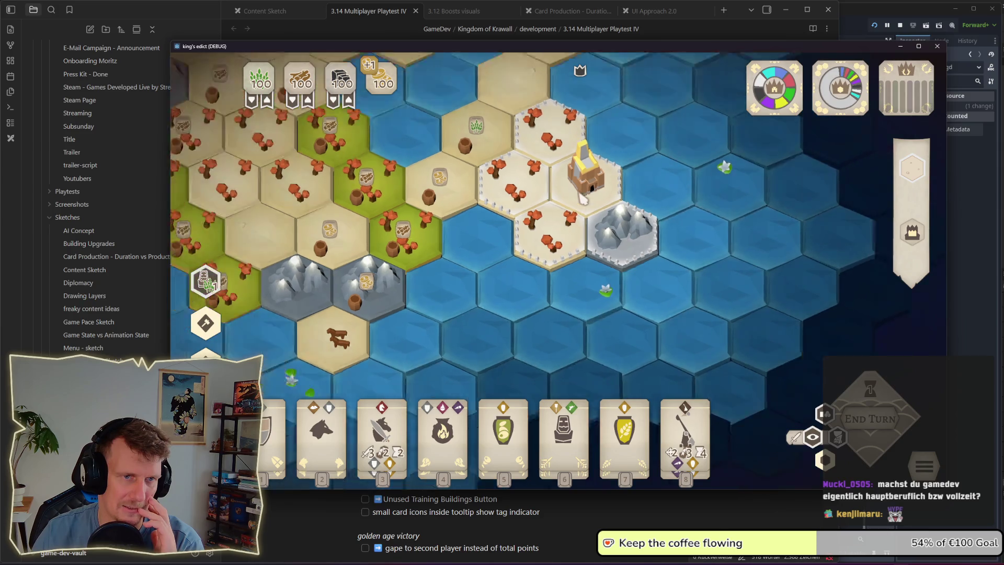
{"action": "left_click_drag", "start_coordinate": [417, 242], "coordinate": [706, 260]}
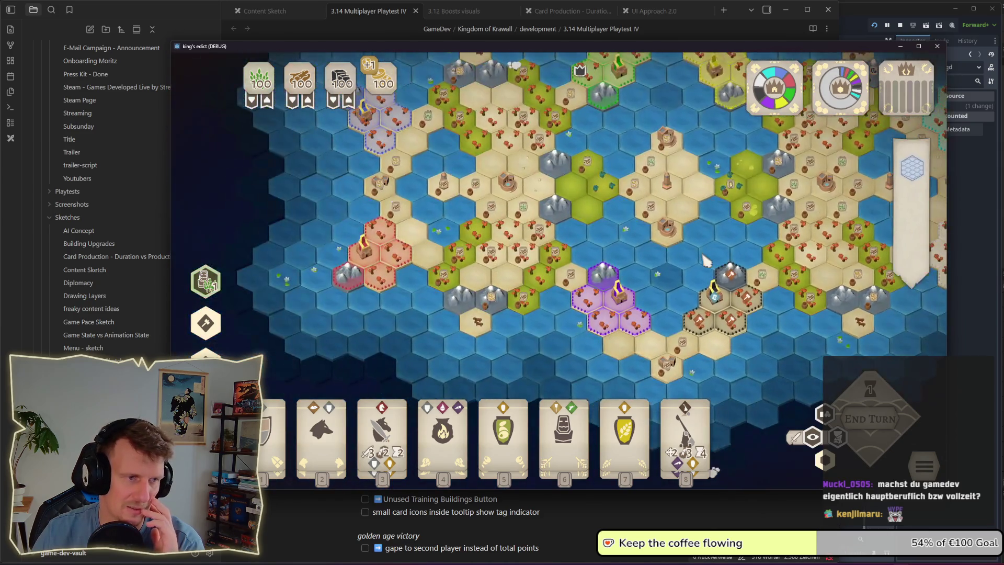
{"action": "left_click", "coordinate": [571, 220]}
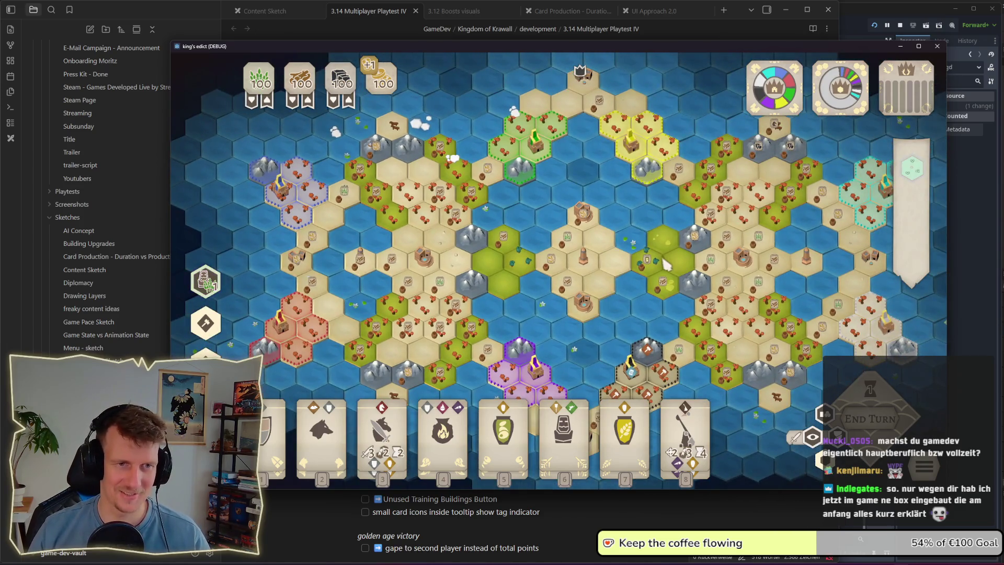
Step: Pan the map to bring the purple and brown territories toward the centre beside cyan
{"action": "left_click_drag", "start_coordinate": [667, 265], "coordinate": [605, 276]}
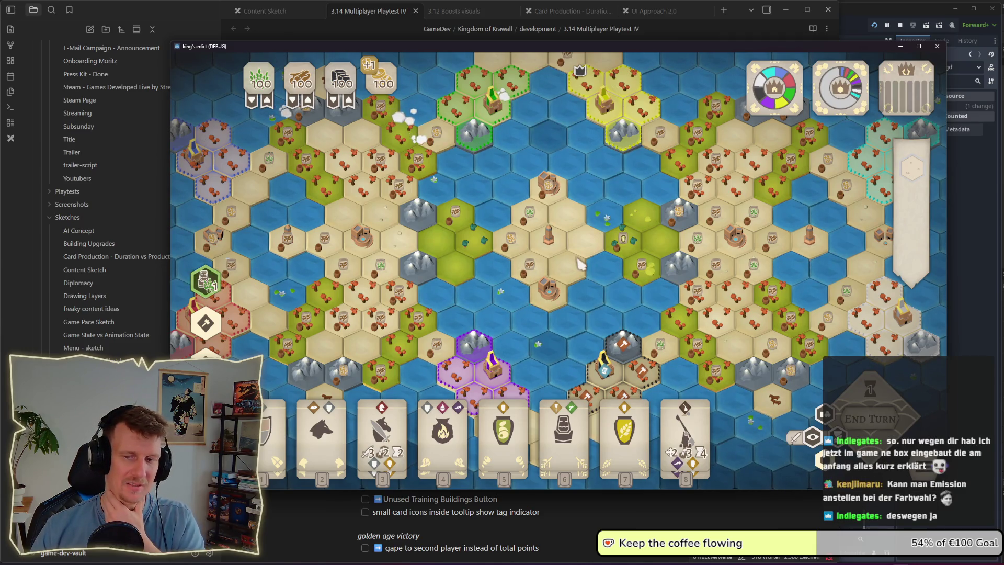
{"action": "left_click_drag", "start_coordinate": [586, 310], "coordinate": [594, 212]}
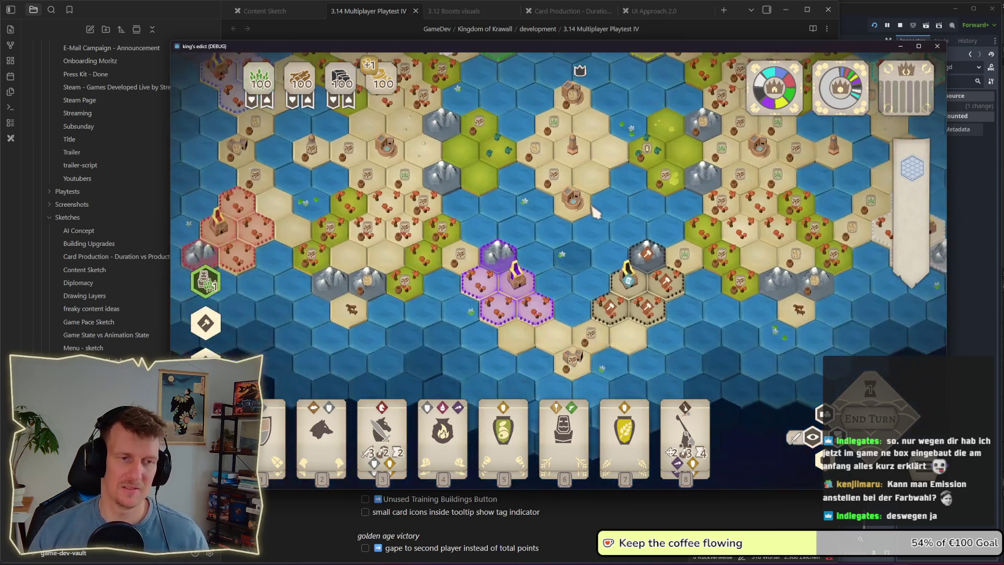
{"action": "scroll", "coordinate": [553, 262], "scroll_direction": "up", "scroll_amount": 2}
{"action": "left_click_drag", "start_coordinate": [565, 259], "coordinate": [474, 265]}
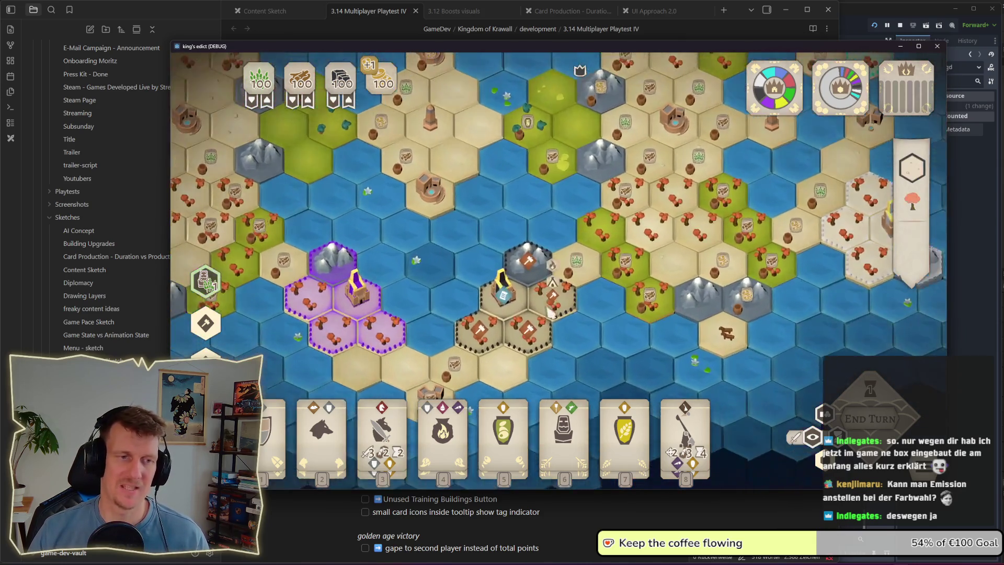
{"action": "scroll", "coordinate": [523, 250], "scroll_direction": "up", "scroll_amount": 5}
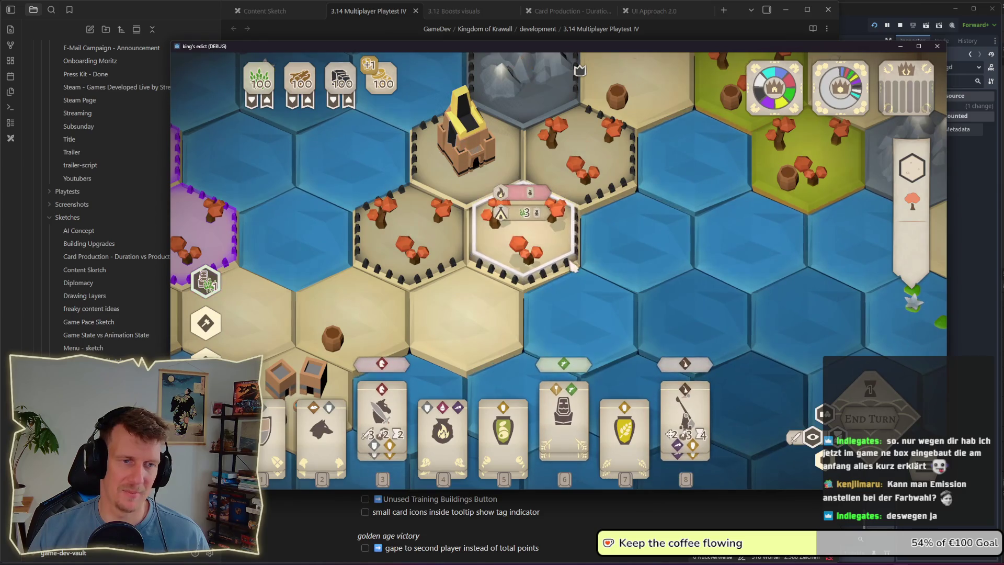
{"action": "scroll", "coordinate": [570, 270], "scroll_direction": "down", "scroll_amount": 6}
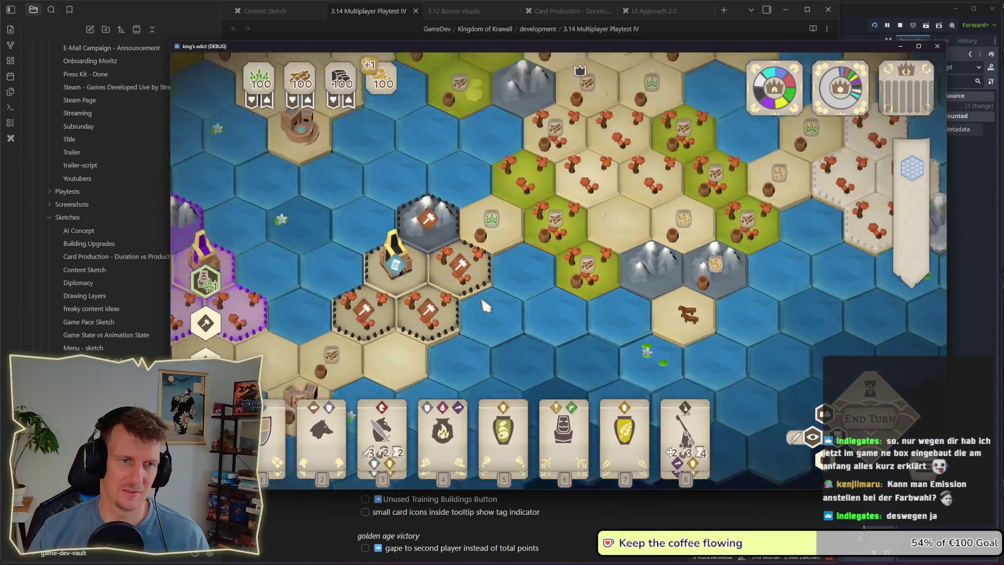
{"action": "scroll", "coordinate": [611, 247], "scroll_direction": "up", "scroll_amount": 5}
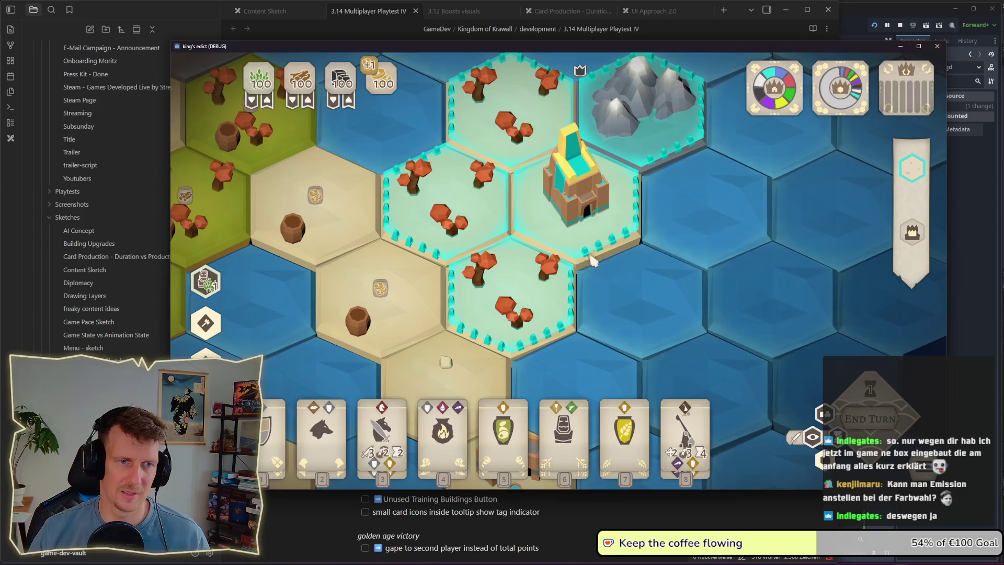
Step: Zoom out over the whole island and back in, then open the pause menu
{"action": "scroll", "coordinate": [604, 257], "scroll_direction": "down", "scroll_amount": 5}
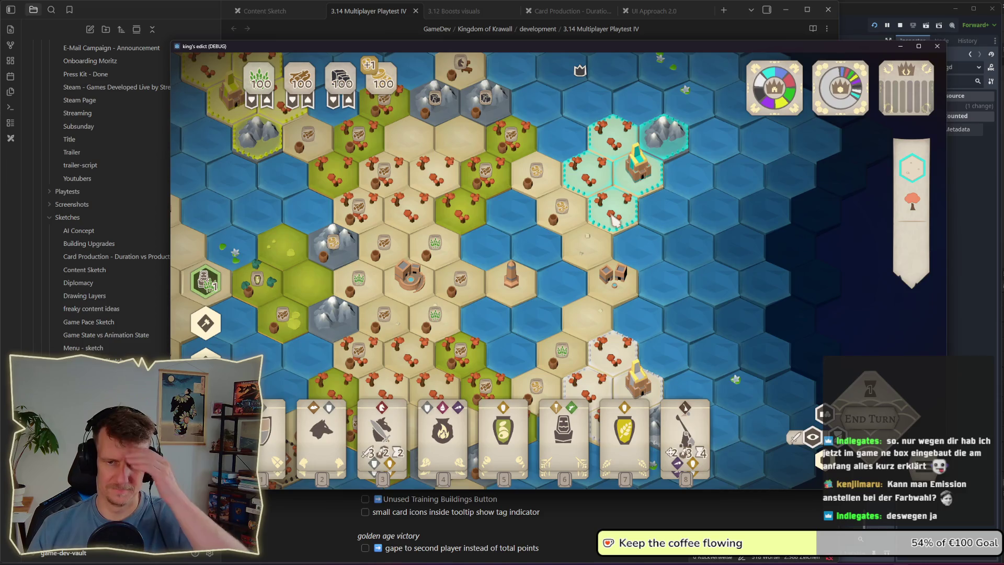
{"action": "scroll", "coordinate": [617, 222], "scroll_direction": "down", "scroll_amount": 2}
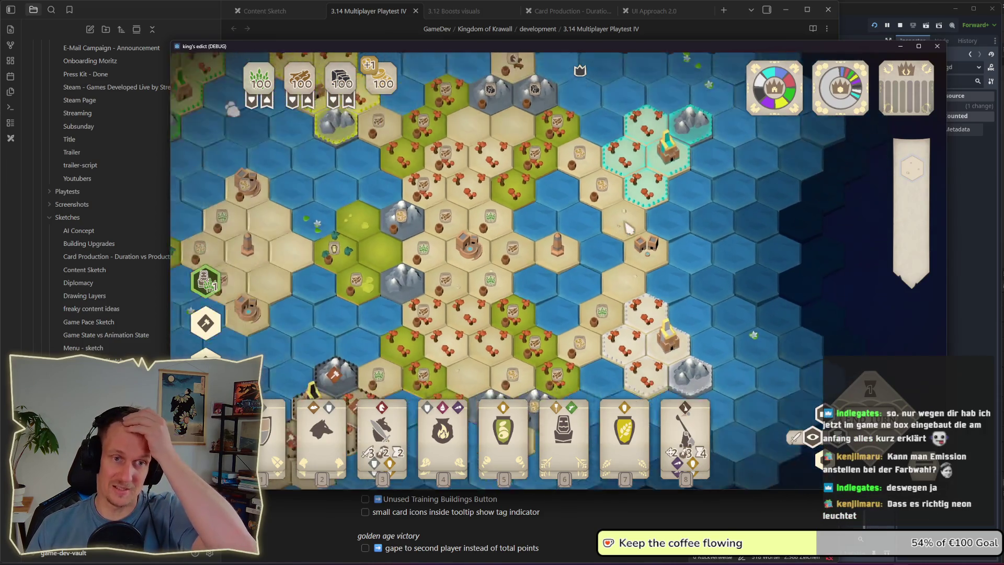
{"action": "scroll", "coordinate": [627, 228], "scroll_direction": "down", "scroll_amount": 2}
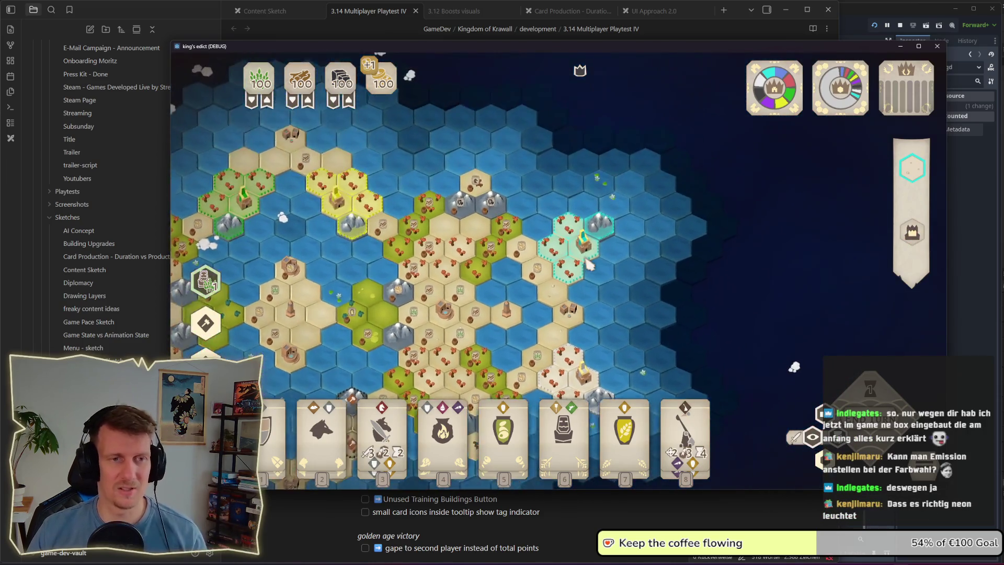
{"action": "scroll", "coordinate": [589, 264], "scroll_direction": "up", "scroll_amount": 3}
{"action": "key", "text": "6"}
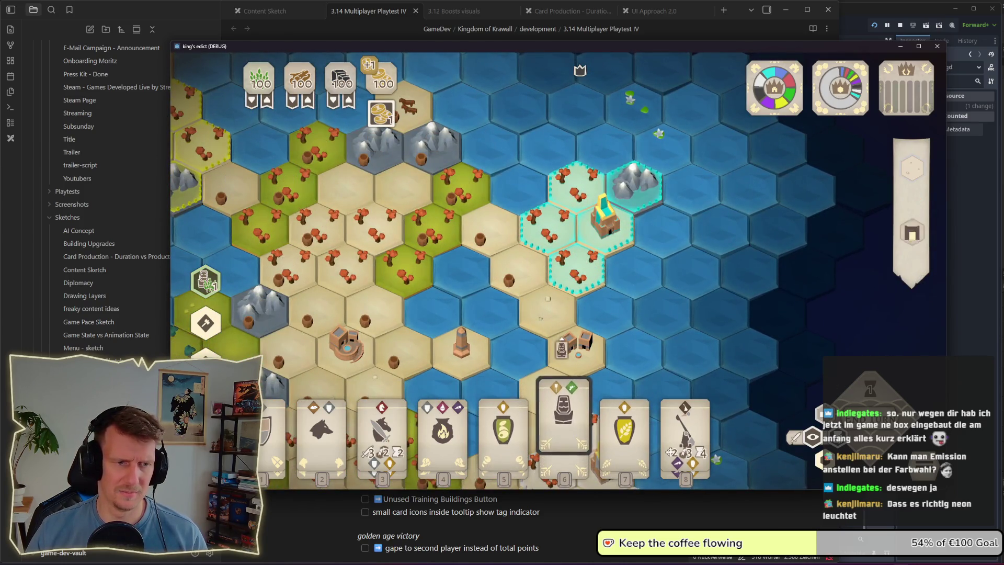
{"action": "key", "text": "Escape"}
{"action": "key", "text": "Escape"}
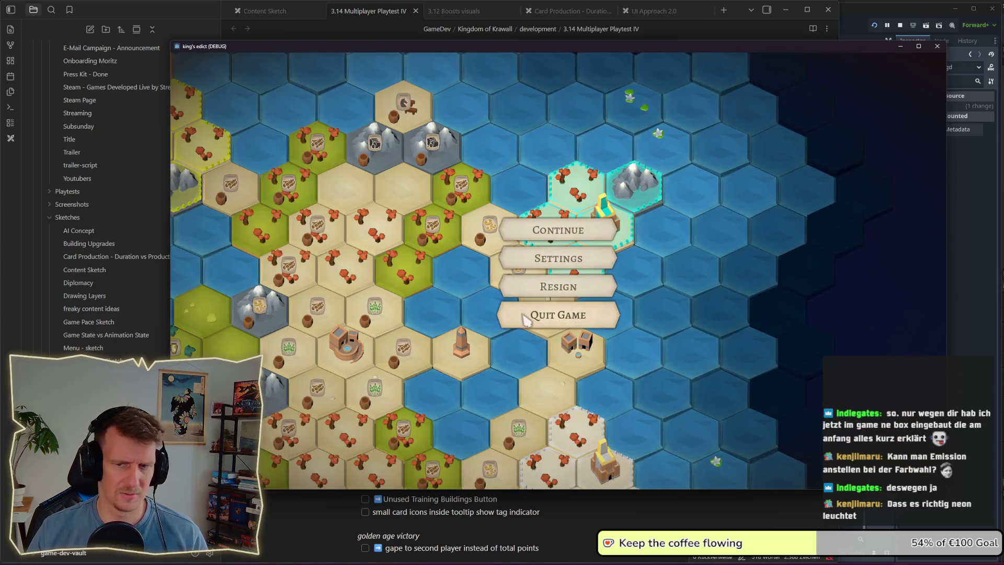
Step: Quit the current match to the main menu and create a new multiplayer room
{"action": "left_click", "coordinate": [525, 318]}
{"action": "left_click", "coordinate": [587, 295]}
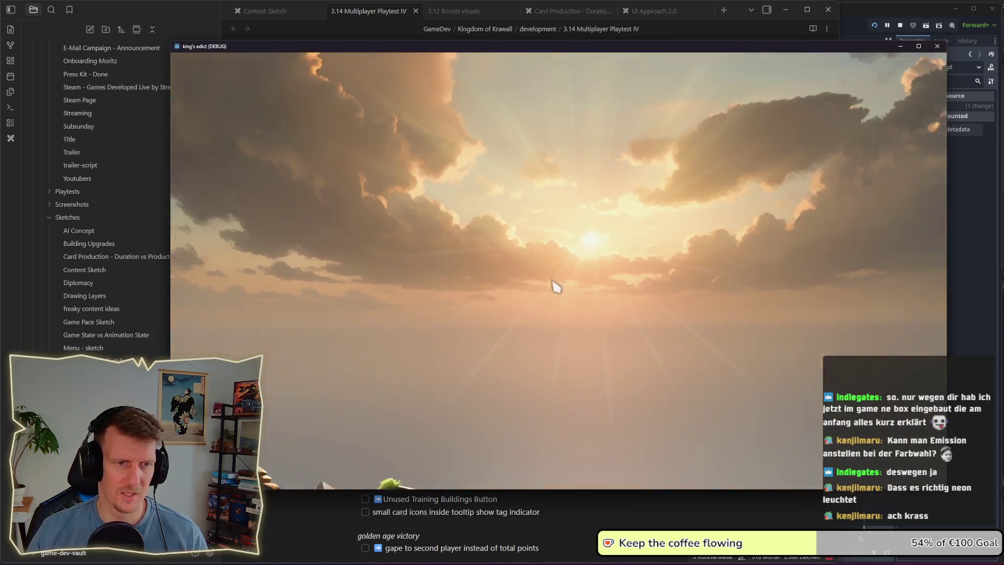
{"action": "left_click", "coordinate": [601, 310]}
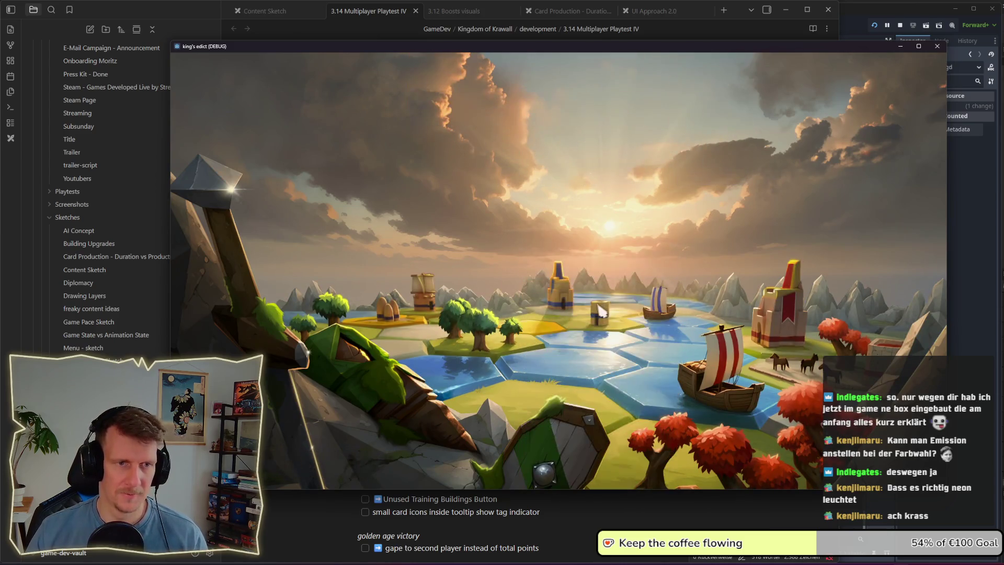
{"action": "left_click", "coordinate": [889, 464]}
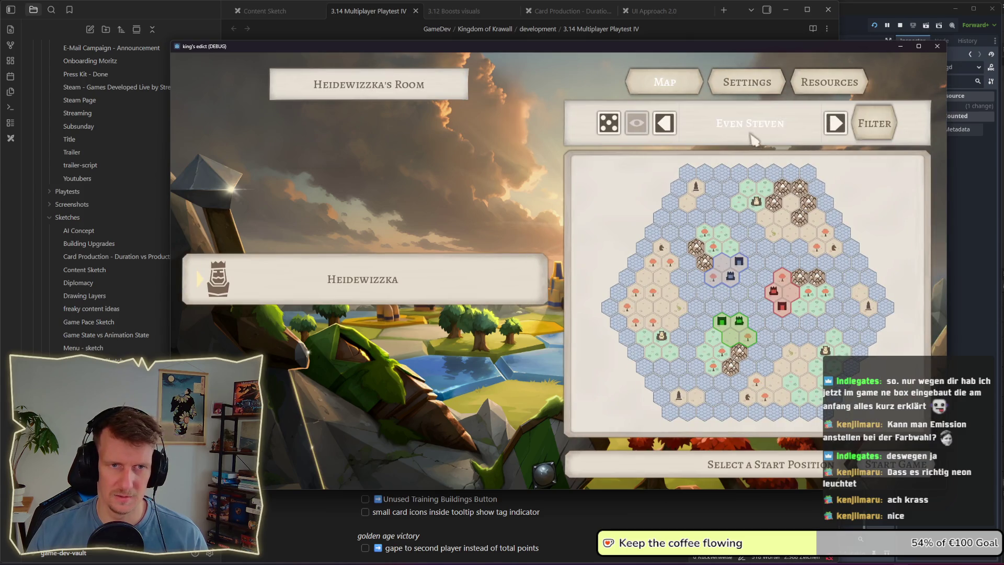
Step: Choose the 4 Losers 4 Luckers map, claim a cyan start position and start the game
{"action": "left_click", "coordinate": [751, 135]}
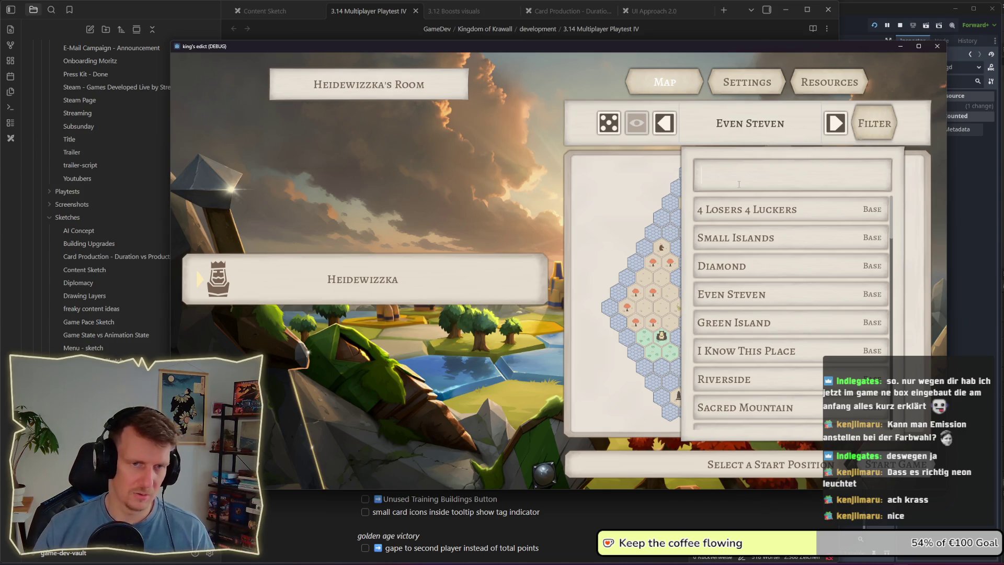
{"action": "left_click", "coordinate": [743, 209]}
{"action": "left_click", "coordinate": [887, 255]}
{"action": "left_click", "coordinate": [895, 464]}
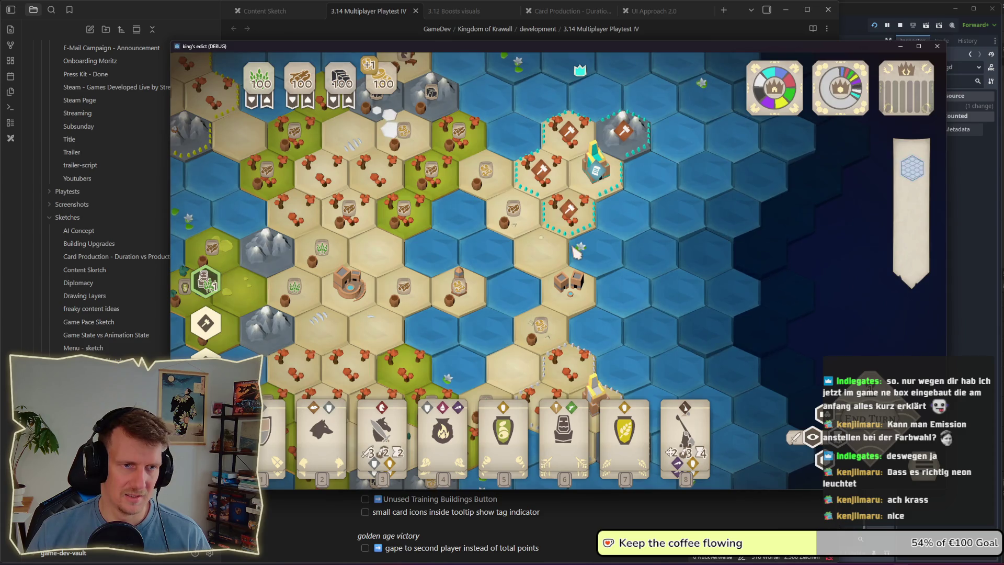
Step: Zoom and pan south across the new map, then jump back to the cyan home territory
{"action": "scroll", "coordinate": [569, 236], "scroll_direction": "up", "scroll_amount": 3}
{"action": "left_click_drag", "start_coordinate": [562, 290], "coordinate": [547, 330]}
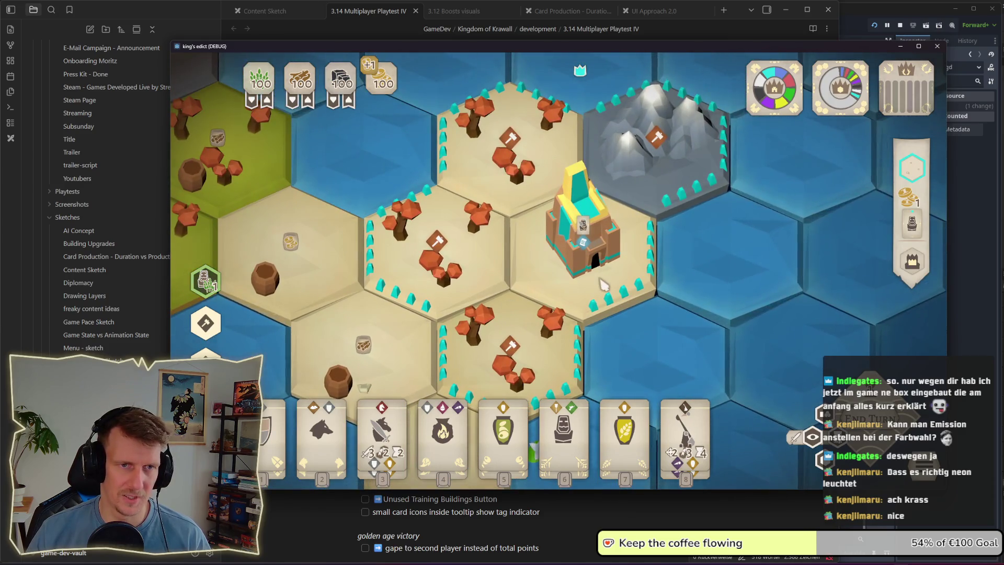
{"action": "scroll", "coordinate": [604, 284], "scroll_direction": "down", "scroll_amount": 5}
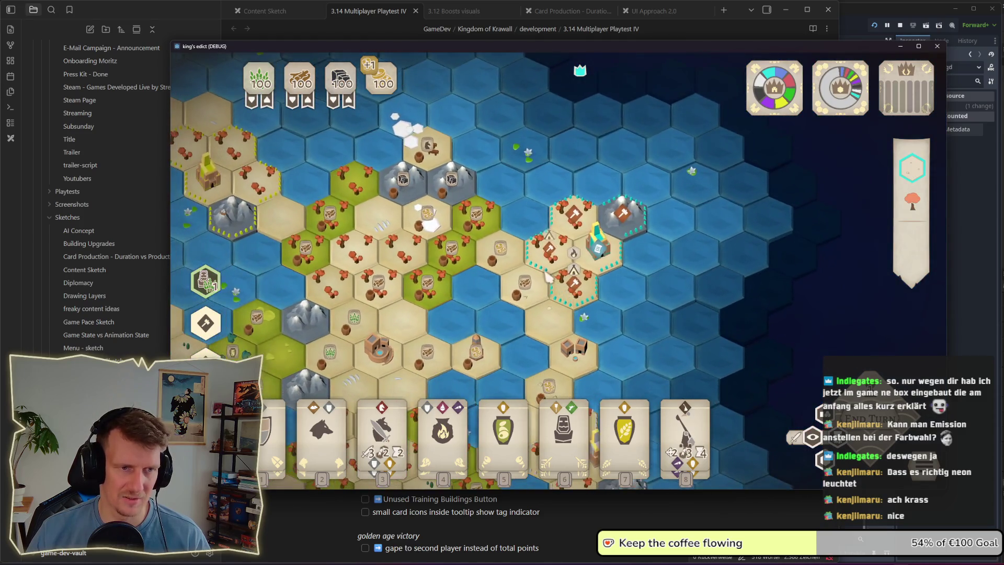
{"action": "scroll", "coordinate": [553, 307], "scroll_direction": "up", "scroll_amount": 5}
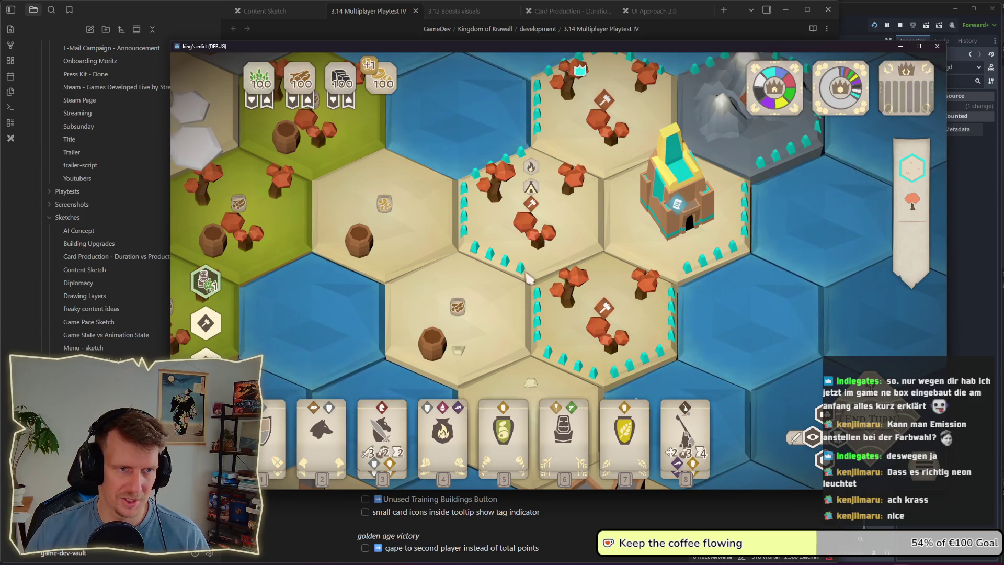
{"action": "scroll", "coordinate": [523, 280], "scroll_direction": "down", "scroll_amount": 5}
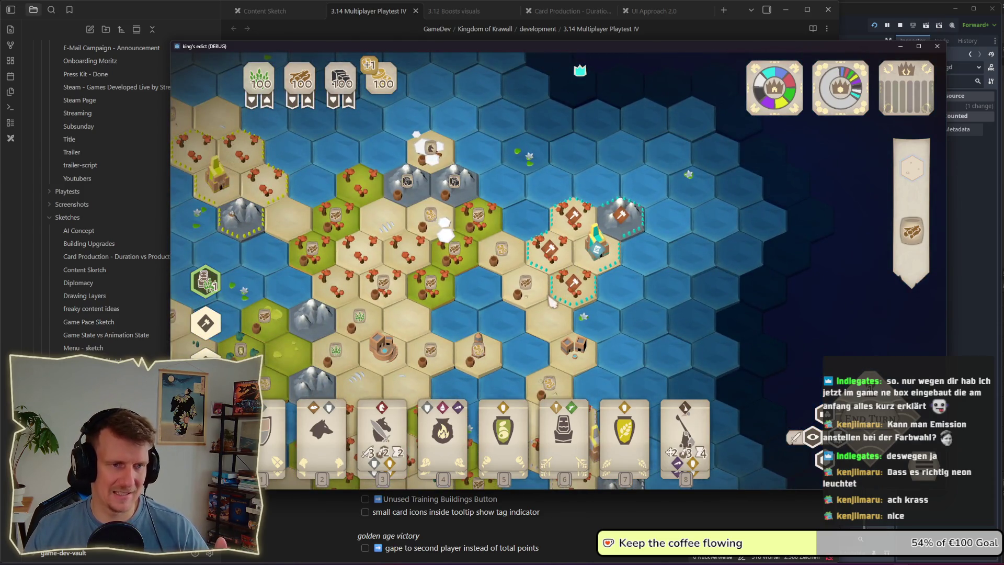
{"action": "left_click_drag", "start_coordinate": [555, 317], "coordinate": [574, 260]}
{"action": "key", "text": "s"}
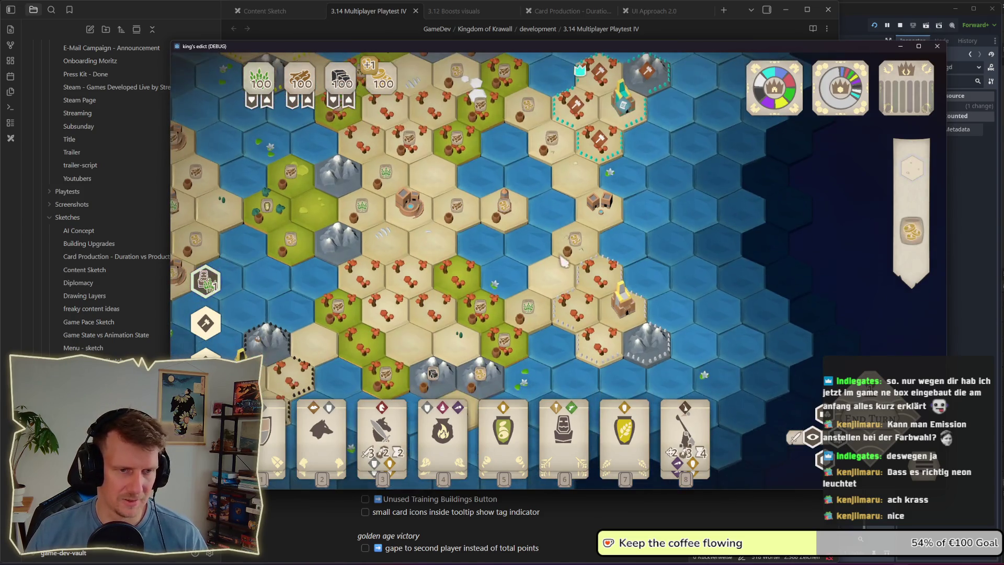
{"action": "scroll", "coordinate": [558, 279], "scroll_direction": "up", "scroll_amount": 5}
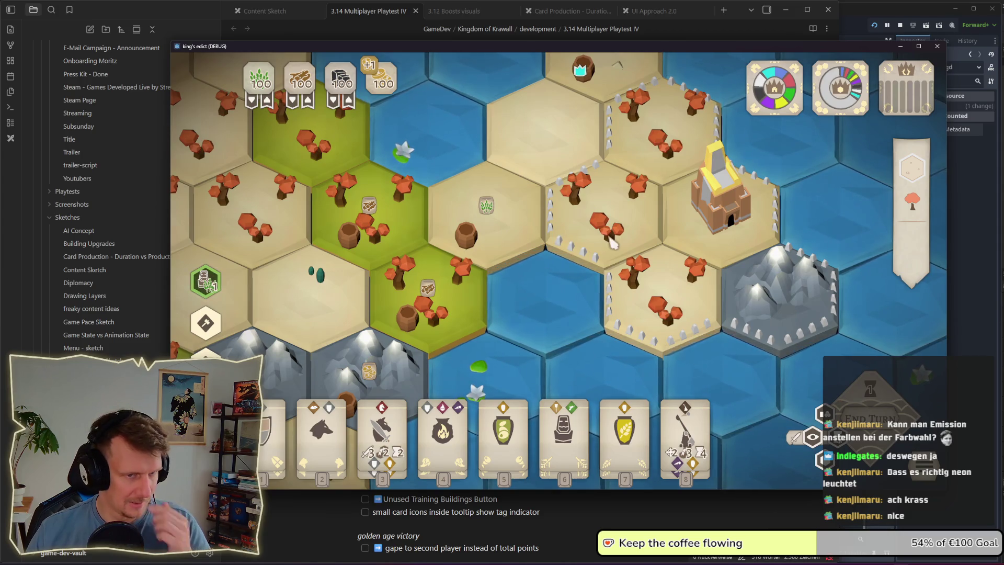
{"action": "scroll", "coordinate": [612, 241], "scroll_direction": "down", "scroll_amount": 5}
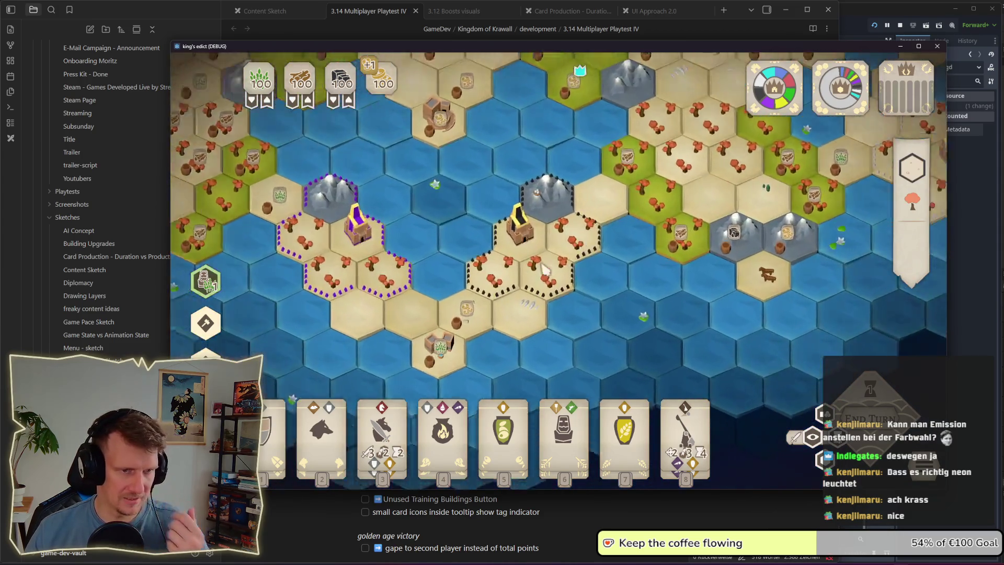
{"action": "scroll", "coordinate": [545, 269], "scroll_direction": "up", "scroll_amount": 5}
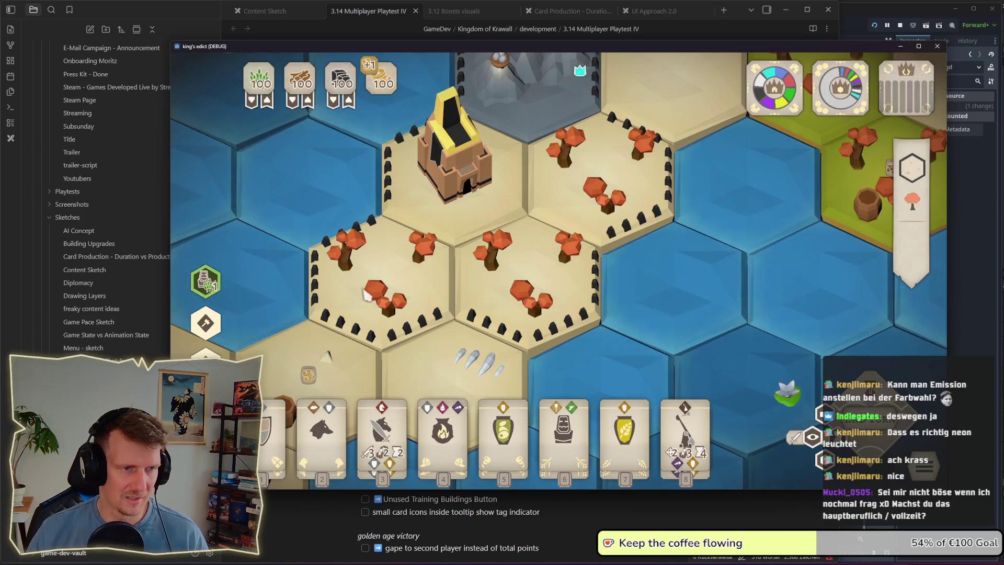
{"action": "scroll", "coordinate": [520, 337], "scroll_direction": "down", "scroll_amount": 5}
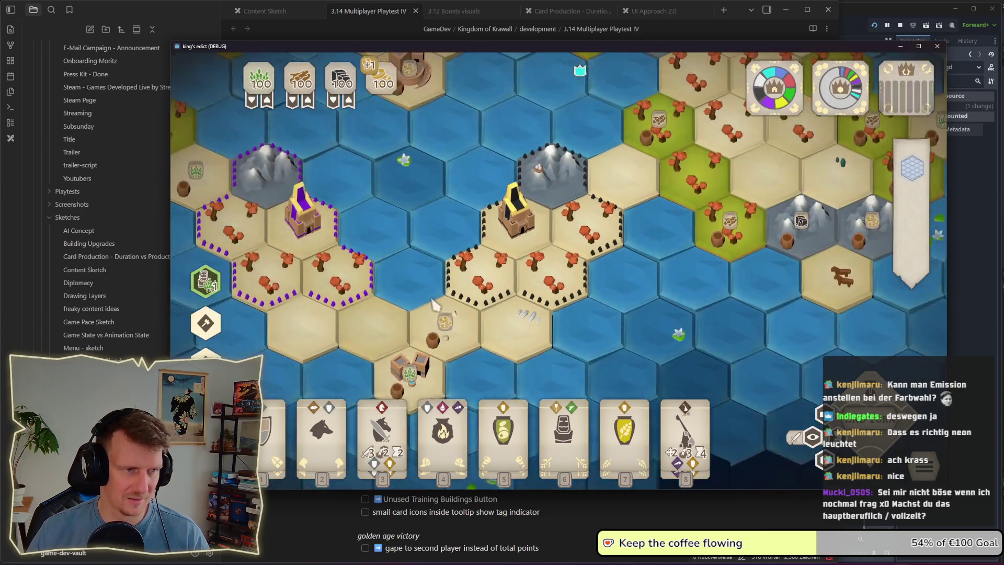
{"action": "key", "text": "r"}
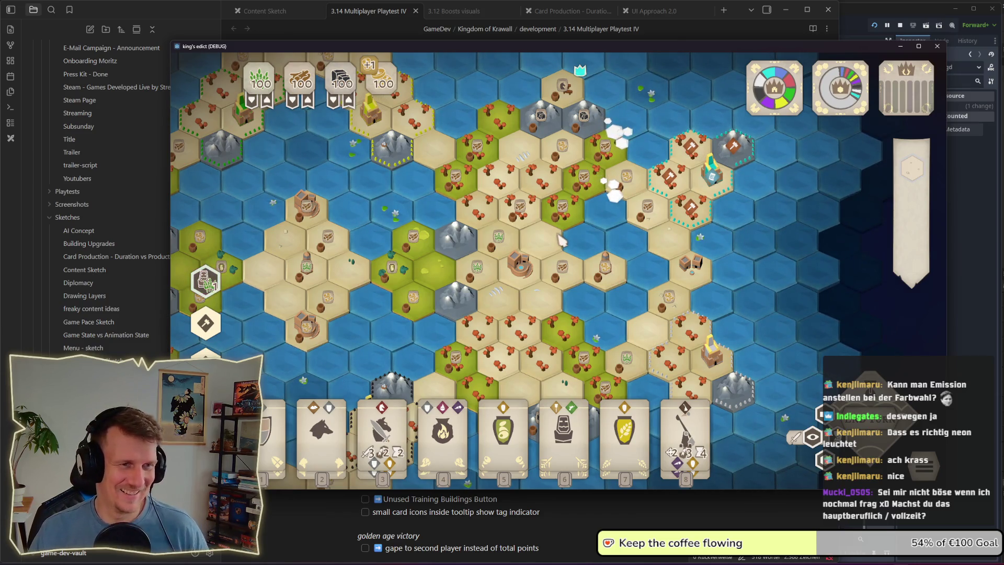
Step: Pan around the cyan castle to reveal the green, yellow, purple and brown territories
{"action": "scroll", "coordinate": [561, 241], "scroll_direction": "up", "scroll_amount": 3}
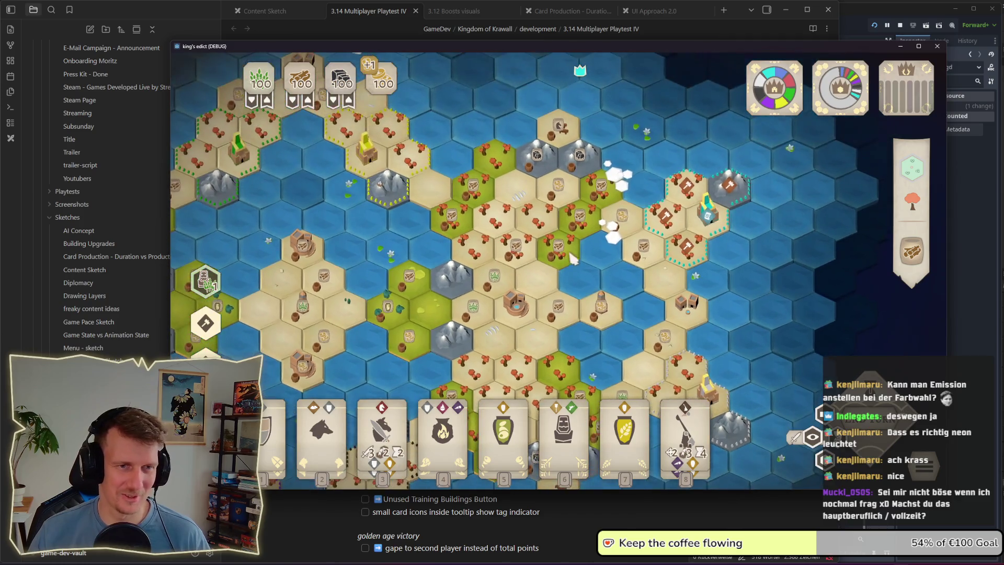
{"action": "key", "text": "d"}
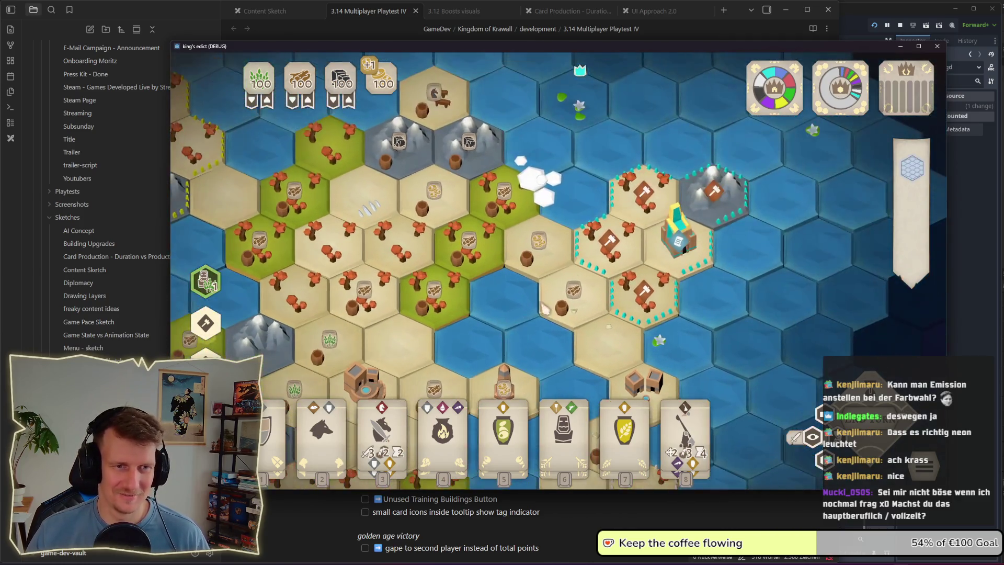
{"action": "key", "text": "d"}
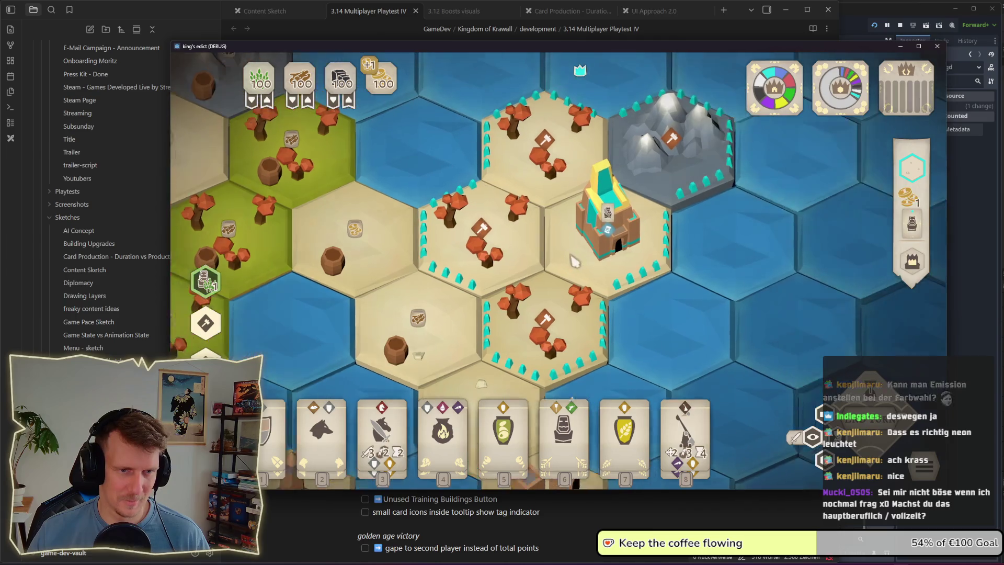
{"action": "scroll", "coordinate": [673, 225], "scroll_direction": "down", "scroll_amount": 5}
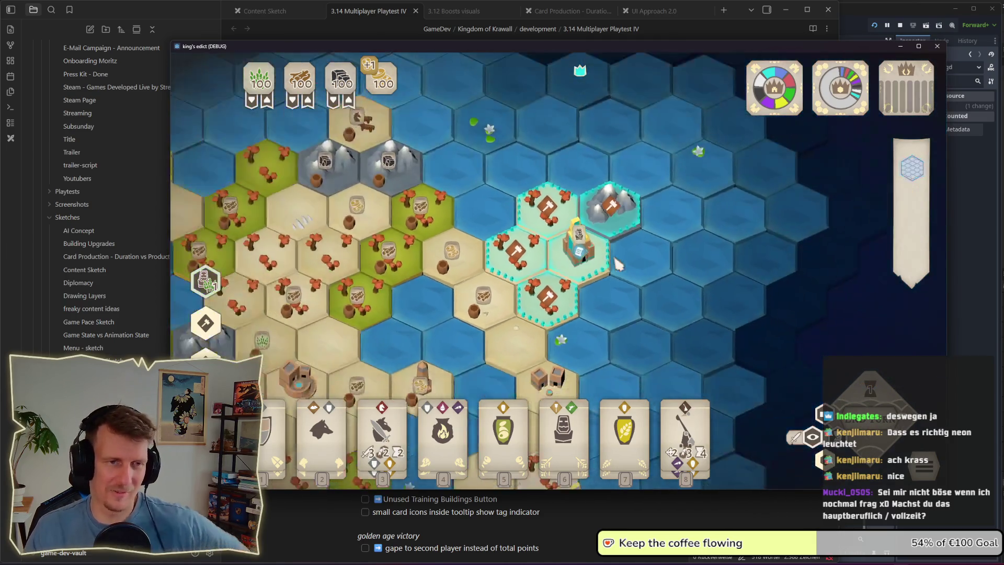
{"action": "key", "text": "a"}
{"action": "key", "text": "s"}
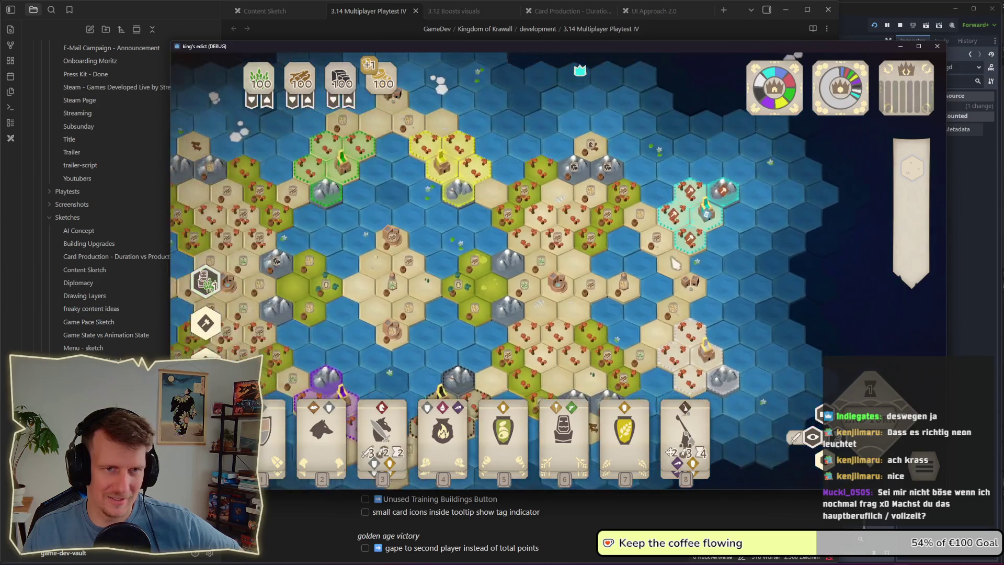
{"action": "key", "text": "a"}
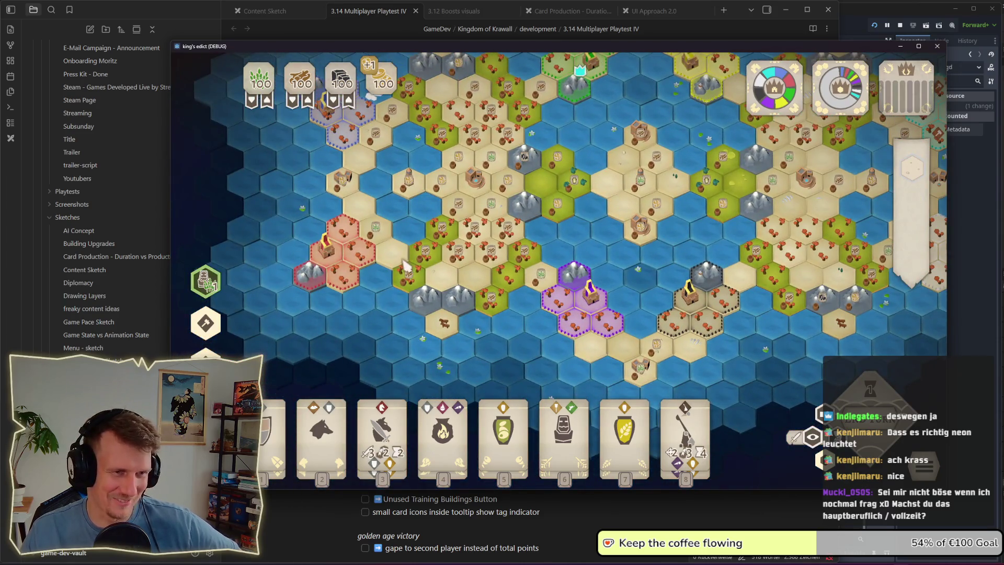
{"action": "key", "text": "w"}
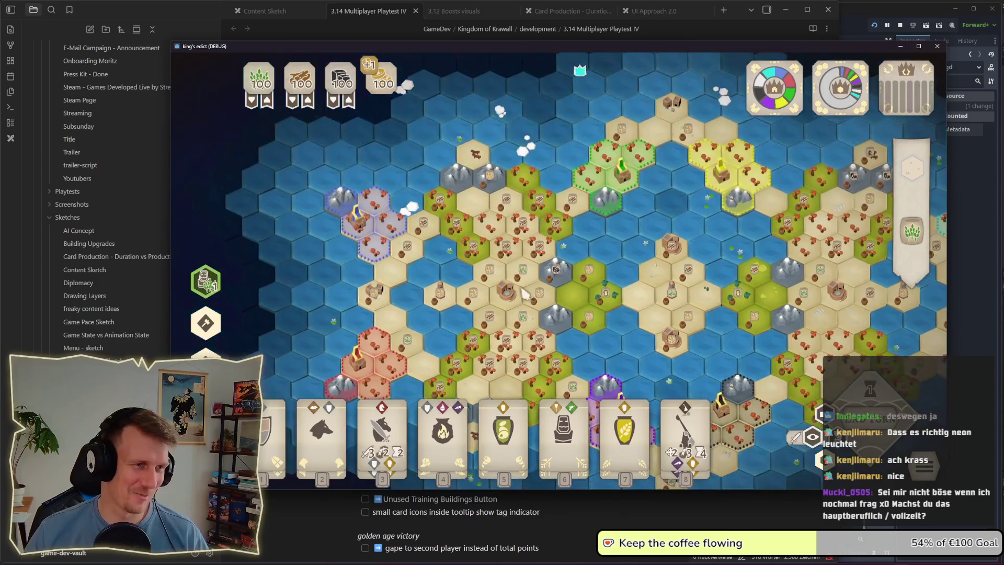
{"action": "scroll", "coordinate": [596, 283], "scroll_direction": "up", "scroll_amount": 5}
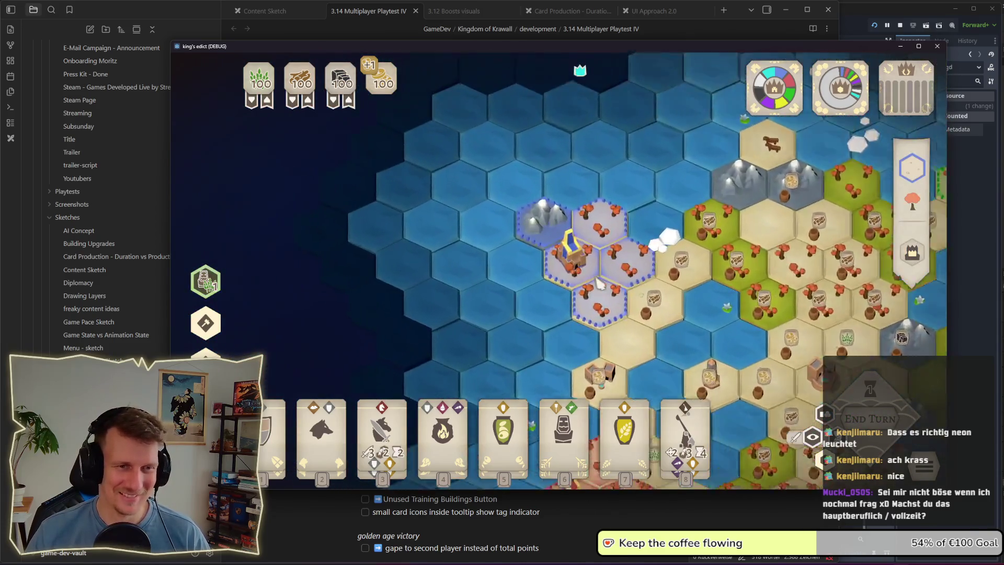
{"action": "scroll", "coordinate": [596, 283], "scroll_direction": "down", "scroll_amount": 5}
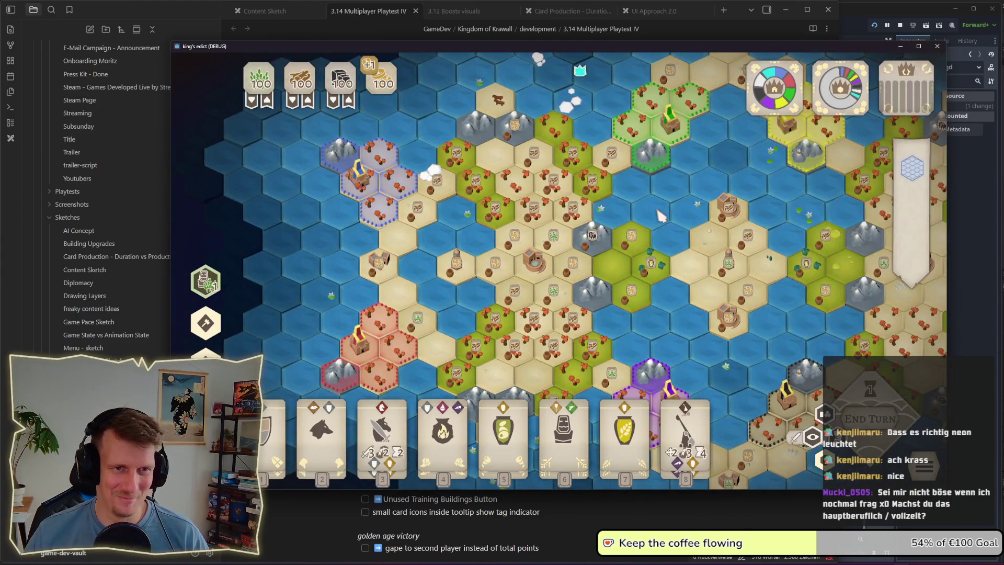
{"action": "key", "text": "d"}
{"action": "key", "text": "s"}
{"action": "scroll", "coordinate": [523, 219], "scroll_direction": "down", "scroll_amount": 2}
{"action": "key", "text": "w"}
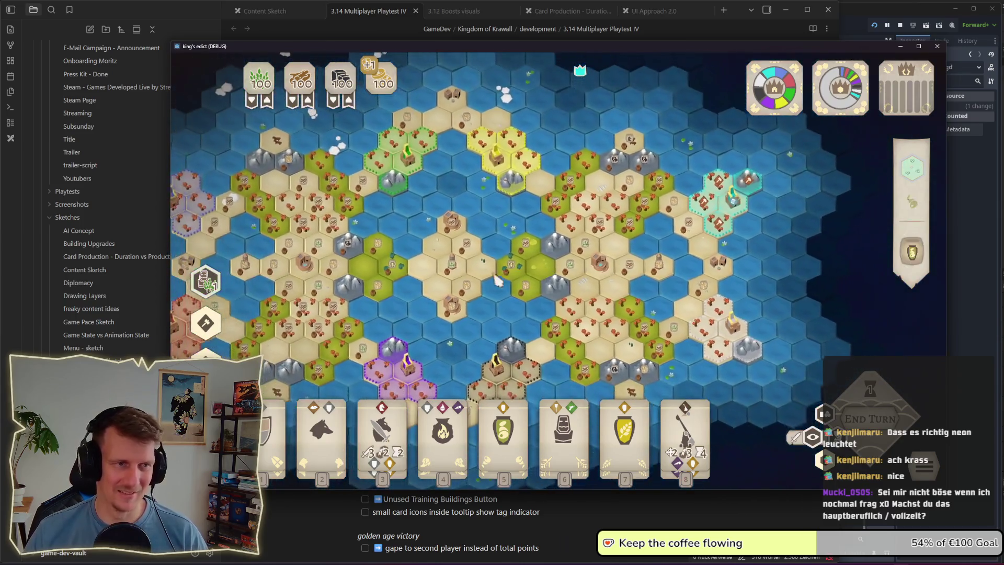
{"action": "left_click_drag", "start_coordinate": [497, 280], "coordinate": [618, 269]}
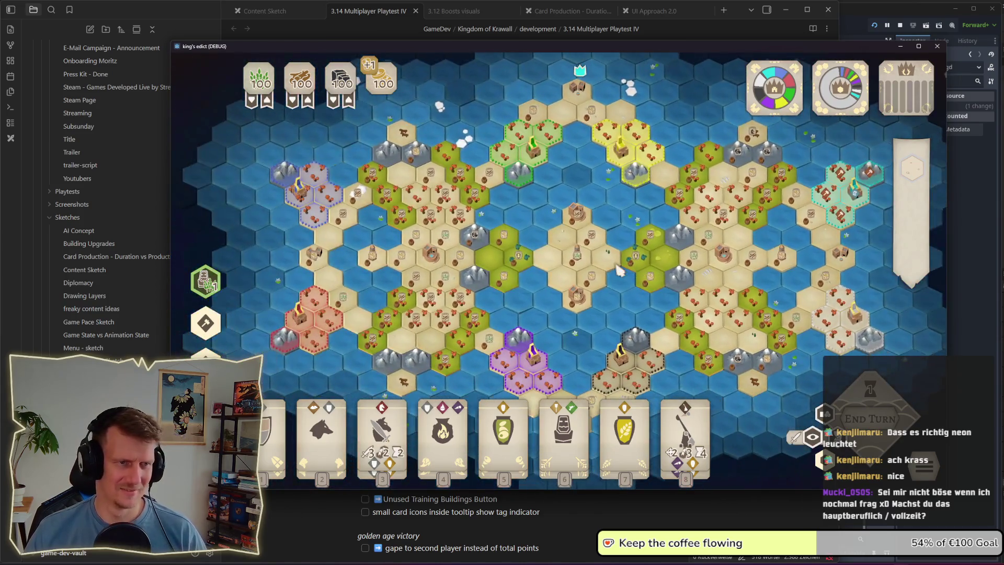
{"action": "scroll", "coordinate": [619, 269], "scroll_direction": "up", "scroll_amount": 3}
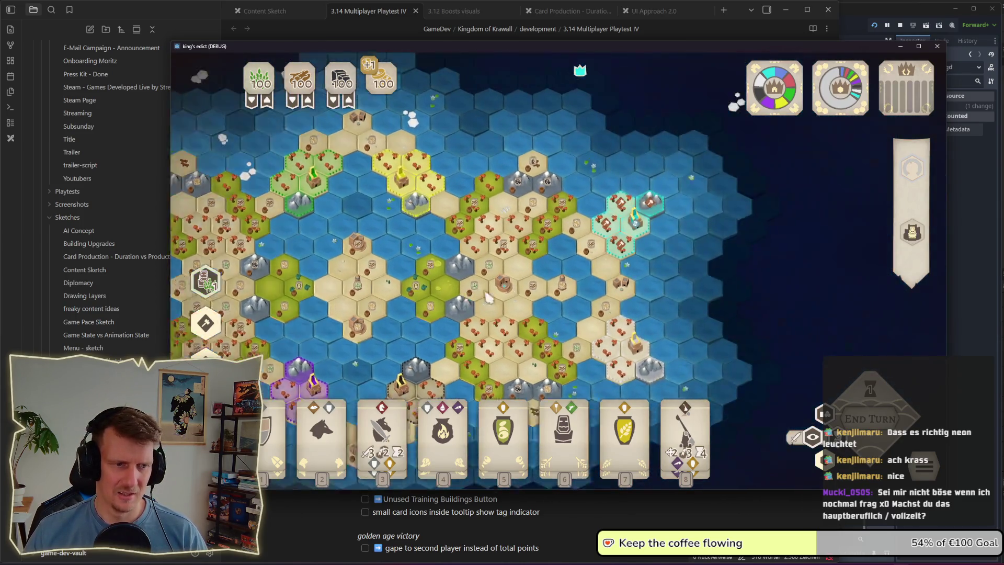
Step: Deploy two cavalry units from card 3 onto marked hexes beside the cyan castle
{"action": "key", "text": "3"}
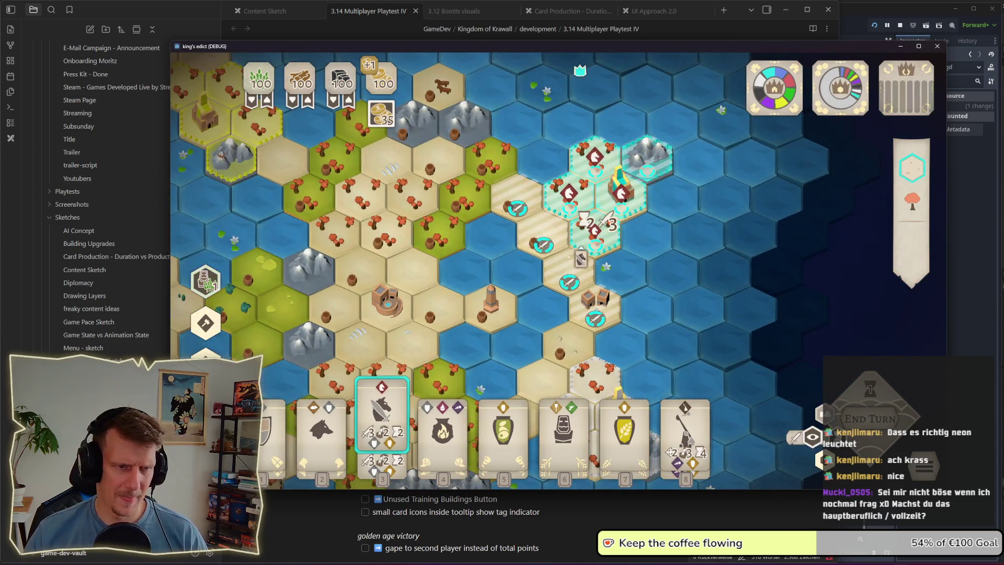
{"action": "scroll", "coordinate": [580, 256], "scroll_direction": "up", "scroll_amount": 2}
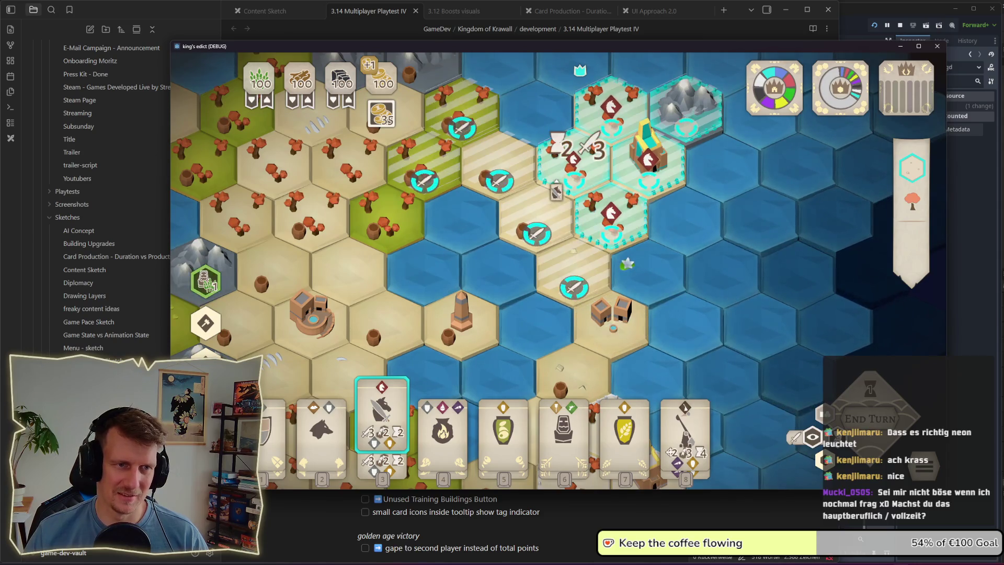
{"action": "scroll", "coordinate": [559, 267], "scroll_direction": "down", "scroll_amount": 2}
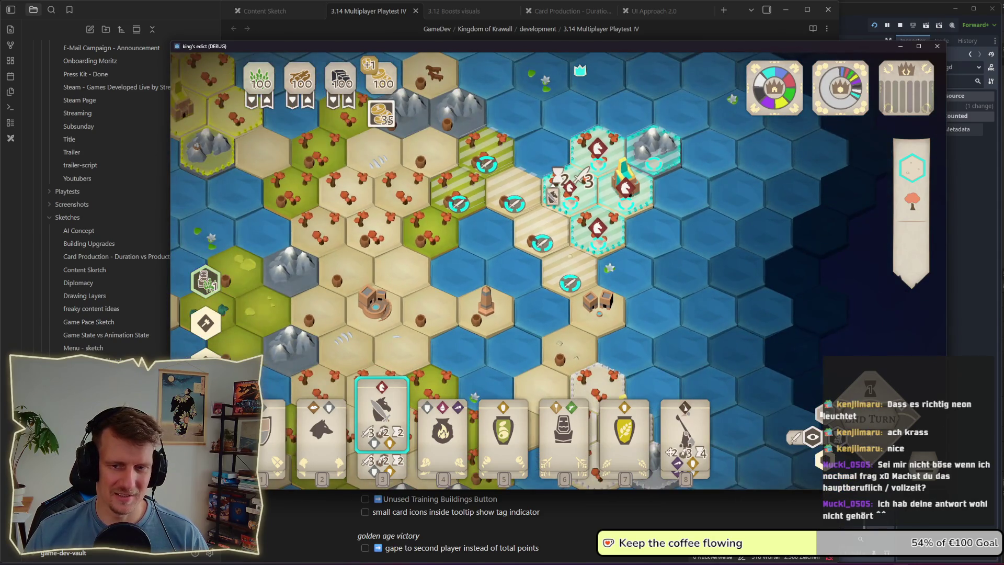
{"action": "left_click", "coordinate": [570, 189]}
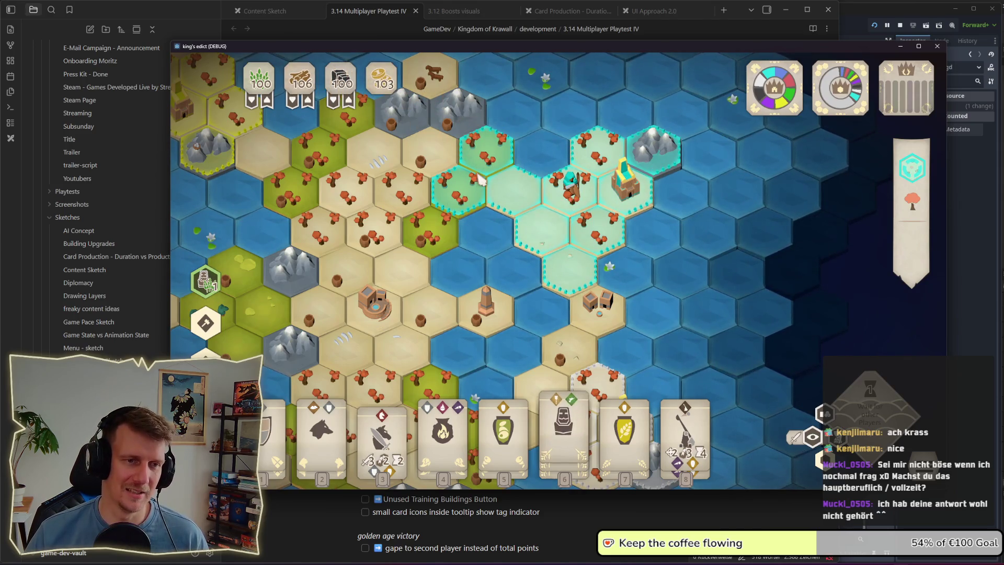
{"action": "key", "text": "3"}
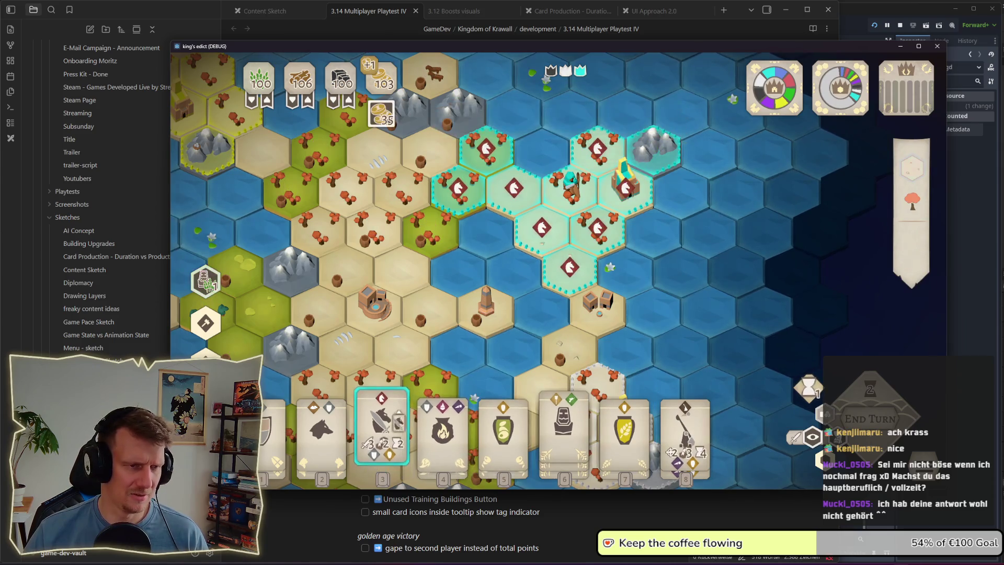
{"action": "left_click", "coordinate": [464, 203]}
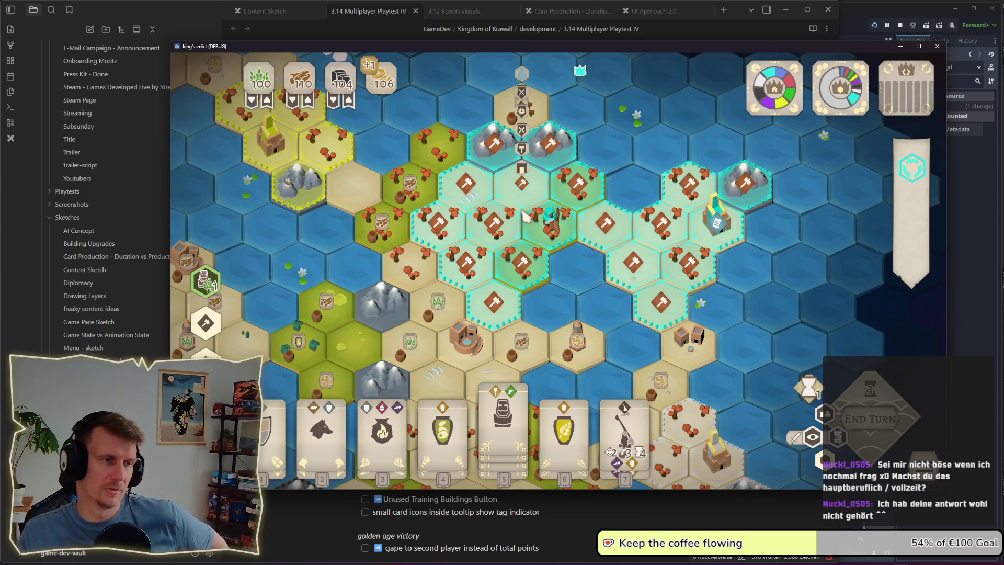
{"action": "scroll", "coordinate": [523, 225], "scroll_direction": "down", "scroll_amount": 3}
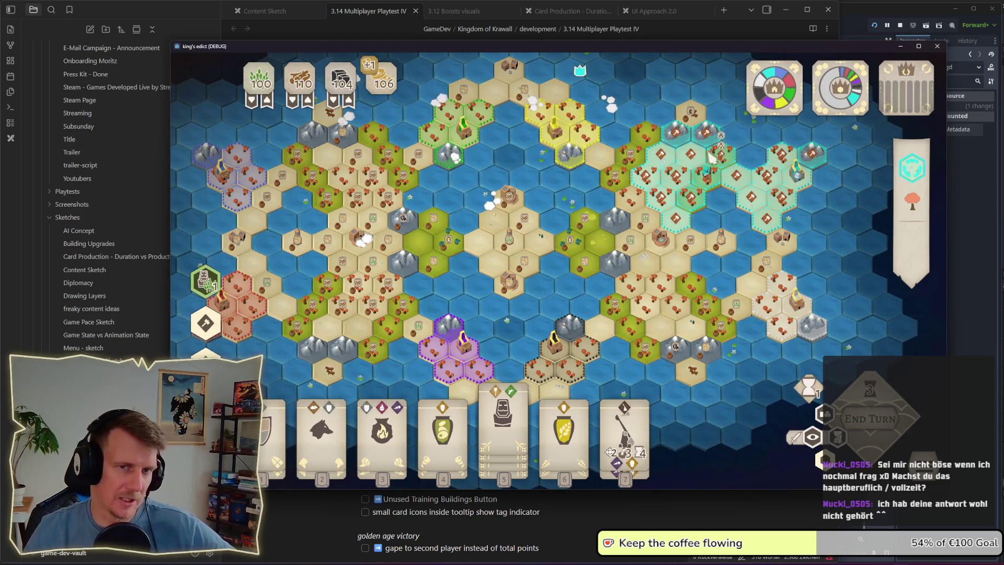
Step: Zoom out, in and out again to compare the enlarged cyan territory with the other lands
{"action": "scroll", "coordinate": [535, 297], "scroll_direction": "up", "scroll_amount": 2}
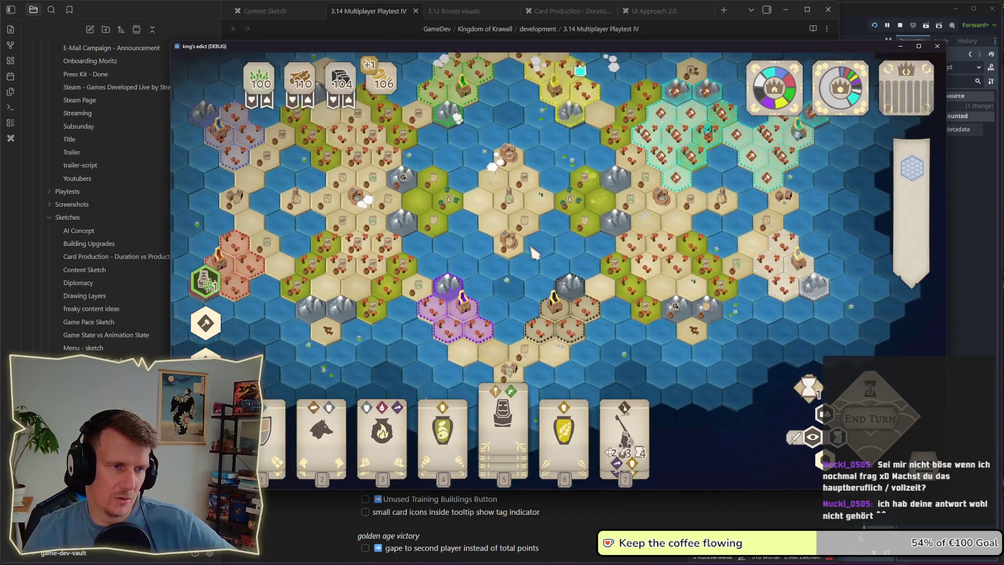
{"action": "scroll", "coordinate": [493, 150], "scroll_direction": "down", "scroll_amount": 2}
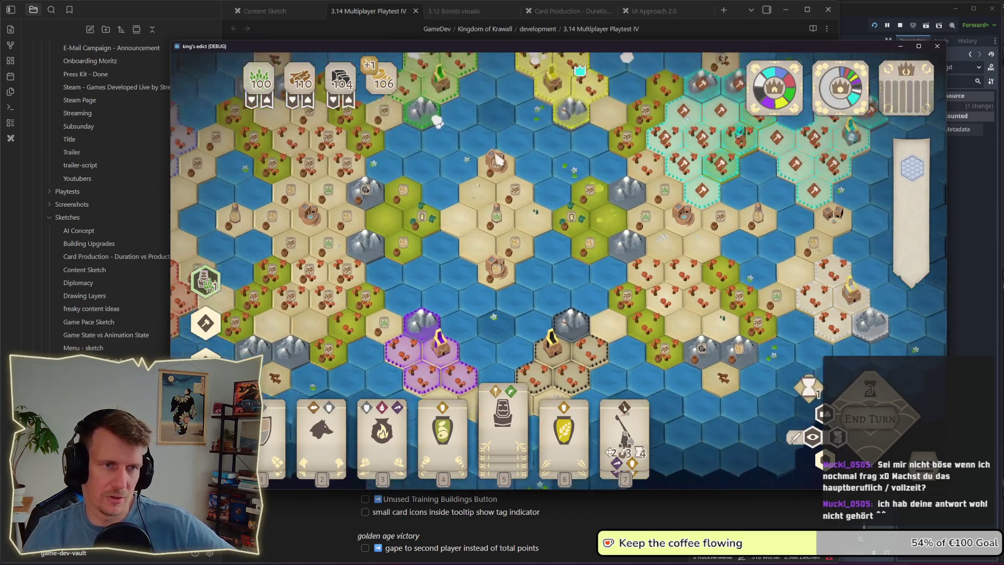
{"action": "scroll", "coordinate": [528, 105], "scroll_direction": "up", "scroll_amount": 2}
{"action": "scroll", "coordinate": [529, 176], "scroll_direction": "down", "scroll_amount": 2}
{"action": "scroll", "coordinate": [528, 174], "scroll_direction": "down", "scroll_amount": 3}
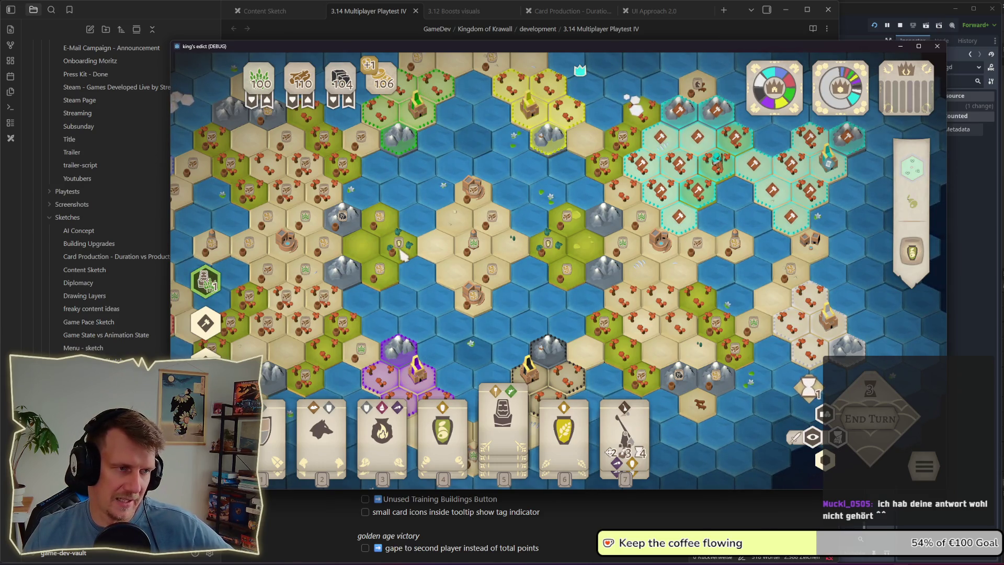
Step: Read the loot tooltip on the olive tile, then pan the map east and south
{"action": "mouse_move", "coordinate": [418, 257]}
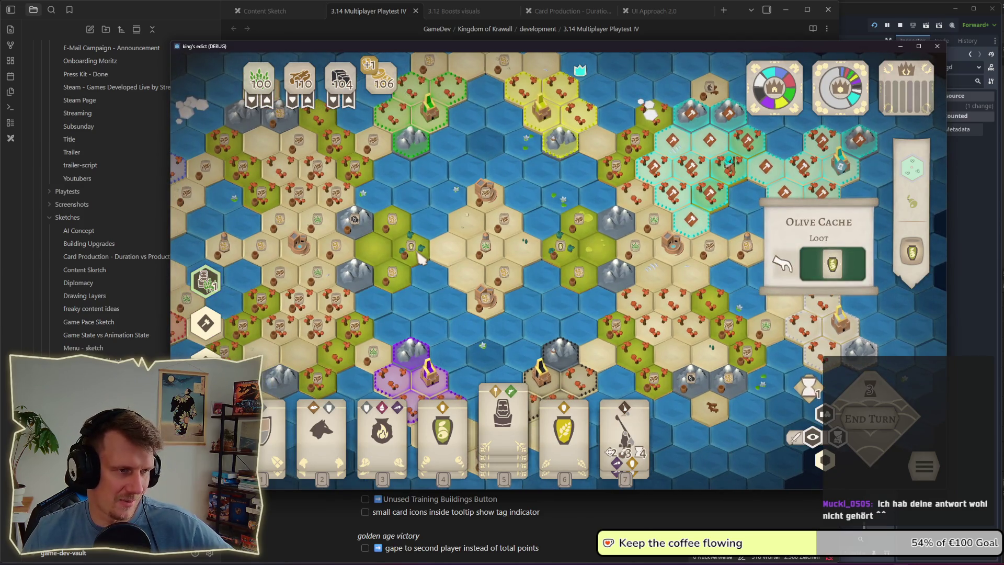
{"action": "key", "text": "d"}
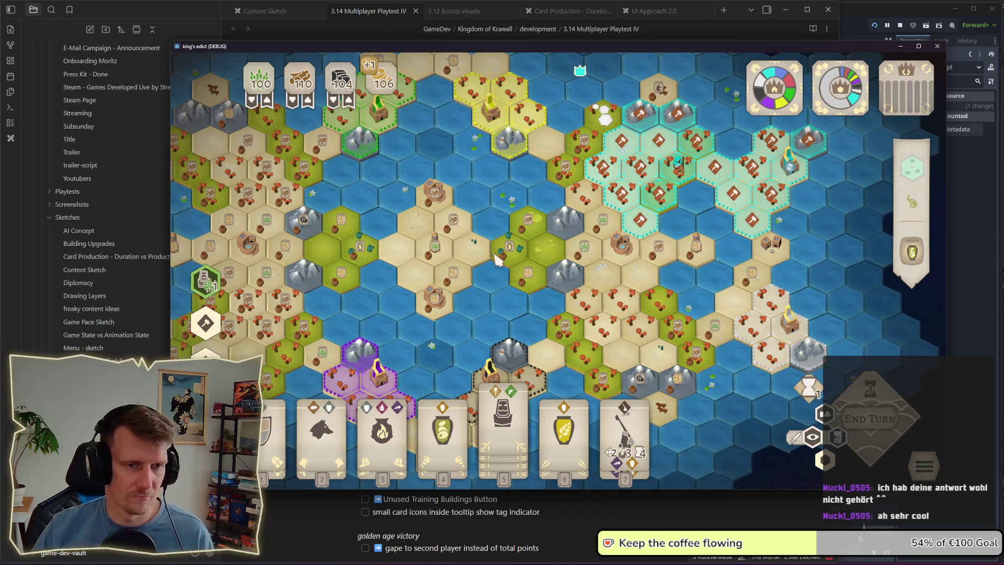
{"action": "key", "text": "d"}
{"action": "key", "text": "s"}
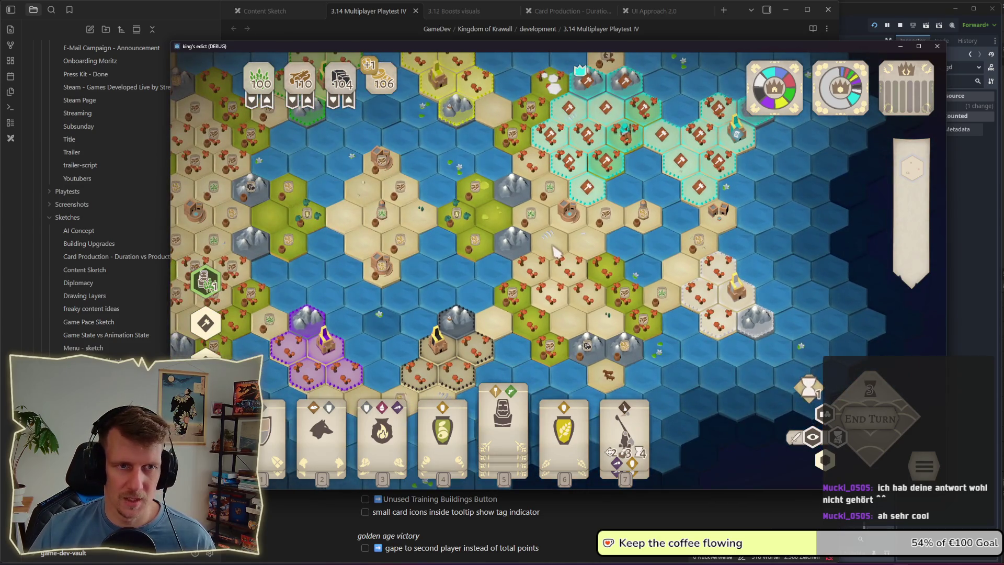
{"action": "scroll", "coordinate": [557, 252], "scroll_direction": "down", "scroll_amount": 2}
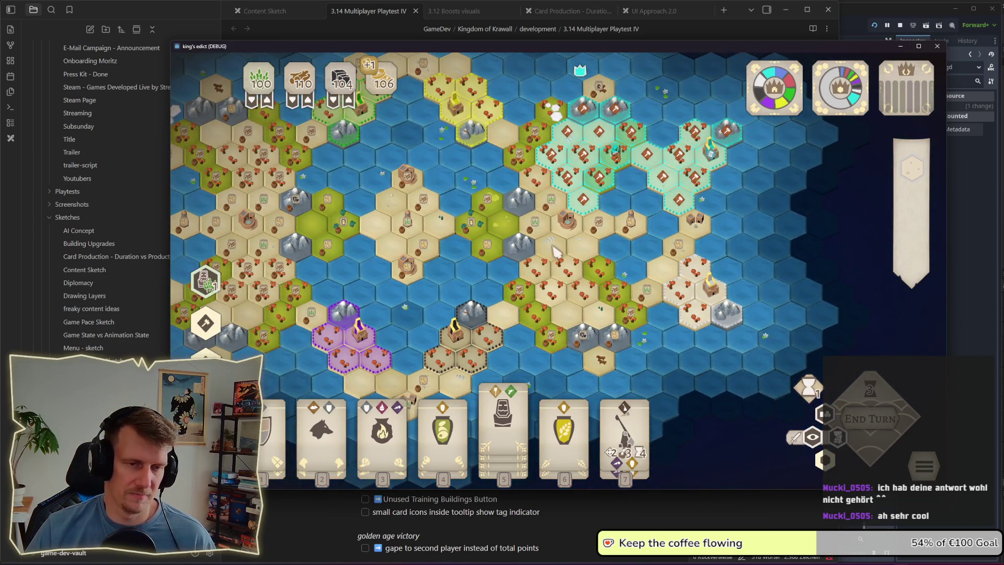
{"action": "scroll", "coordinate": [555, 252], "scroll_direction": "up", "scroll_amount": 2}
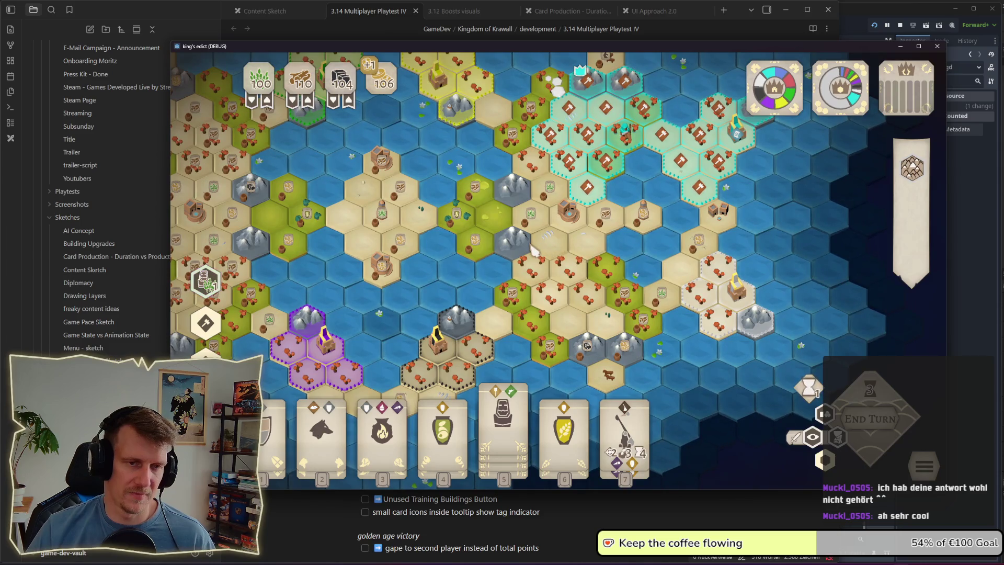
Step: Pan west to the red and blue territories and back, then zoom out to frame the whole map
{"action": "key", "text": "a"}
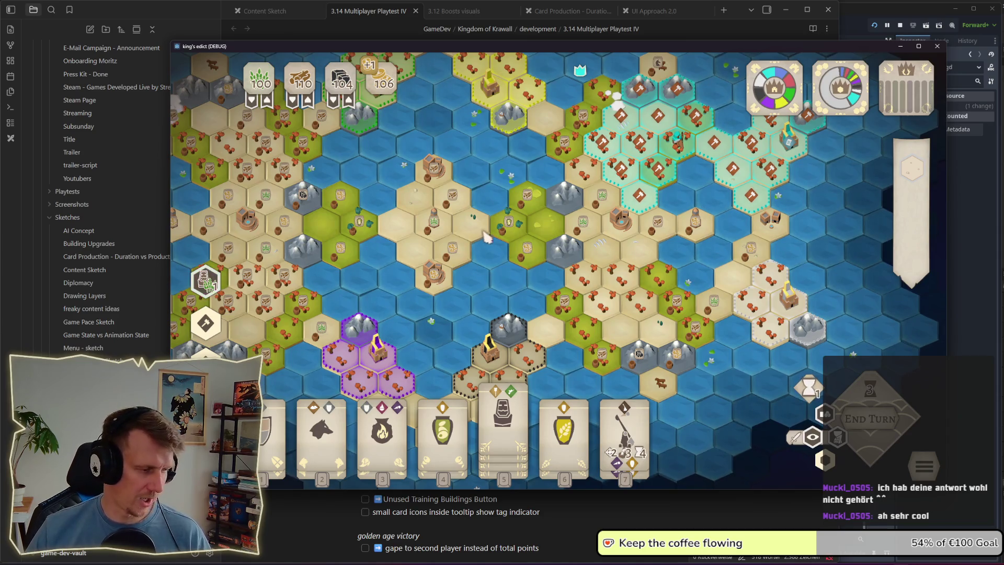
{"action": "key", "text": "a"}
{"action": "key", "text": "w"}
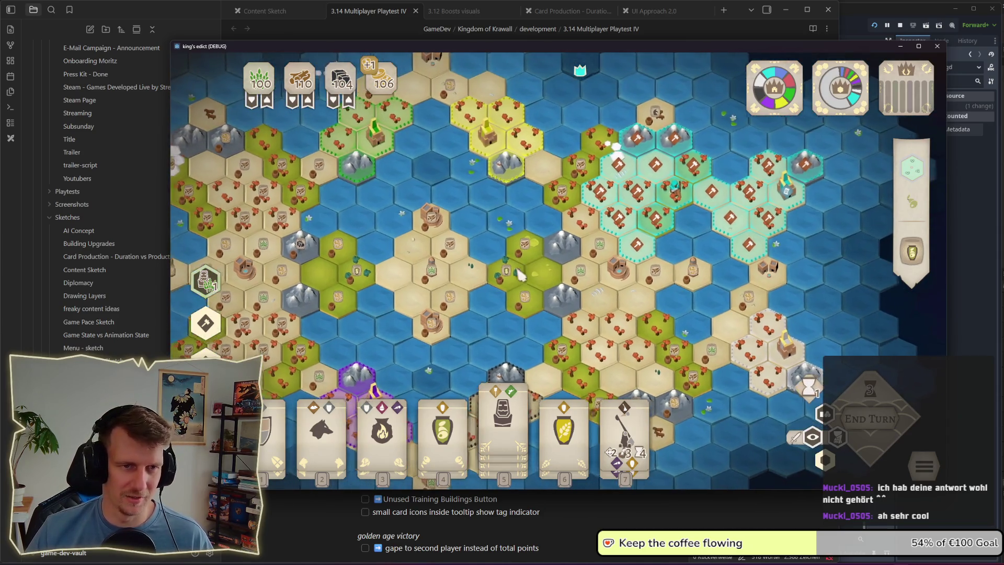
{"action": "key", "text": "a"}
{"action": "key", "text": "s"}
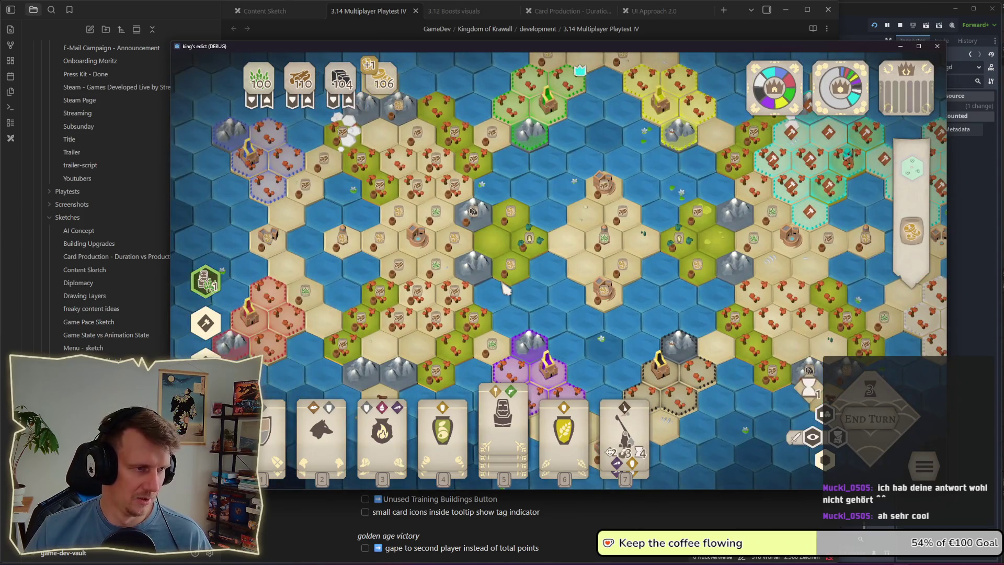
{"action": "key", "text": "d"}
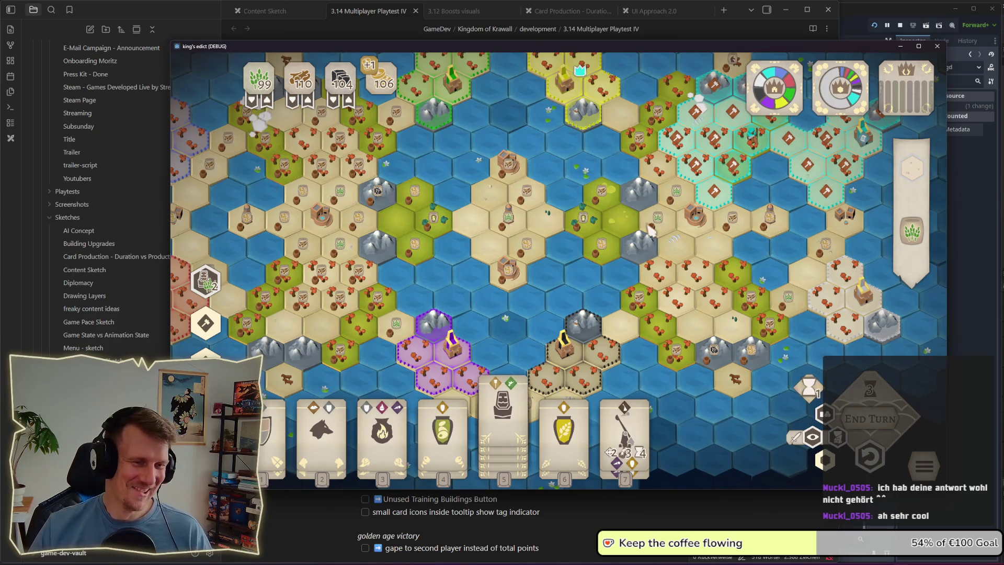
{"action": "key", "text": "w"}
{"action": "left_click_drag", "start_coordinate": [645, 239], "coordinate": [576, 282]}
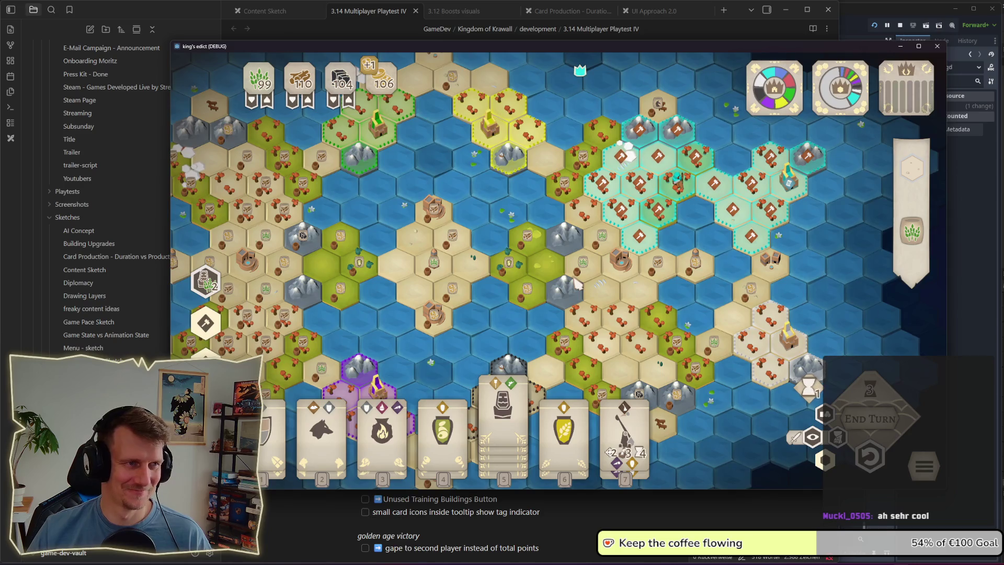
{"action": "scroll", "coordinate": [575, 283], "scroll_direction": "down", "scroll_amount": 3}
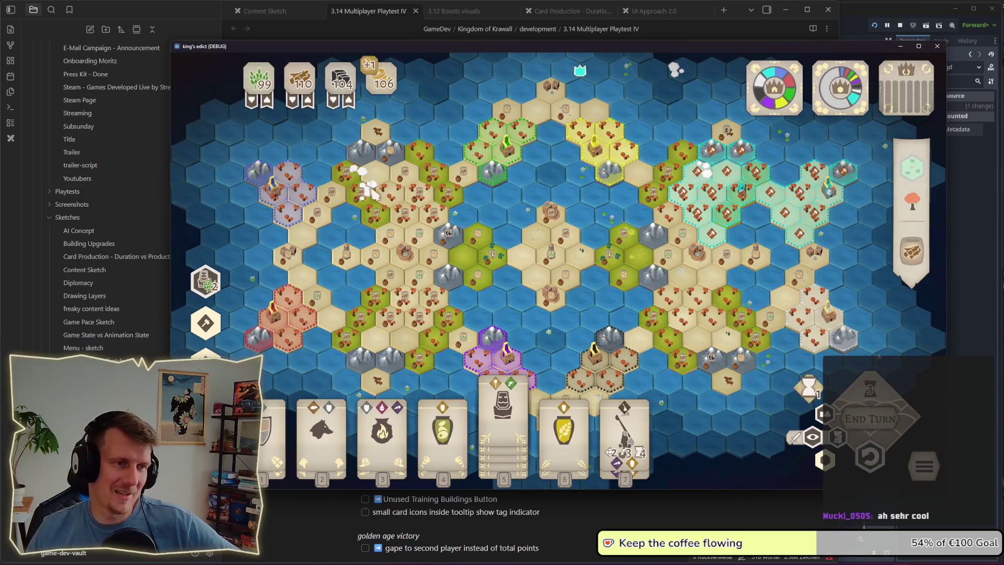
{"action": "mouse_move", "coordinate": [438, 211]}
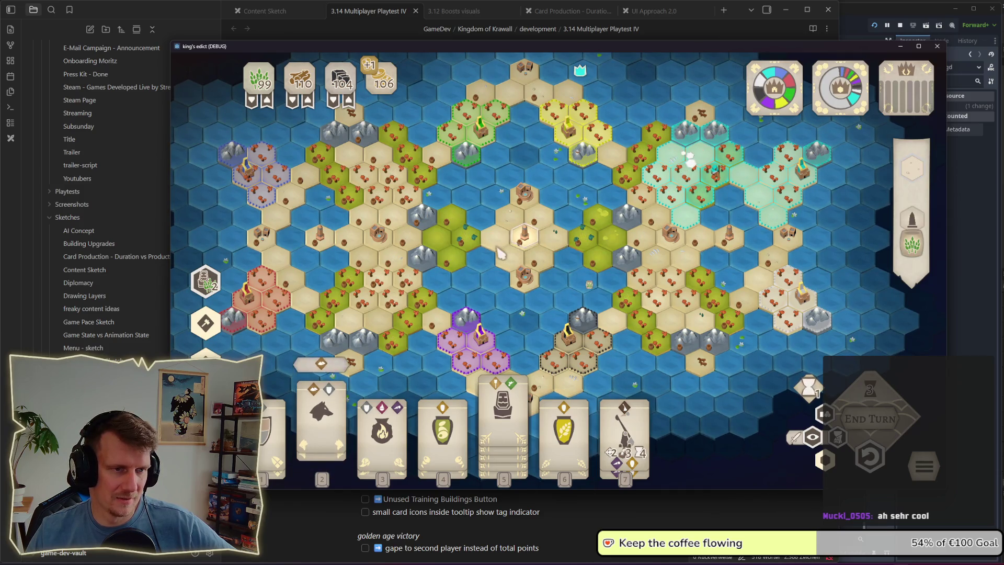
Step: Preview the wolf card (2) and card 7, switching between cards 2, 5 and 7
{"action": "key", "text": "2"}
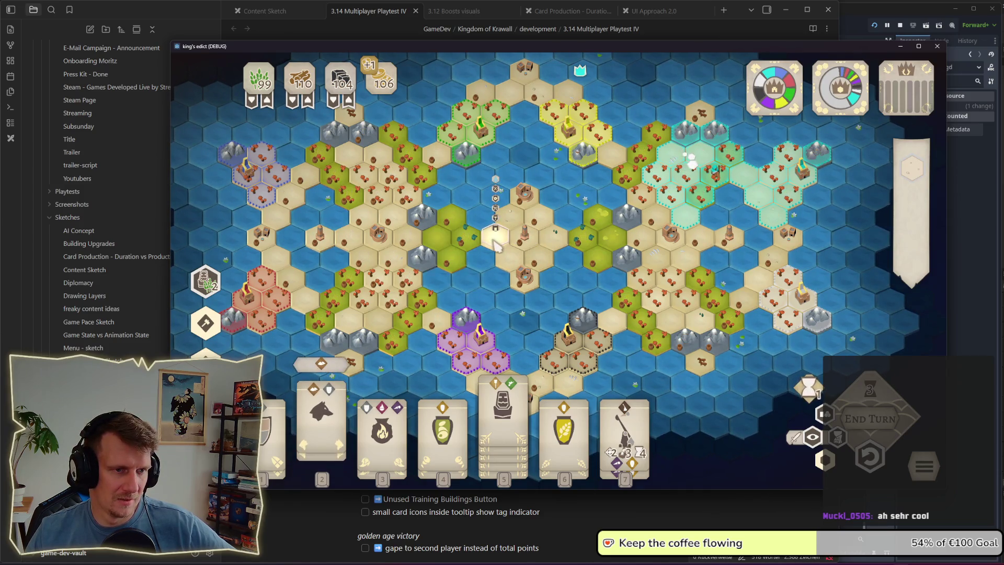
{"action": "key", "text": "Escape"}
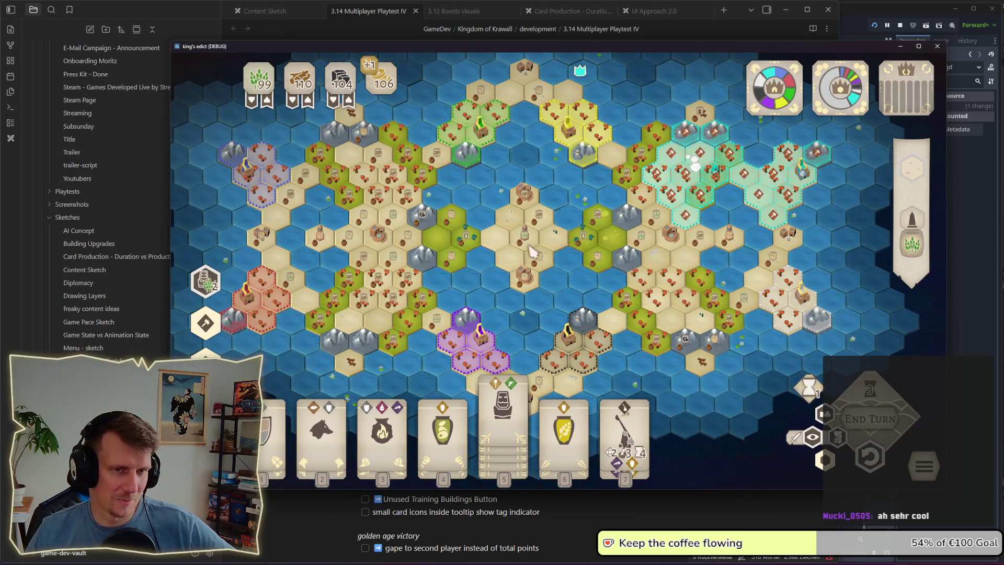
{"action": "key", "text": "2"}
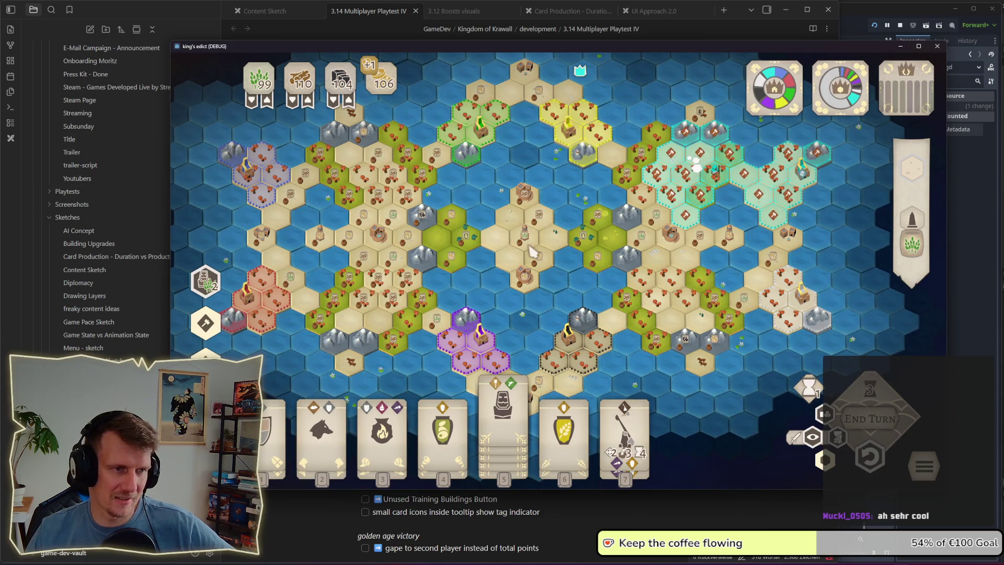
{"action": "key", "text": "2"}
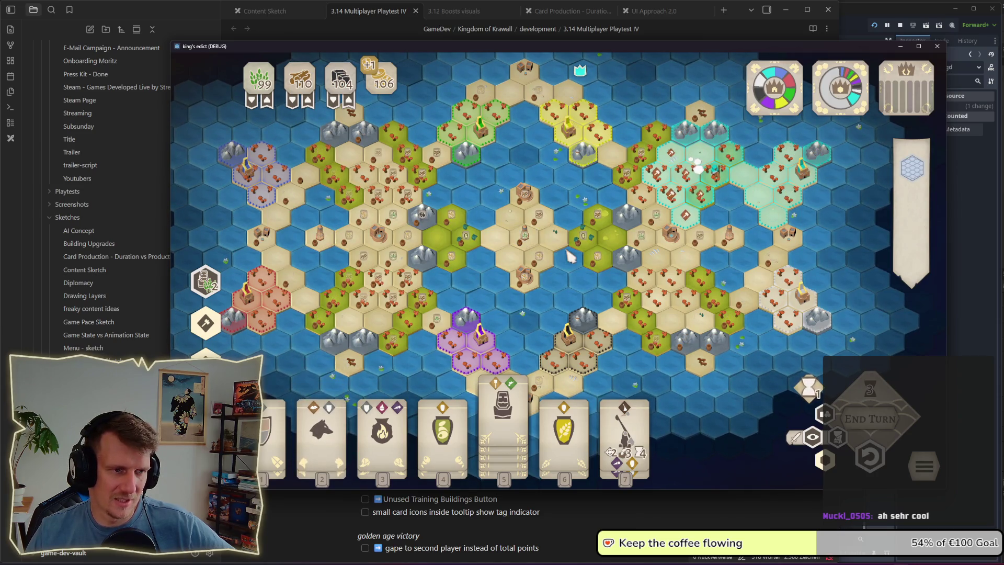
{"action": "key", "text": "7"}
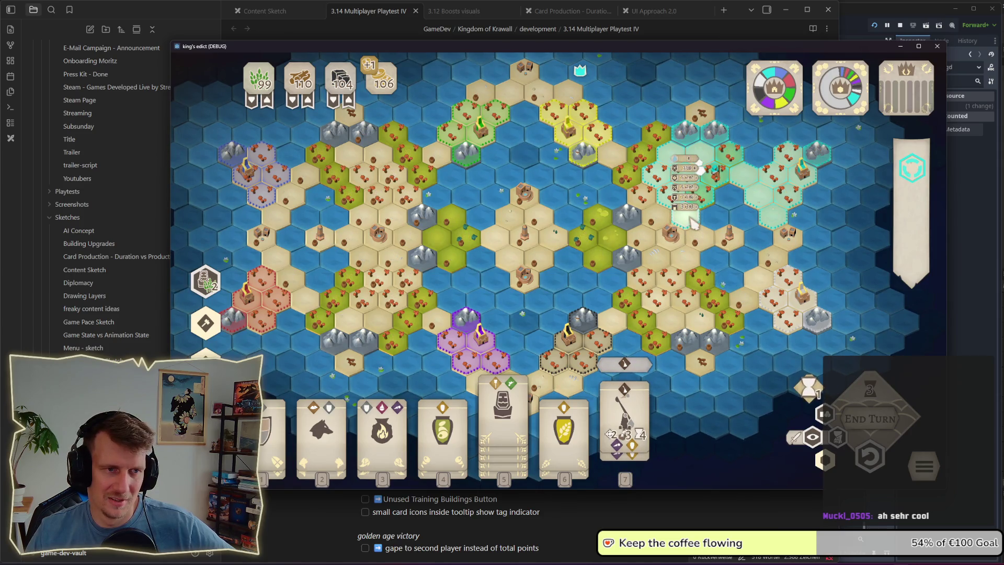
{"action": "key", "text": "5"}
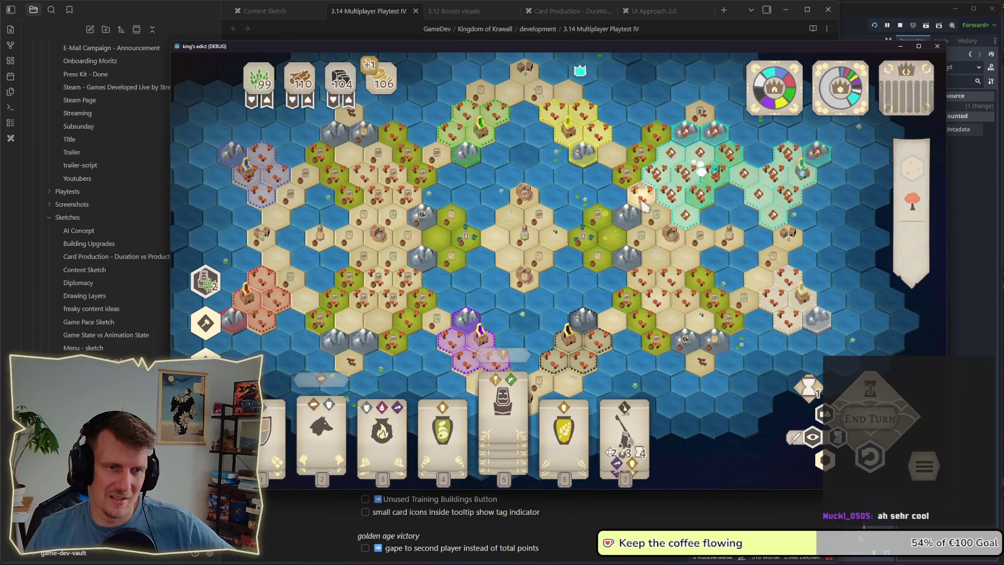
{"action": "key", "text": "2"}
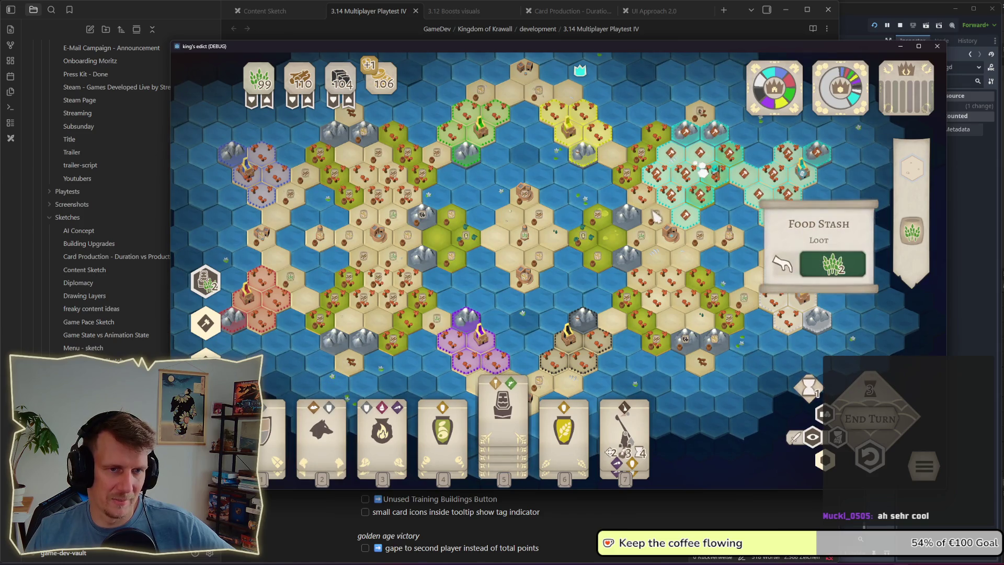
{"action": "key", "text": "Escape"}
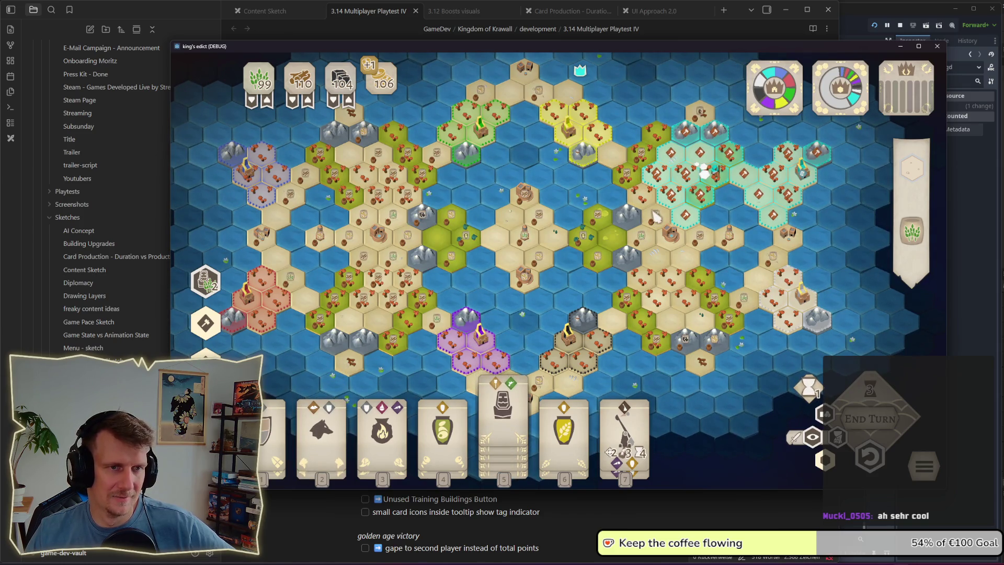
{"action": "key", "text": "7"}
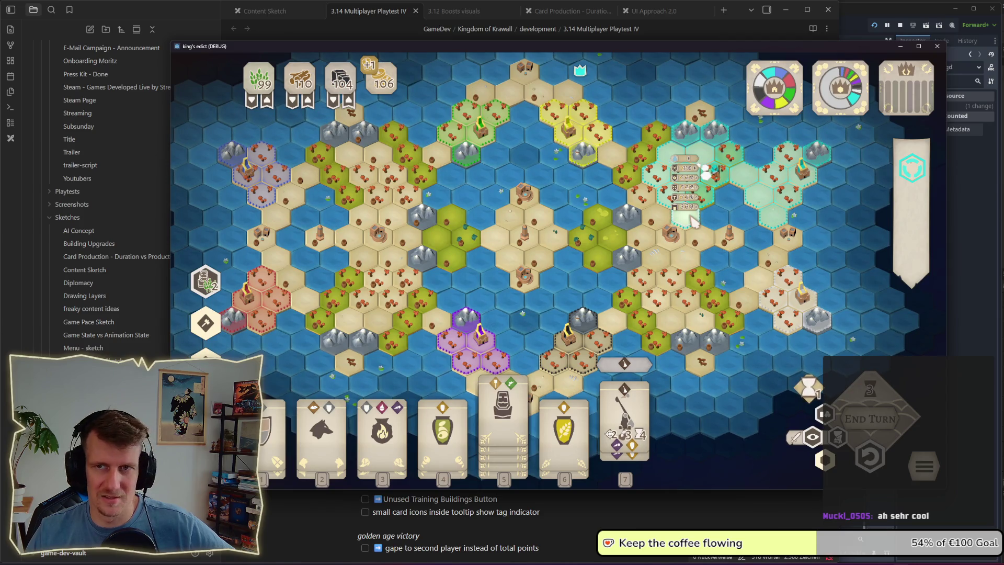
Step: Check path-cost previews on cyan border hexes, clearing each, then raise card 7 again
{"action": "left_click", "coordinate": [693, 222]}
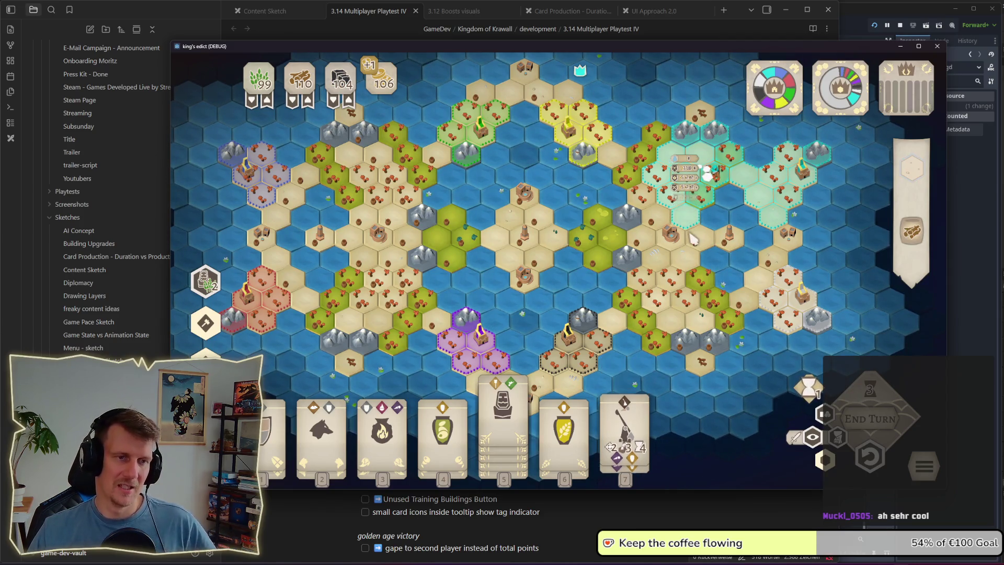
{"action": "scroll", "coordinate": [654, 236], "scroll_direction": "up", "scroll_amount": 2}
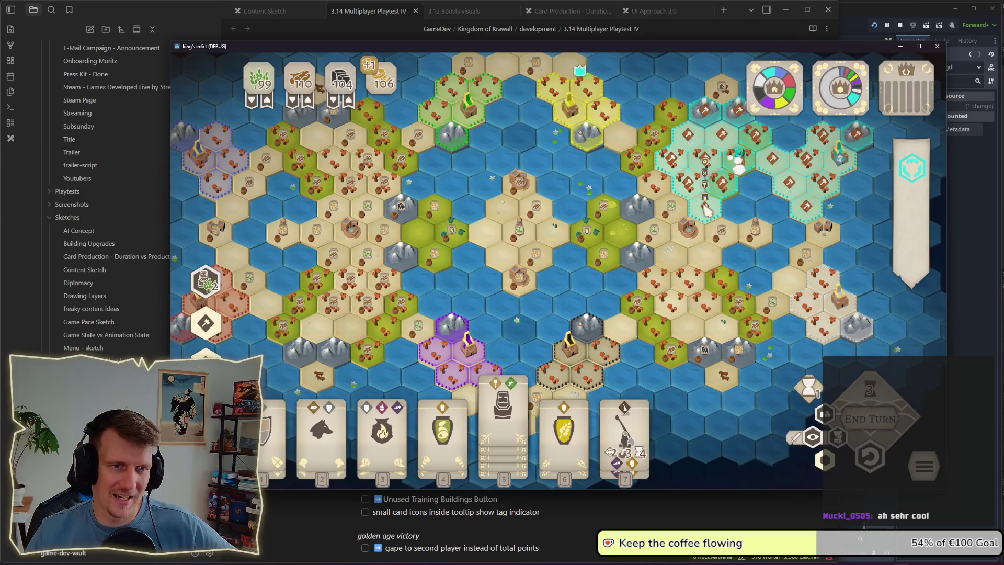
{"action": "mouse_move", "coordinate": [706, 212]}
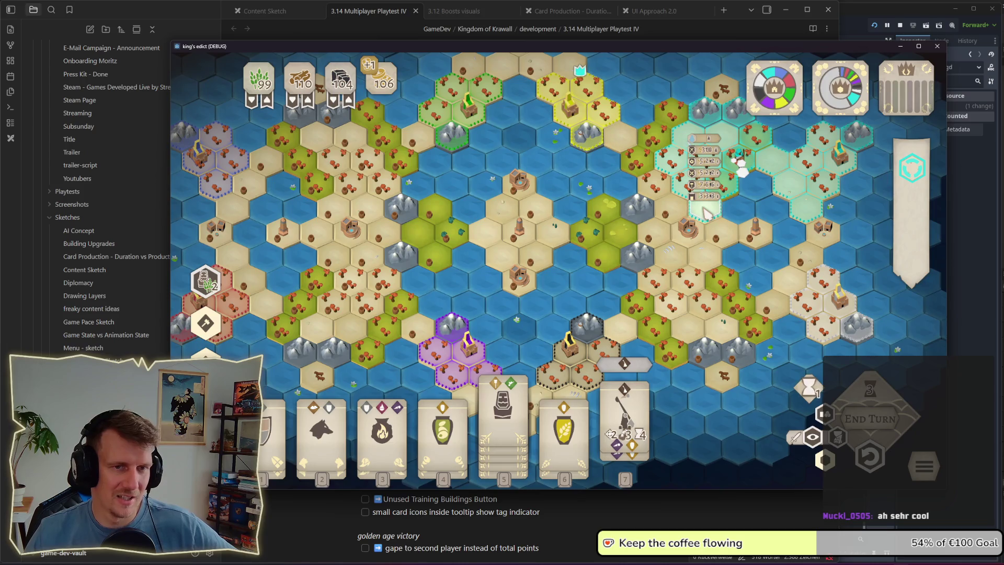
{"action": "left_click", "coordinate": [706, 212]}
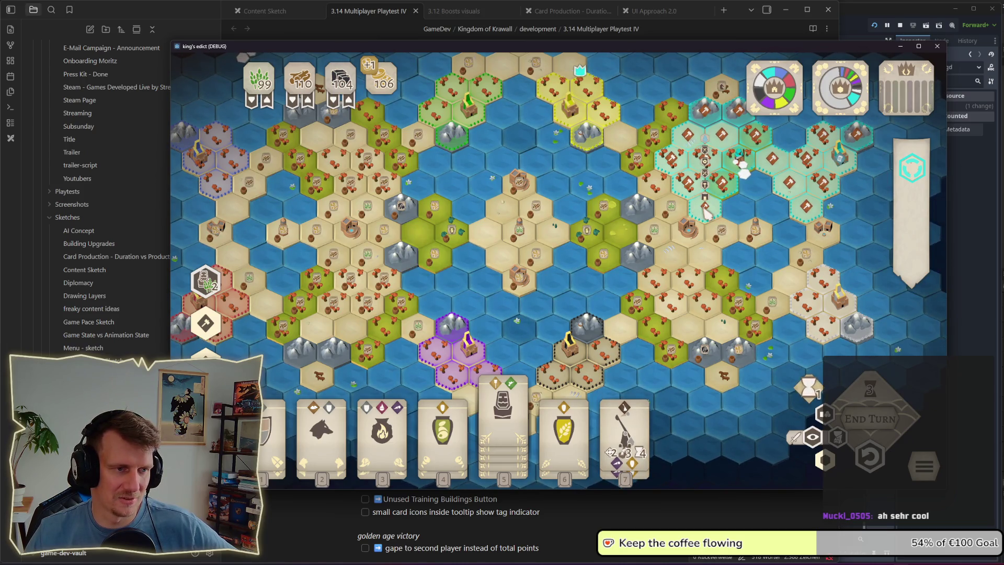
{"action": "scroll", "coordinate": [706, 212], "scroll_direction": "down", "scroll_amount": 2}
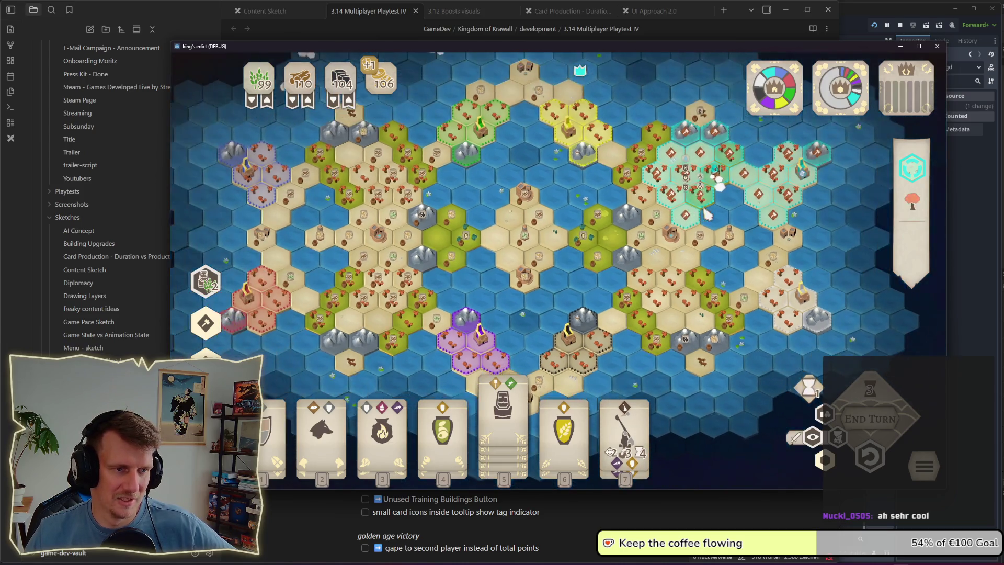
{"action": "left_click", "coordinate": [676, 206]}
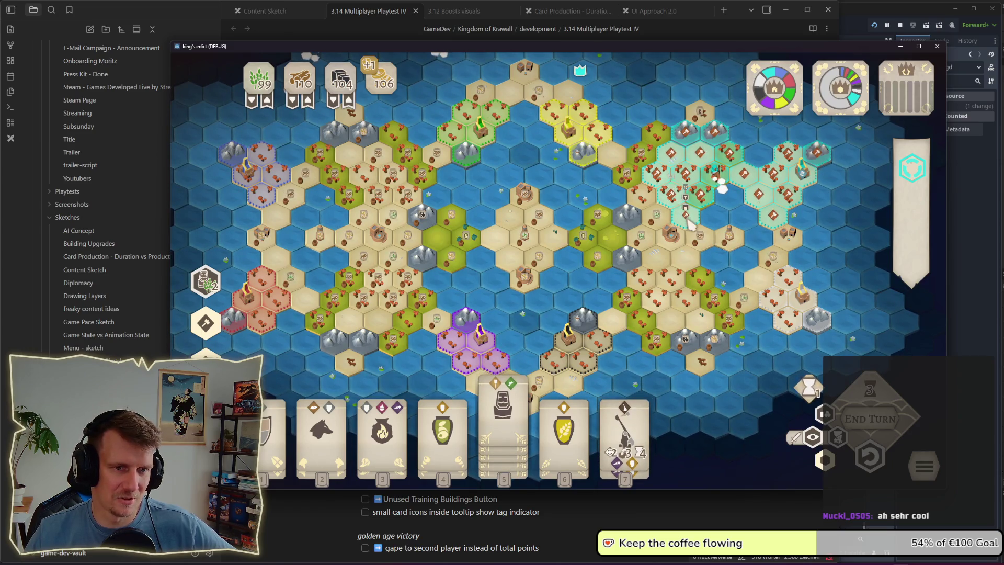
{"action": "mouse_move", "coordinate": [694, 225]}
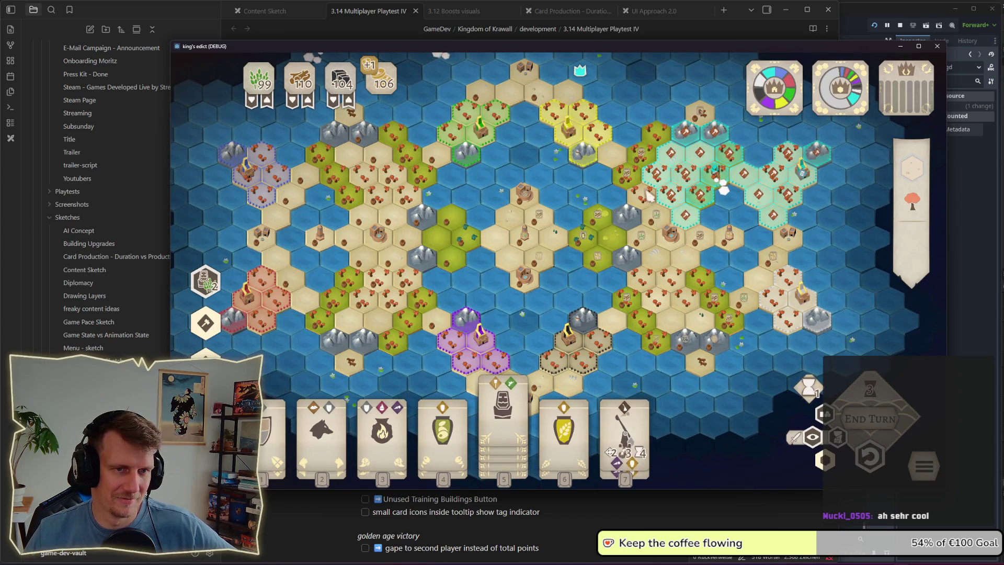
{"action": "mouse_move", "coordinate": [654, 191]}
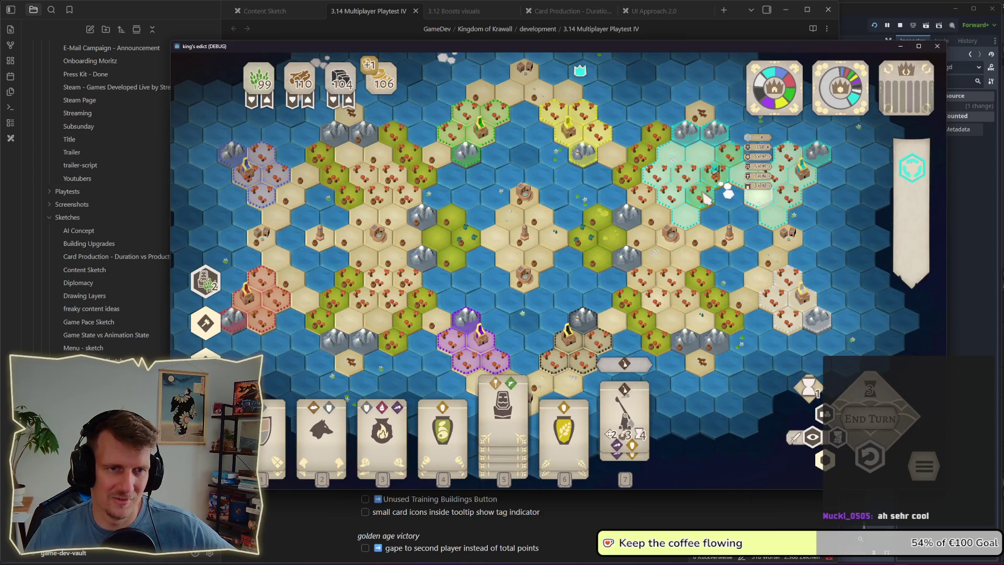
{"action": "left_click", "coordinate": [668, 184]}
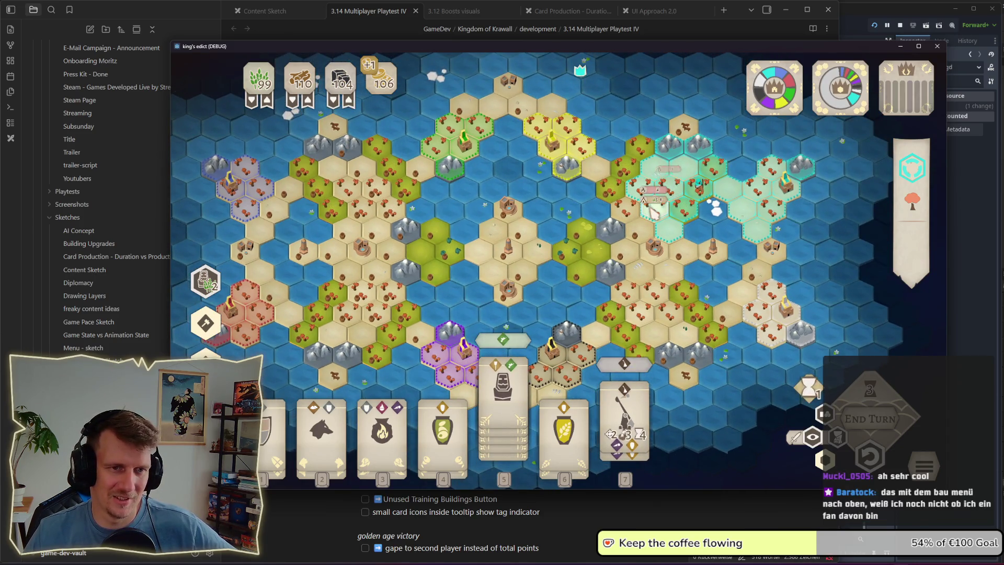
{"action": "left_click", "coordinate": [654, 223]}
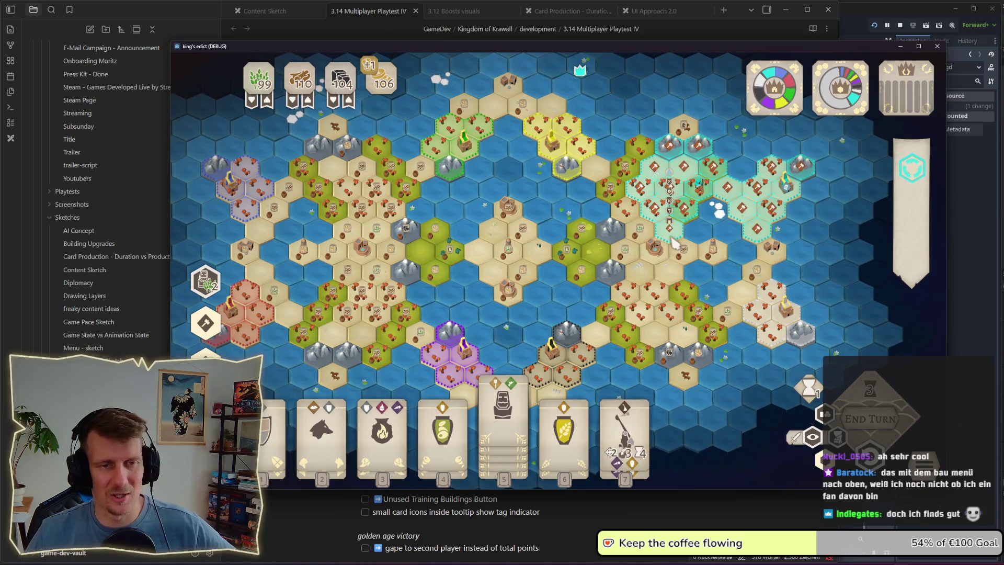
{"action": "key", "text": "7"}
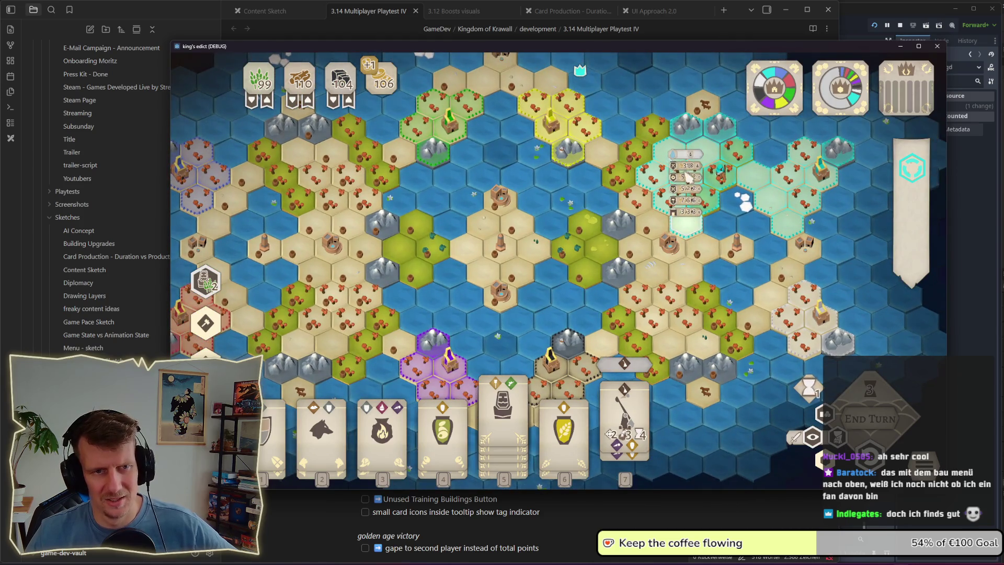
Step: Frame the cyan territory, check a building's House panel, then enter its build view
{"action": "scroll", "coordinate": [685, 183], "scroll_direction": "up", "scroll_amount": 3}
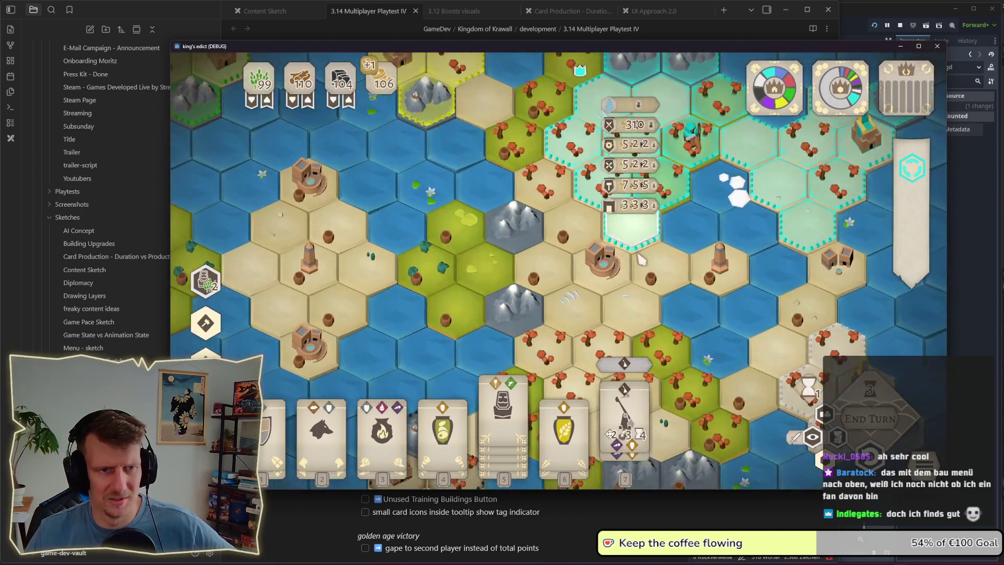
{"action": "left_click_drag", "start_coordinate": [642, 258], "coordinate": [597, 272]}
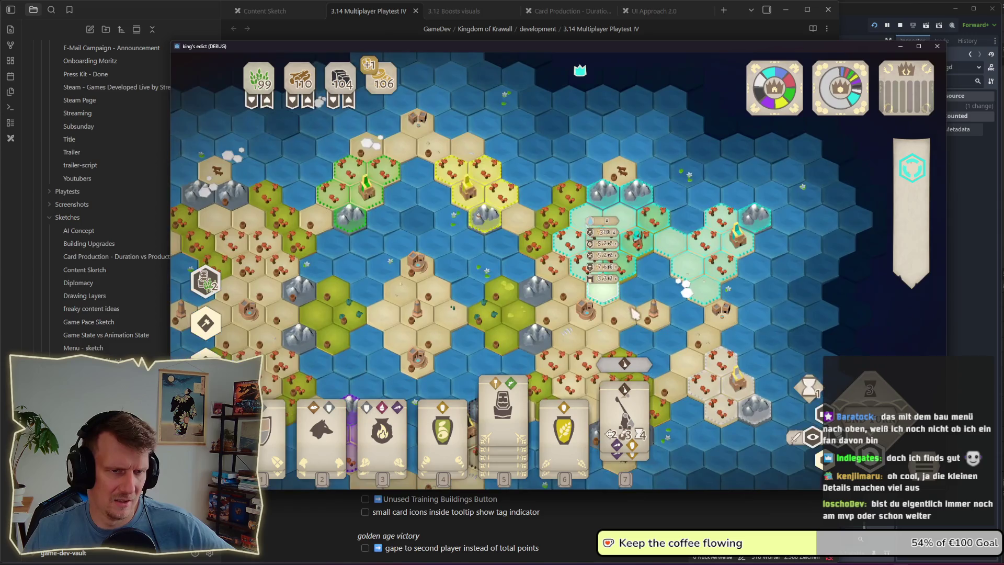
{"action": "left_click", "coordinate": [613, 286]}
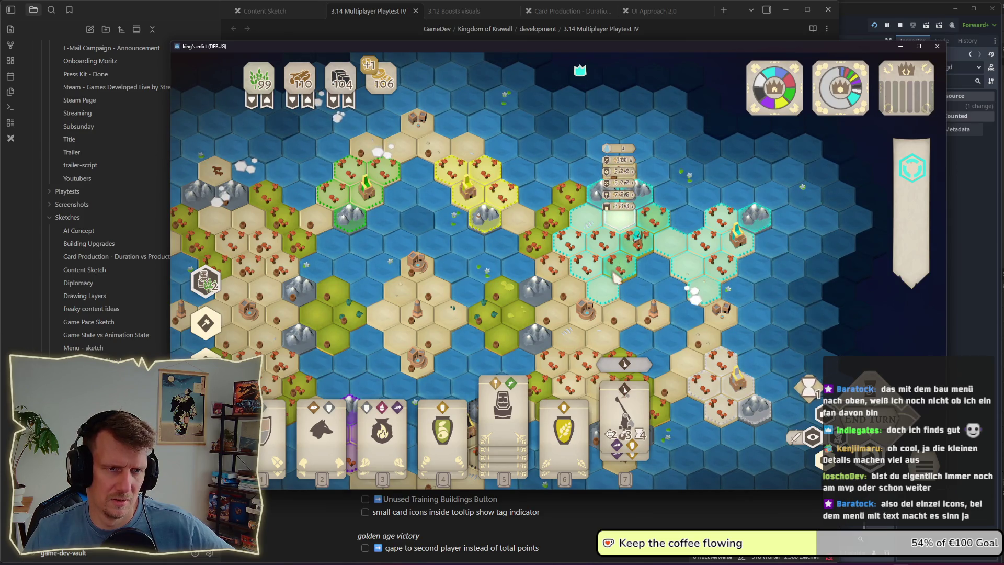
{"action": "left_click", "coordinate": [671, 251]}
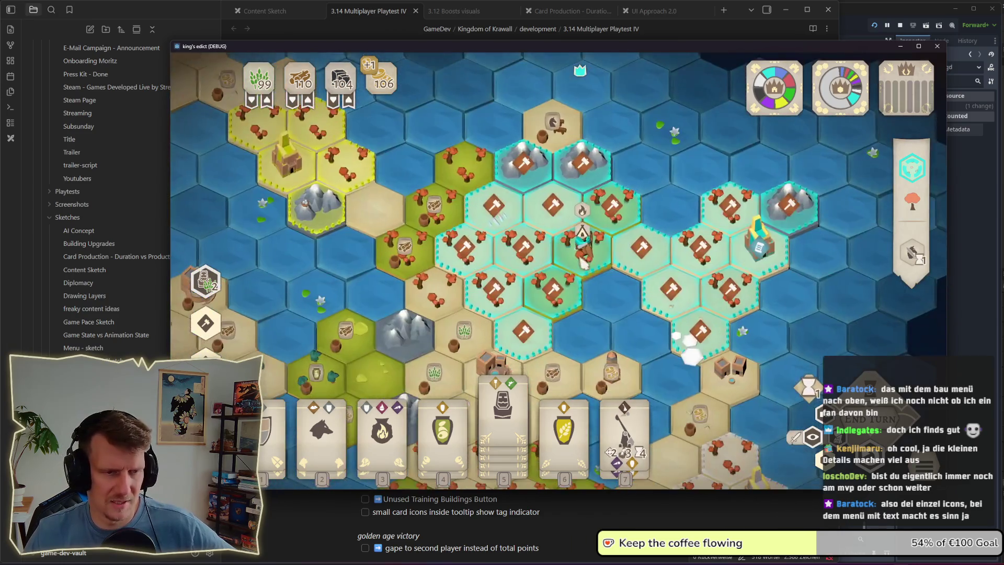
Step: Zoom out, preview placement spots for cards 4 and 5, then cancel the card selection
{"action": "right_click", "coordinate": [583, 262]}
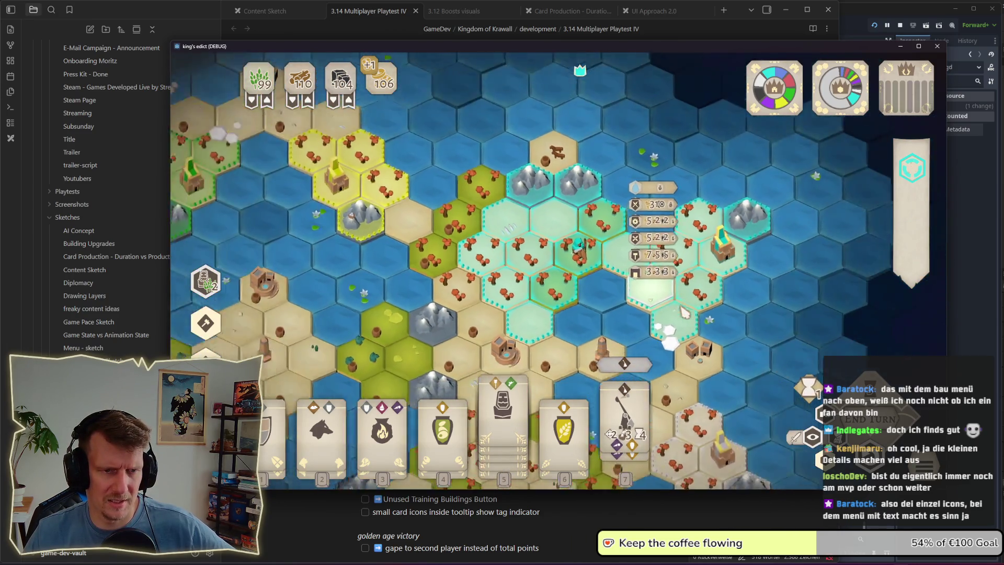
{"action": "scroll", "coordinate": [686, 311], "scroll_direction": "down", "scroll_amount": 3}
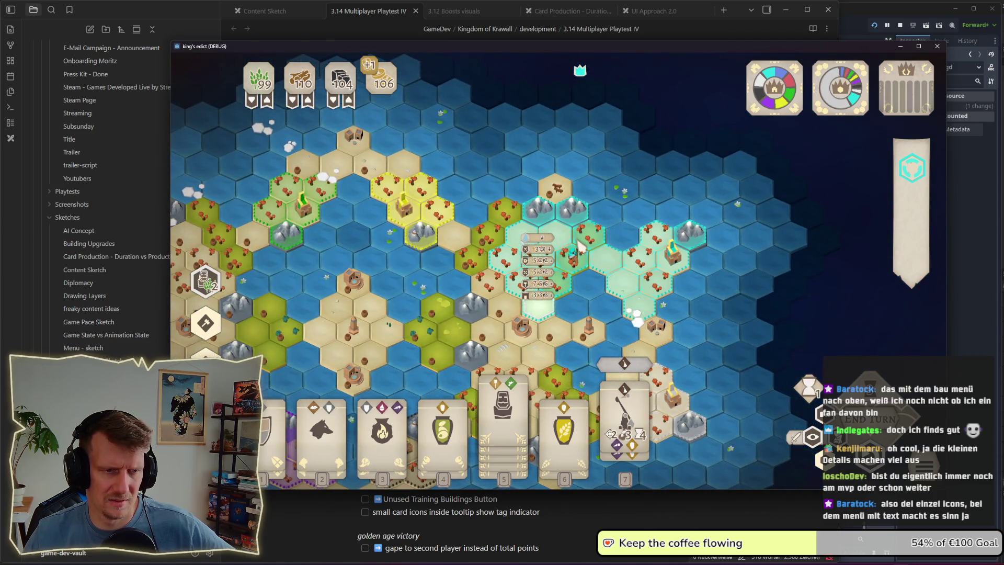
{"action": "left_click", "coordinate": [443, 419]}
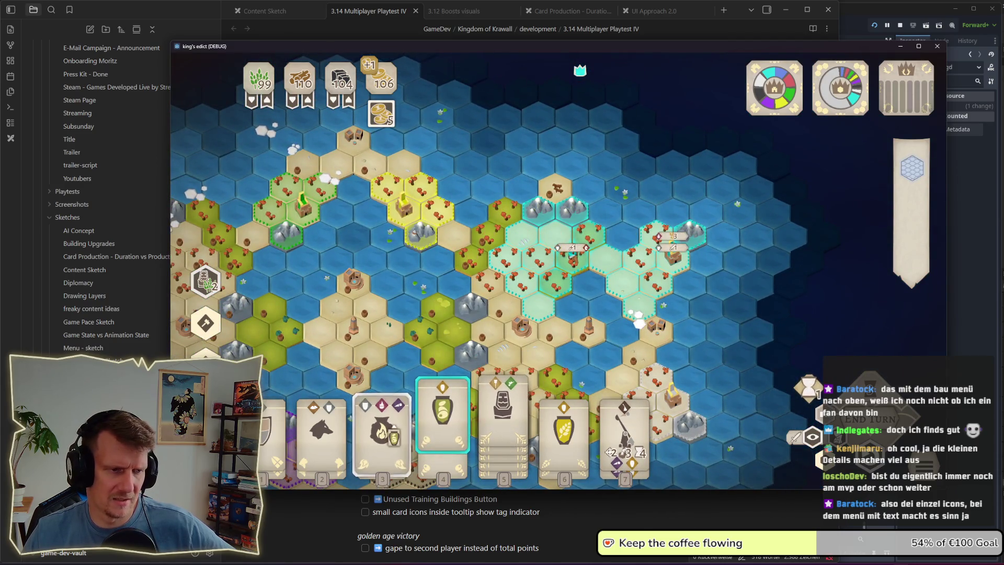
{"action": "left_click", "coordinate": [503, 408]}
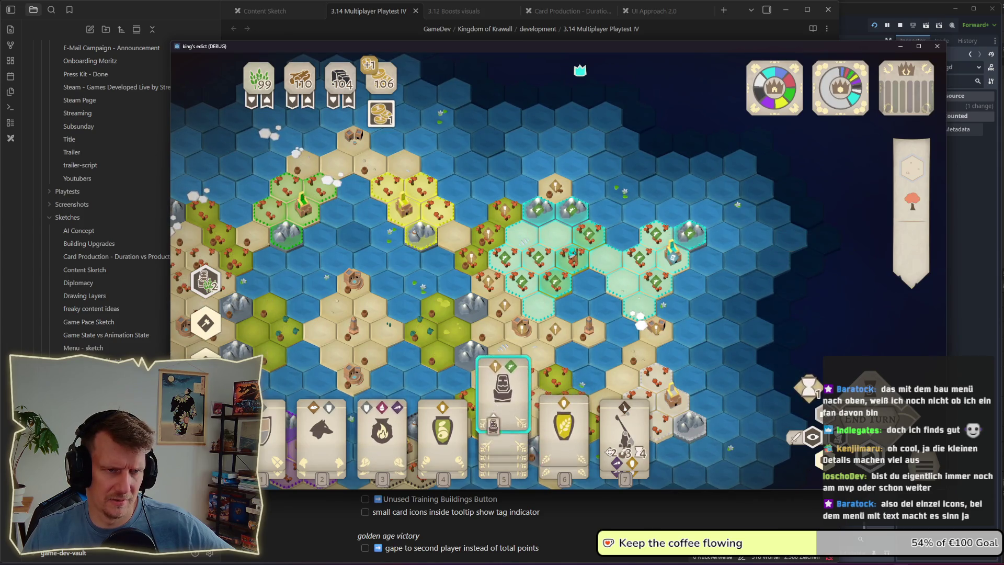
{"action": "right_click", "coordinate": [572, 250]}
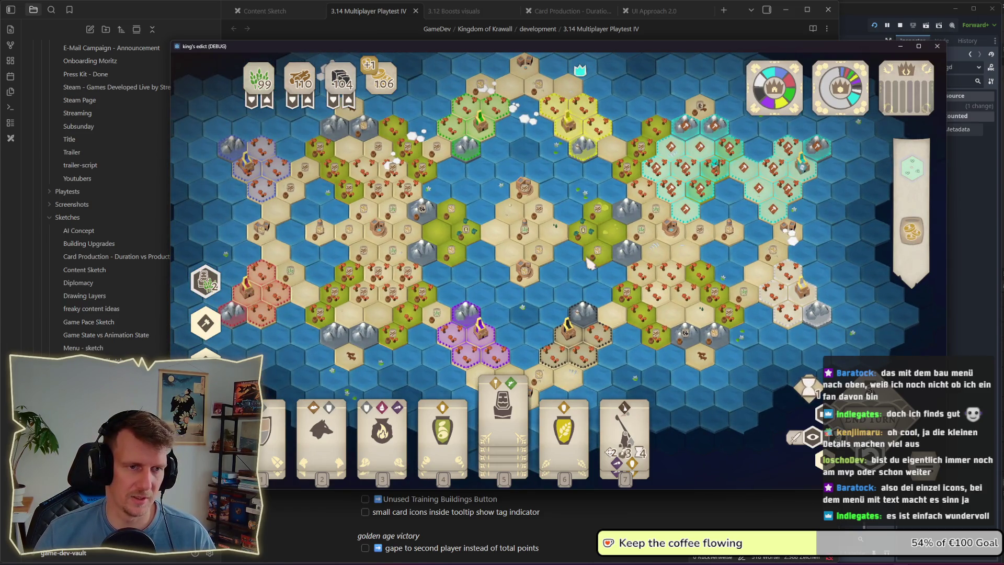
Step: Zoom into the cyan territory, toggling Alt between map-wide resource icons and hovered hex stats
{"action": "scroll", "coordinate": [591, 261], "scroll_direction": "up", "scroll_amount": 3}
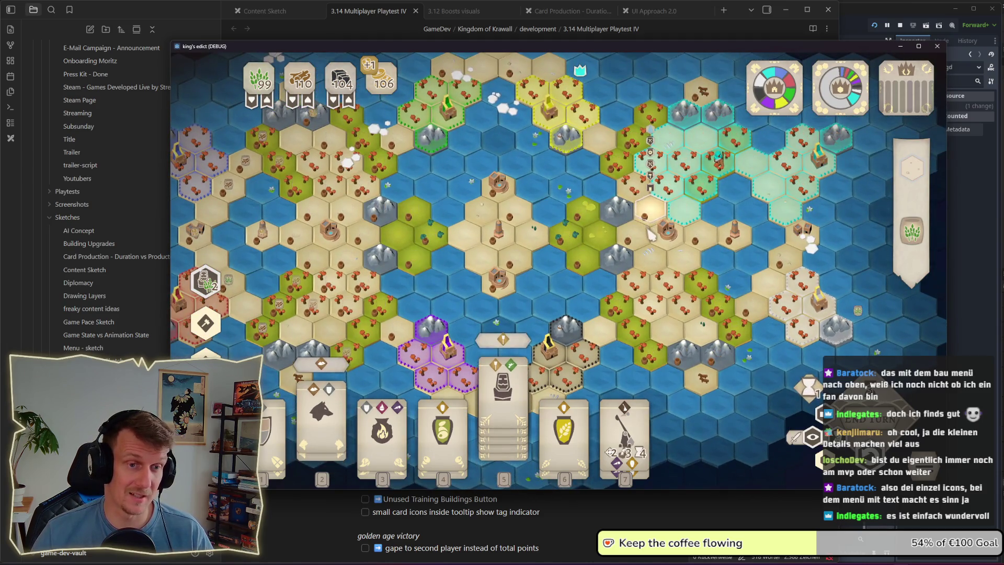
{"action": "scroll", "coordinate": [655, 231], "scroll_direction": "up", "scroll_amount": 3}
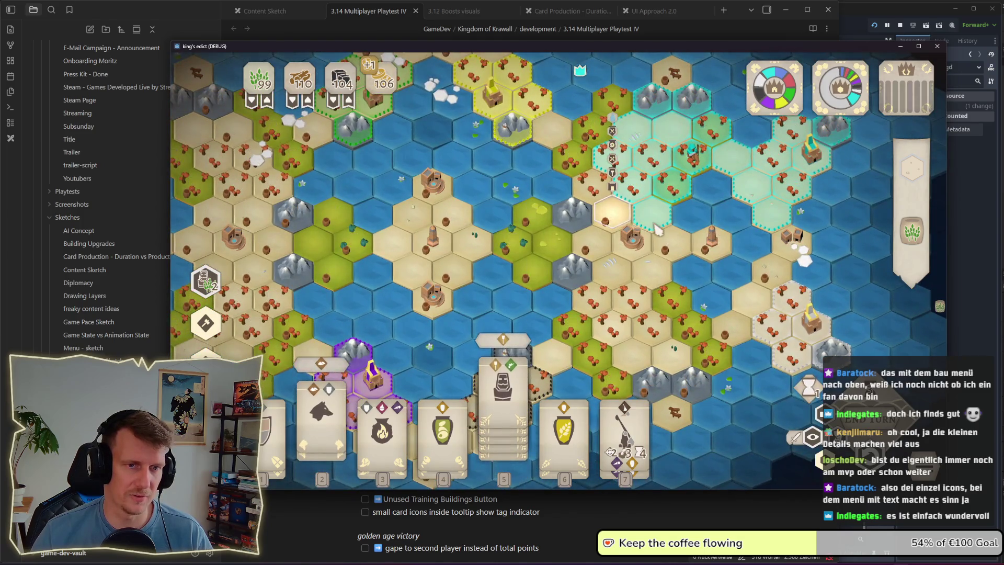
{"action": "key", "text": "alt"}
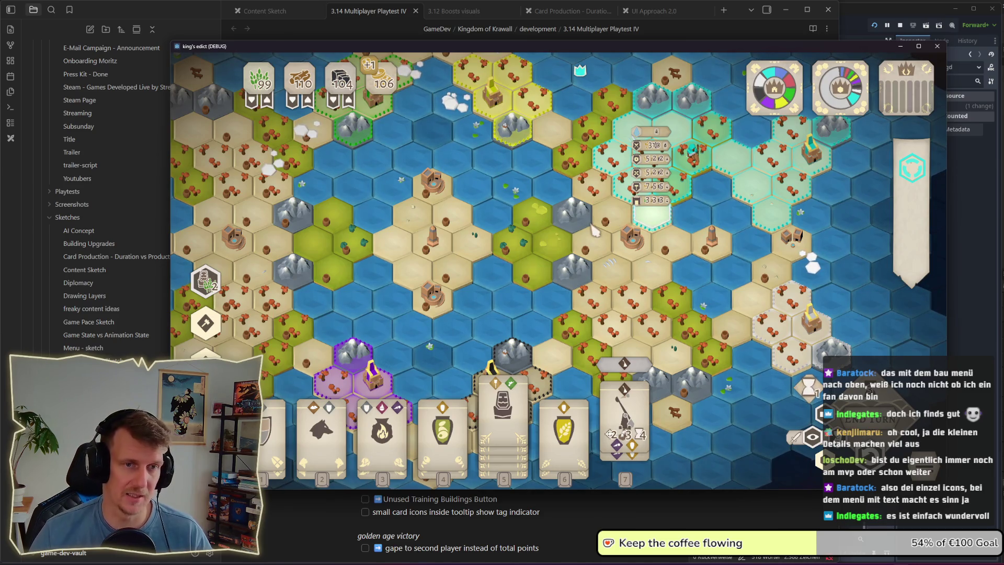
{"action": "key", "text": "alt"}
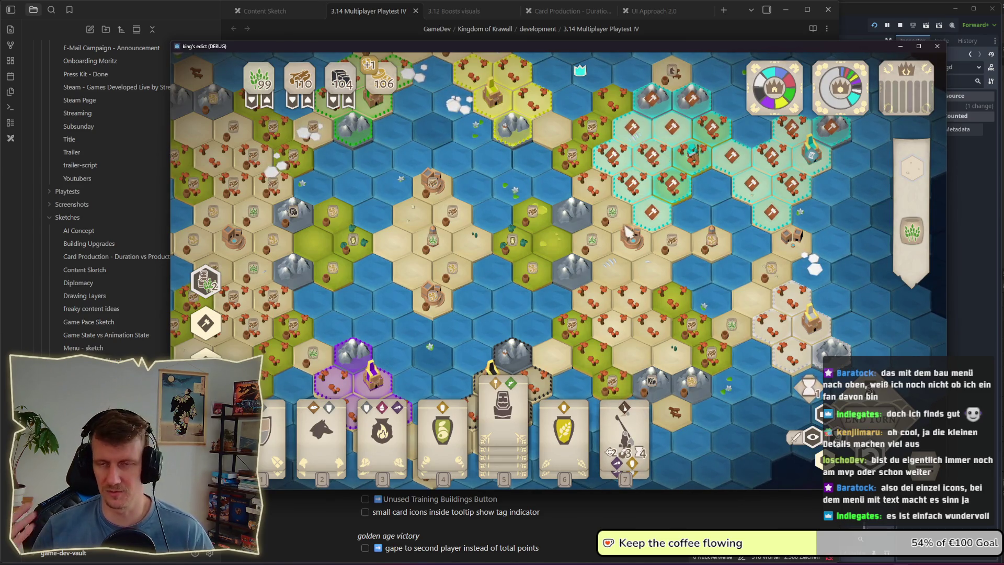
{"action": "key", "text": "alt"}
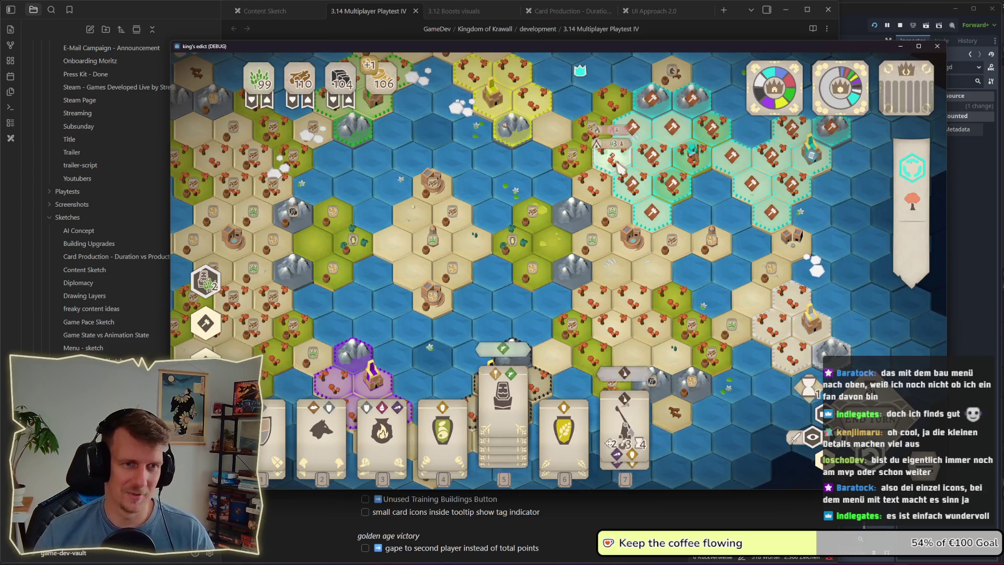
{"action": "key", "text": "alt"}
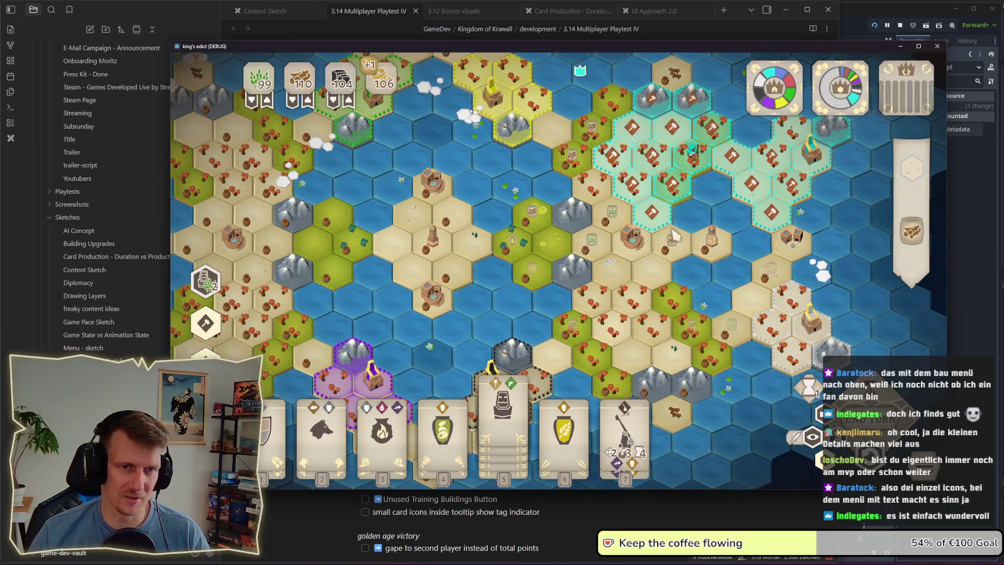
{"action": "key", "text": "alt"}
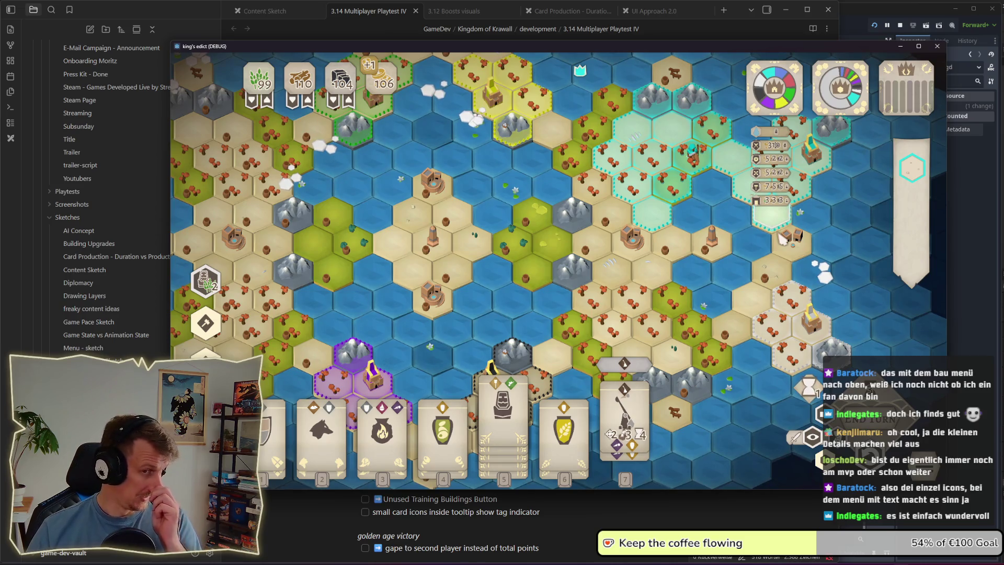
{"action": "key", "text": "alt"}
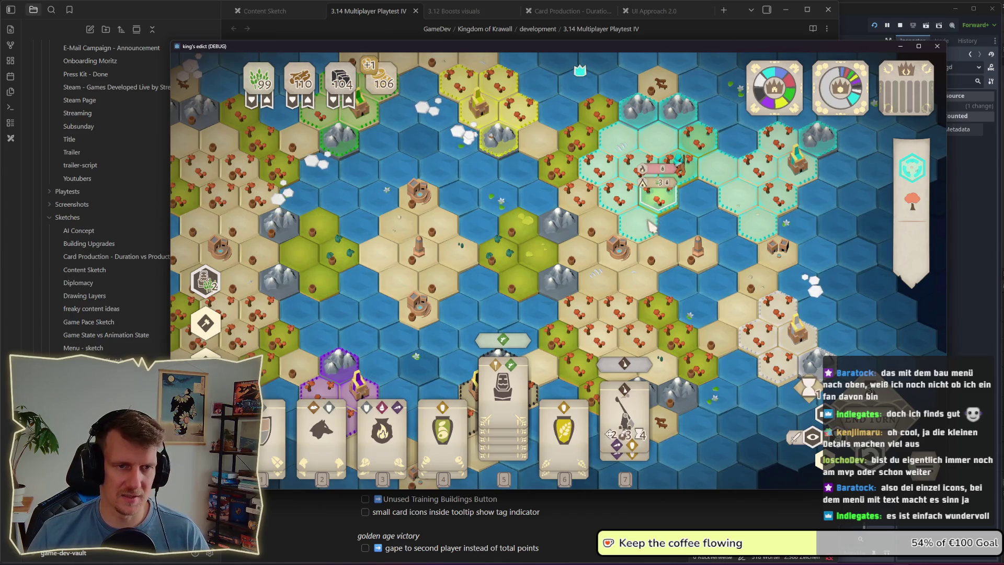
{"action": "key", "text": "alt"}
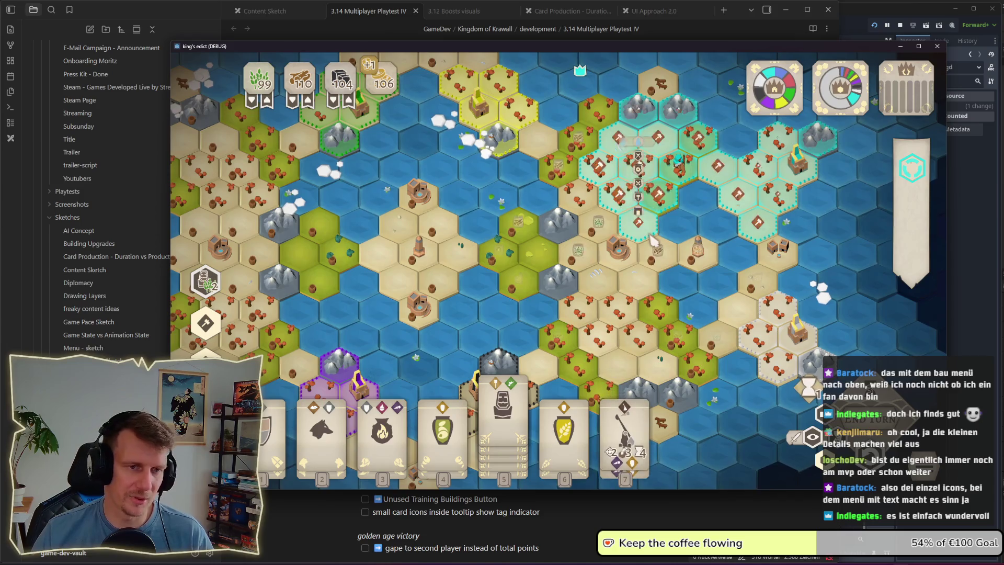
{"action": "left_click", "coordinate": [608, 252]}
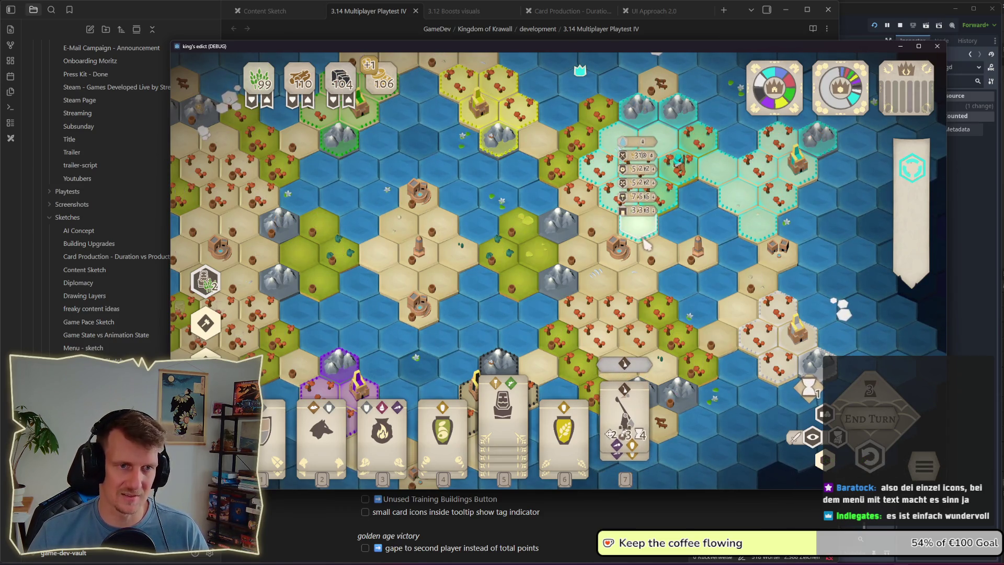
Step: Pan toward the lower left and zoom out across the hex map
{"action": "left_click_drag", "start_coordinate": [652, 241], "coordinate": [601, 263]}
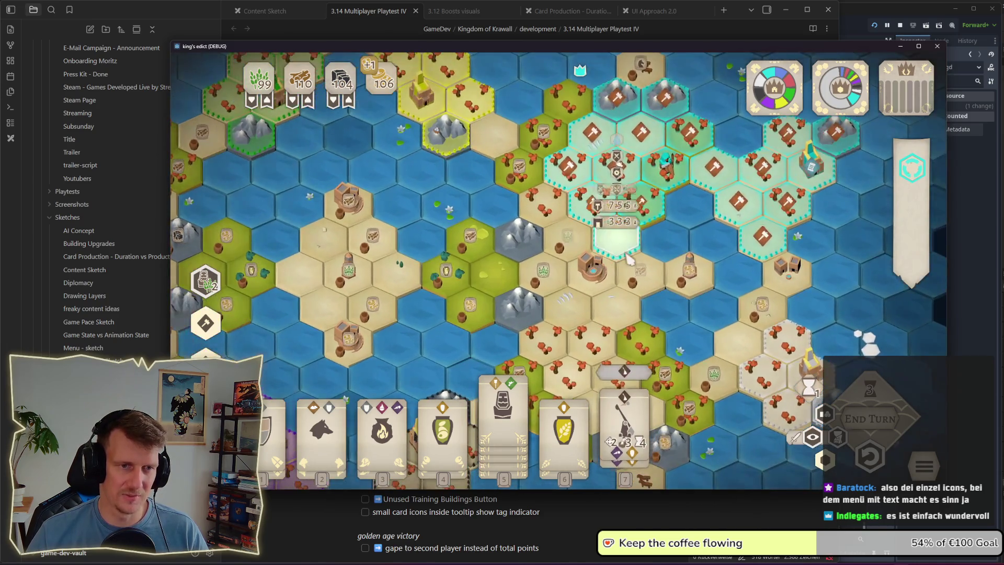
{"action": "key", "text": "s"}
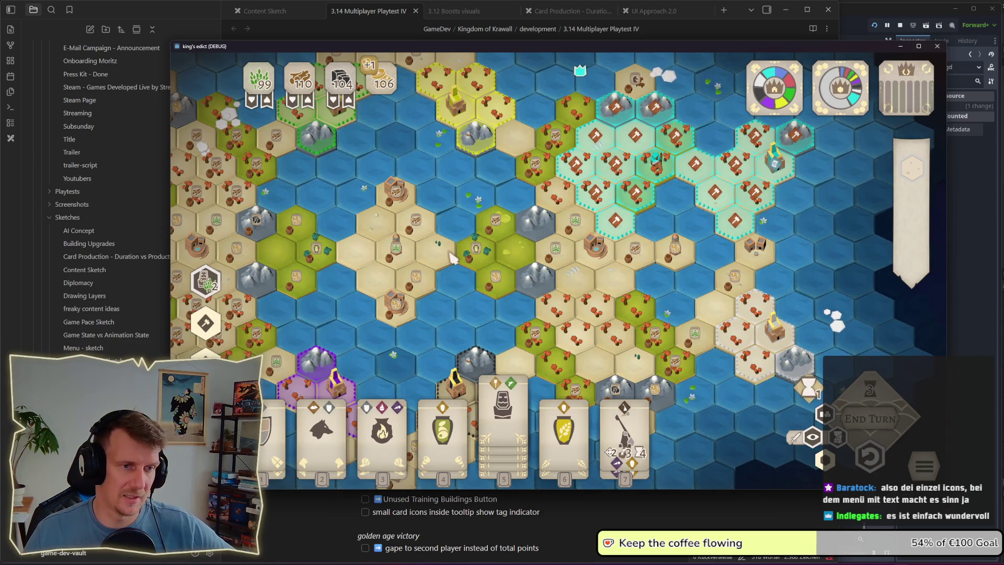
{"action": "left_click_drag", "start_coordinate": [449, 269], "coordinate": [453, 266]}
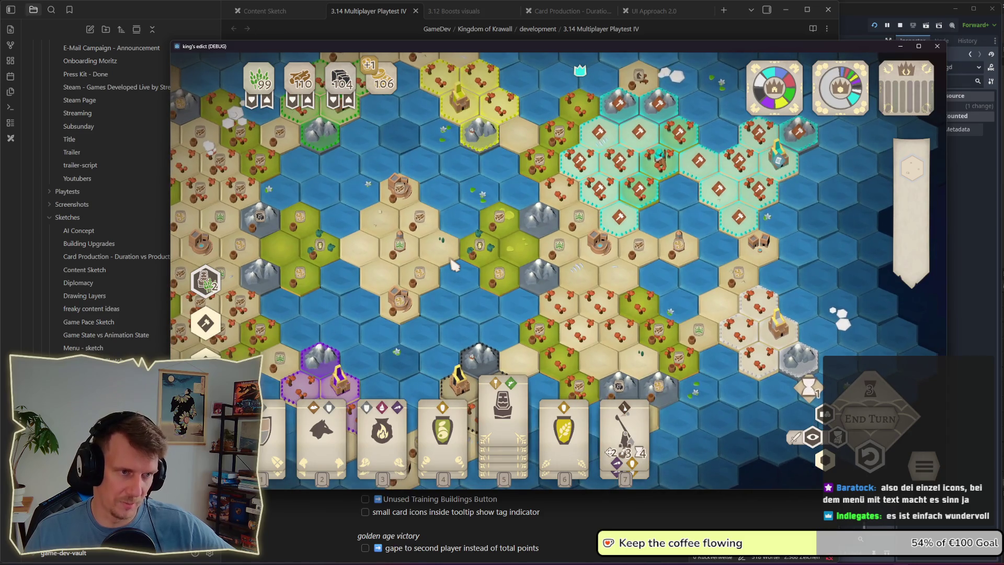
{"action": "scroll", "coordinate": [453, 266], "scroll_direction": "down", "scroll_amount": 1}
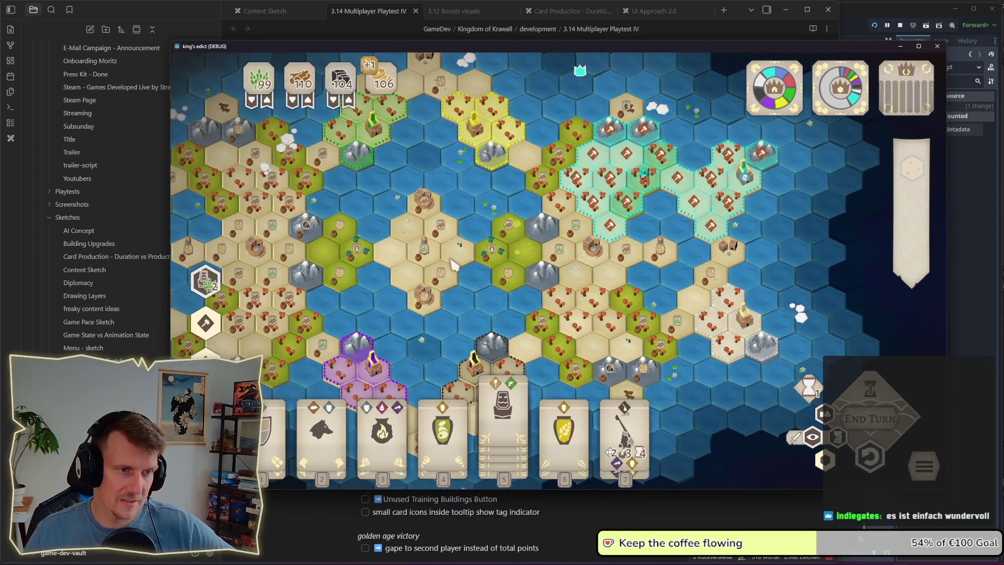
Step: Pick the wolf card with 2, cancel it, and pan to reveal the western territories
{"action": "key", "text": "2"}
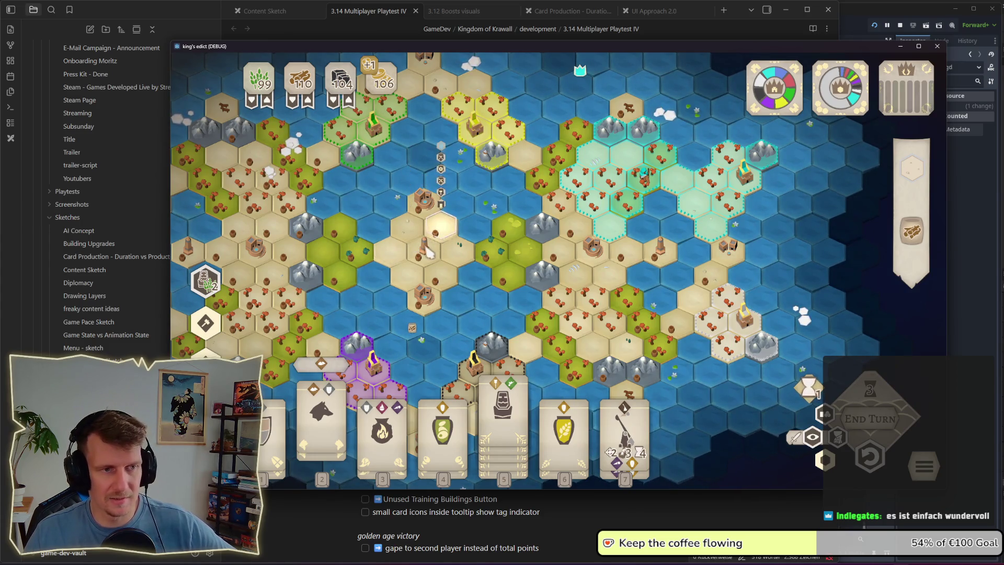
{"action": "right_click", "coordinate": [405, 242]}
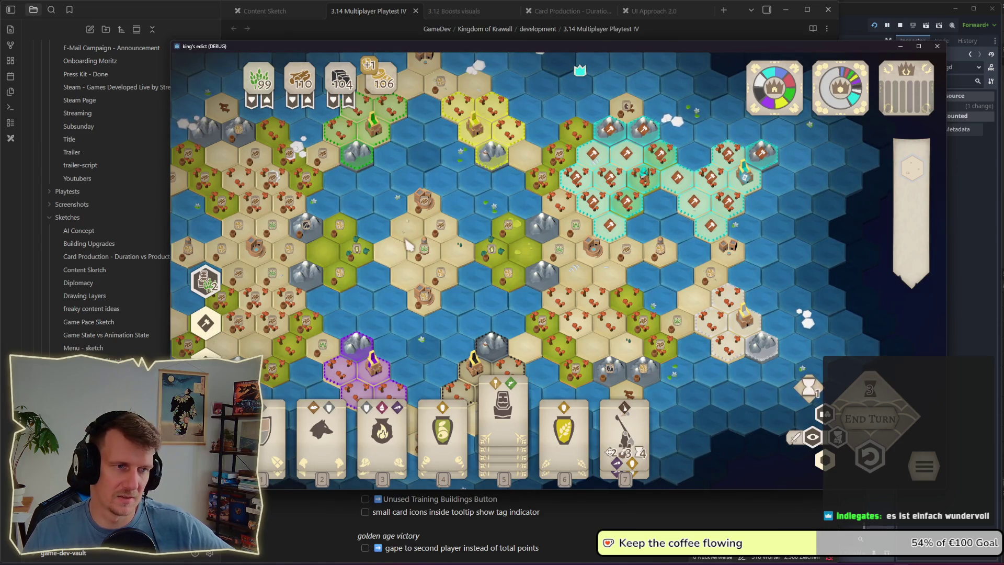
{"action": "key", "text": "a"}
{"action": "key", "text": "s"}
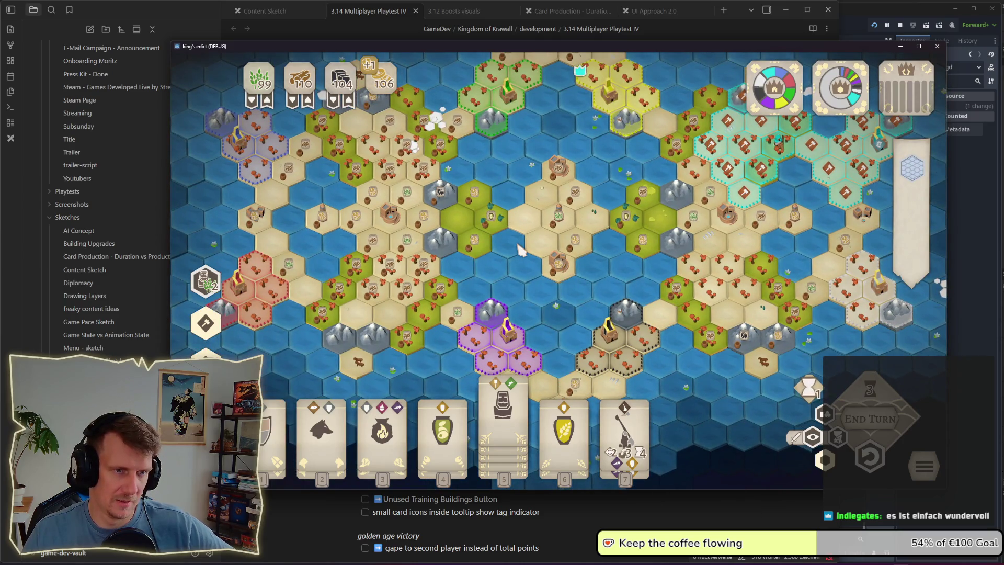
Step: Recentre and zoom into the continent's middle, then select the wolf card to show placement targets
{"action": "left_click_drag", "start_coordinate": [520, 250], "coordinate": [500, 252]}
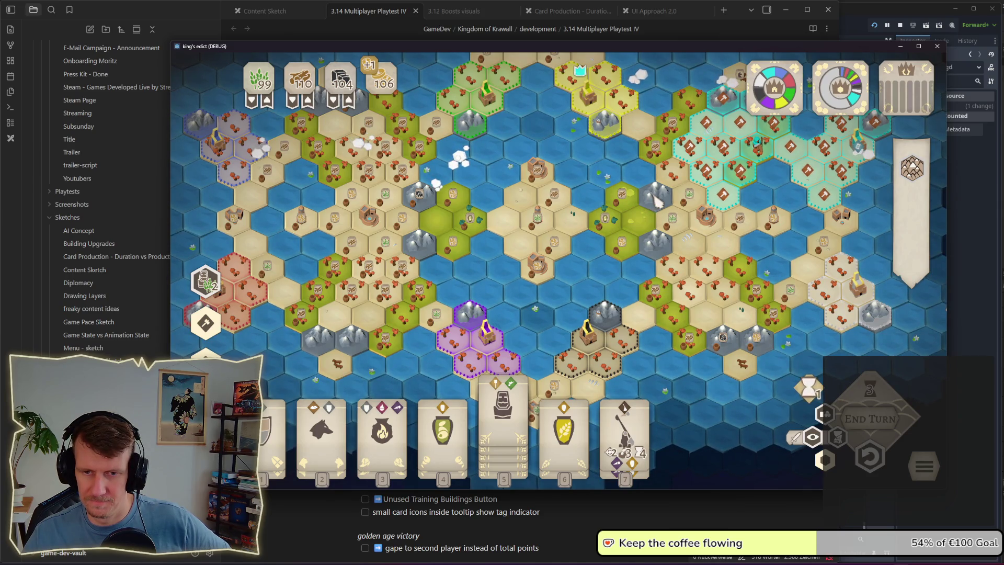
{"action": "left_click_drag", "start_coordinate": [655, 199], "coordinate": [579, 211]}
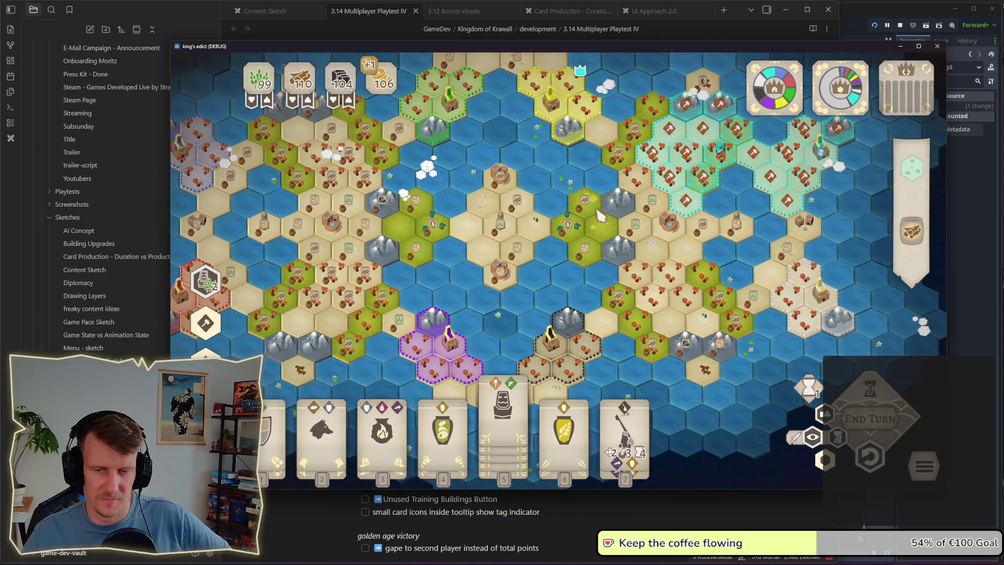
{"action": "scroll", "coordinate": [597, 207], "scroll_direction": "up", "scroll_amount": 2}
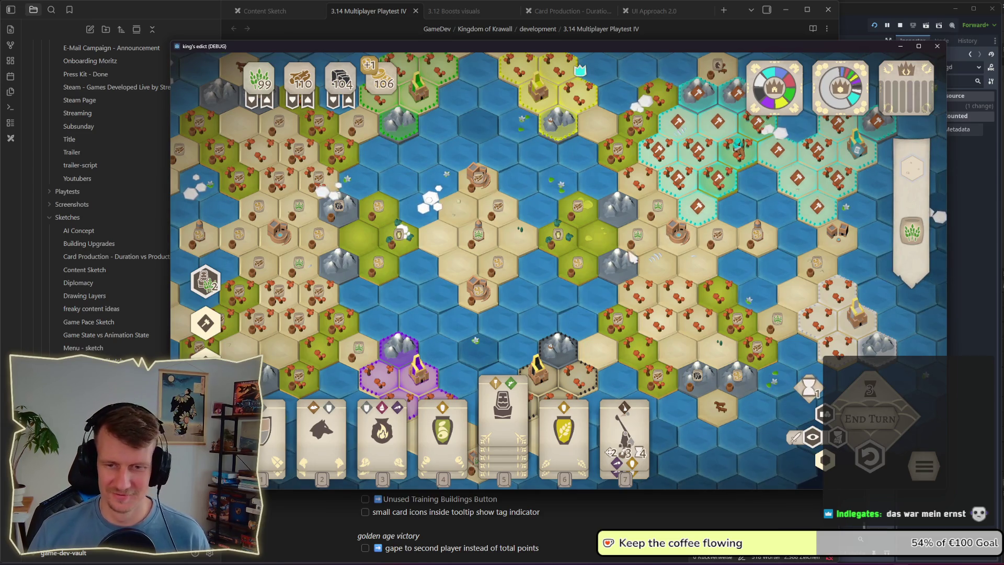
{"action": "key", "text": "2"}
{"action": "key", "text": "2"}
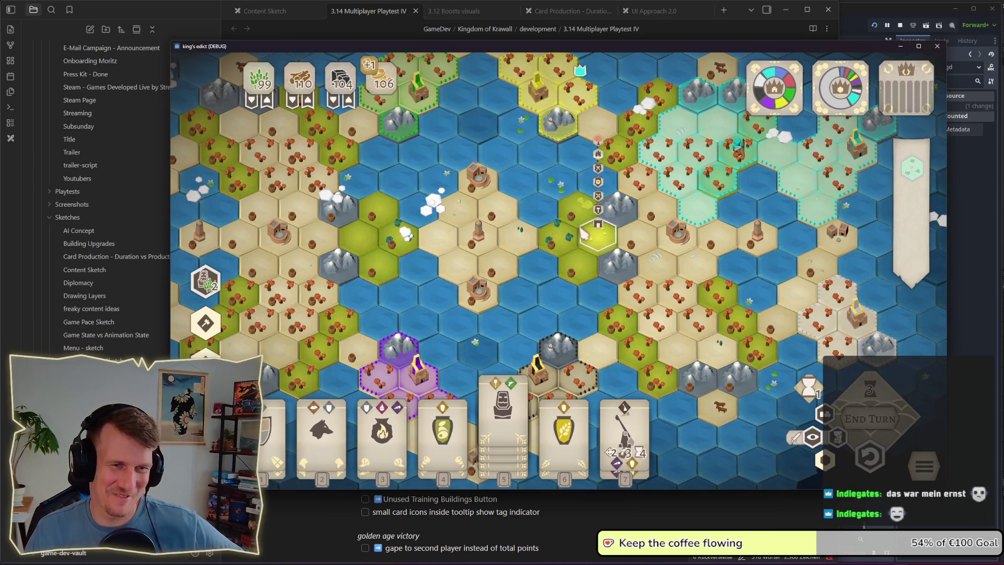